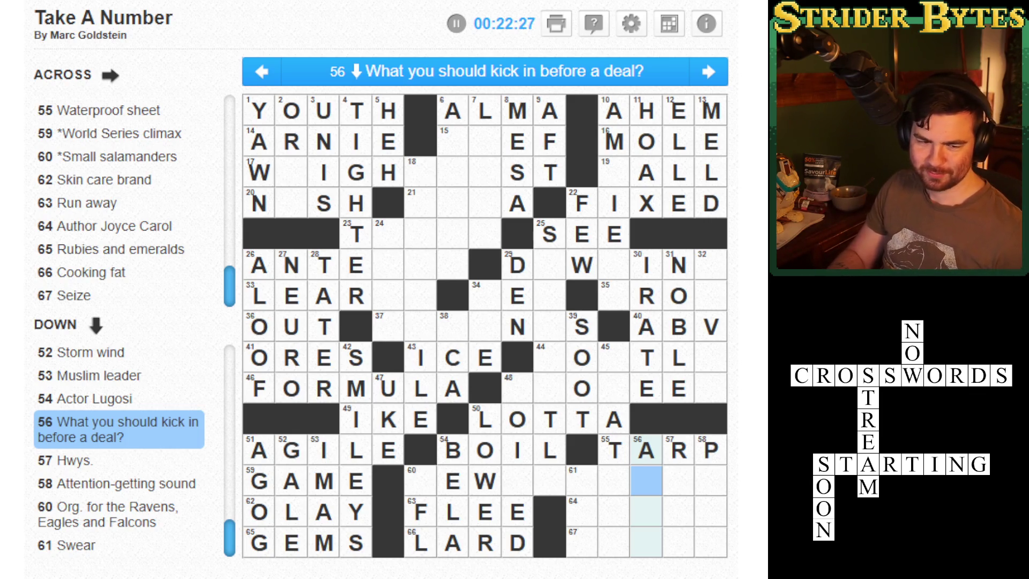
# - Enter RTES at 57 Down, the remaining SST for PSST at 58 Down, and NFL at 60 Down
pyautogui.press('Tab')
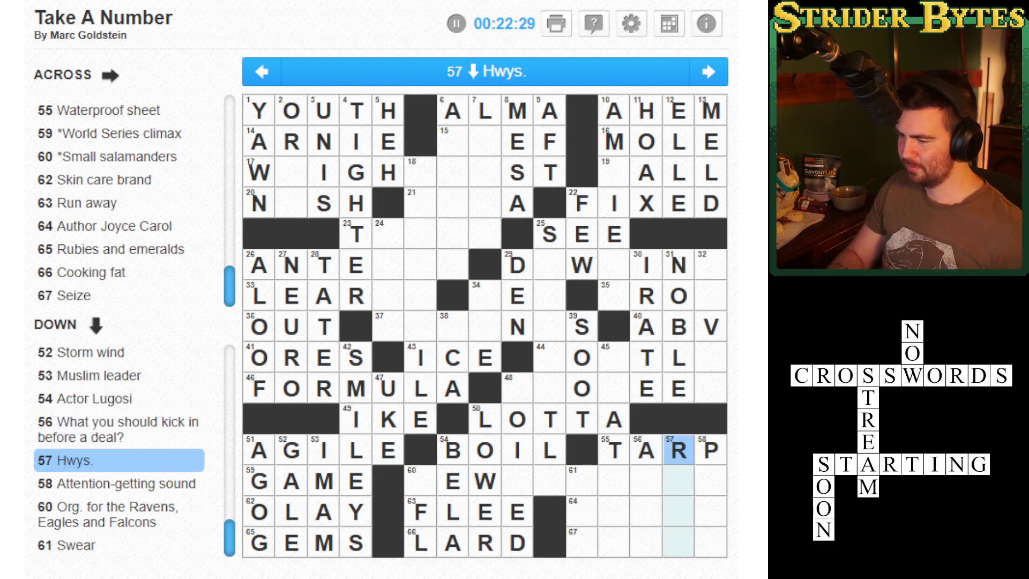
pyautogui.write('RT')
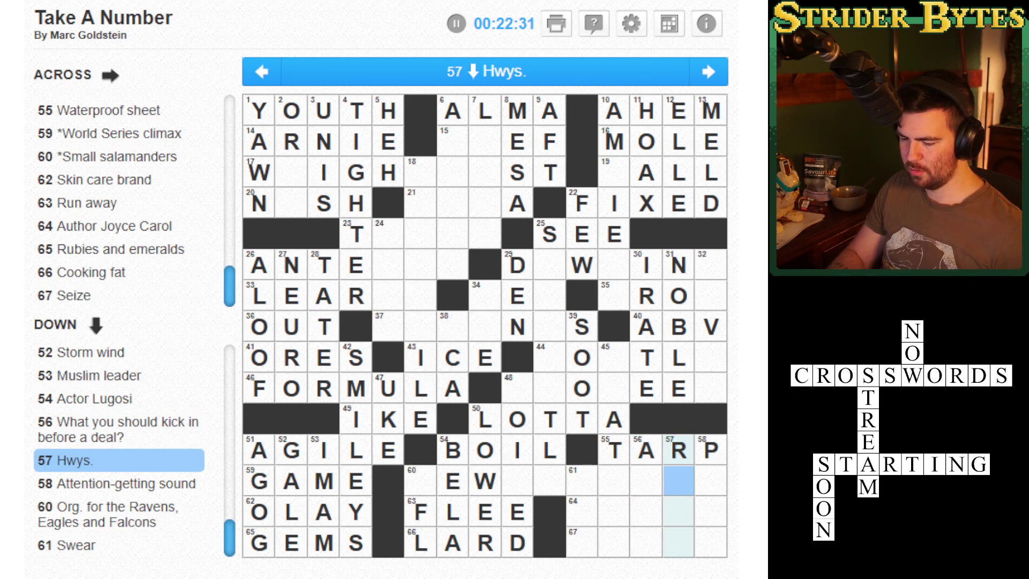
pyautogui.write('ES')
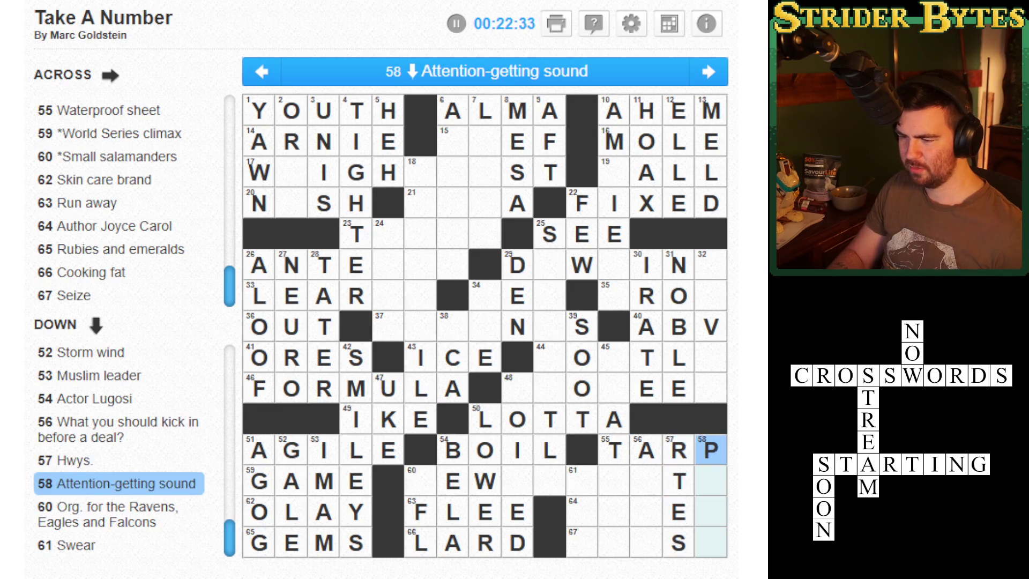
pyautogui.write('SST')
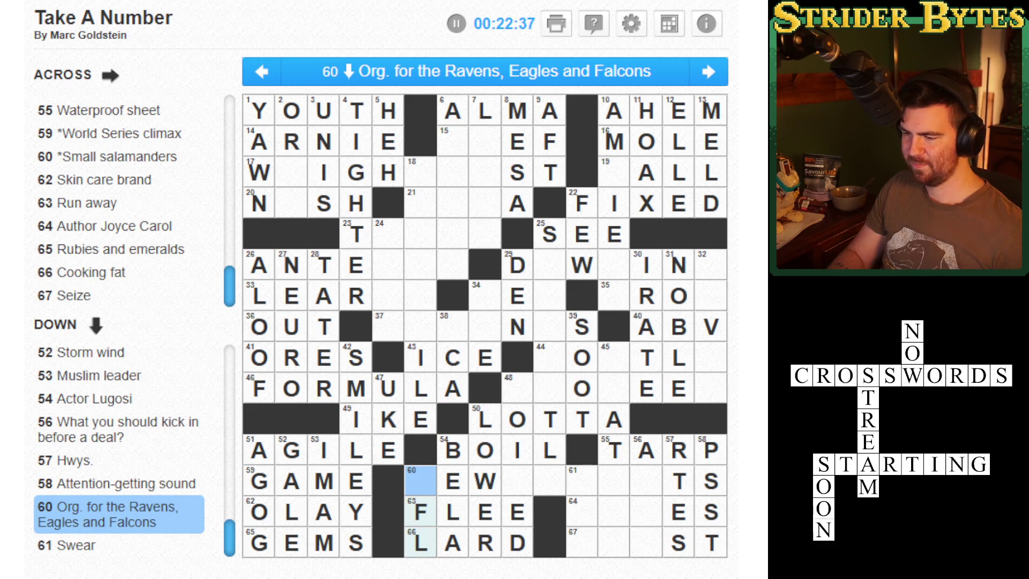
pyautogui.write('NFL')
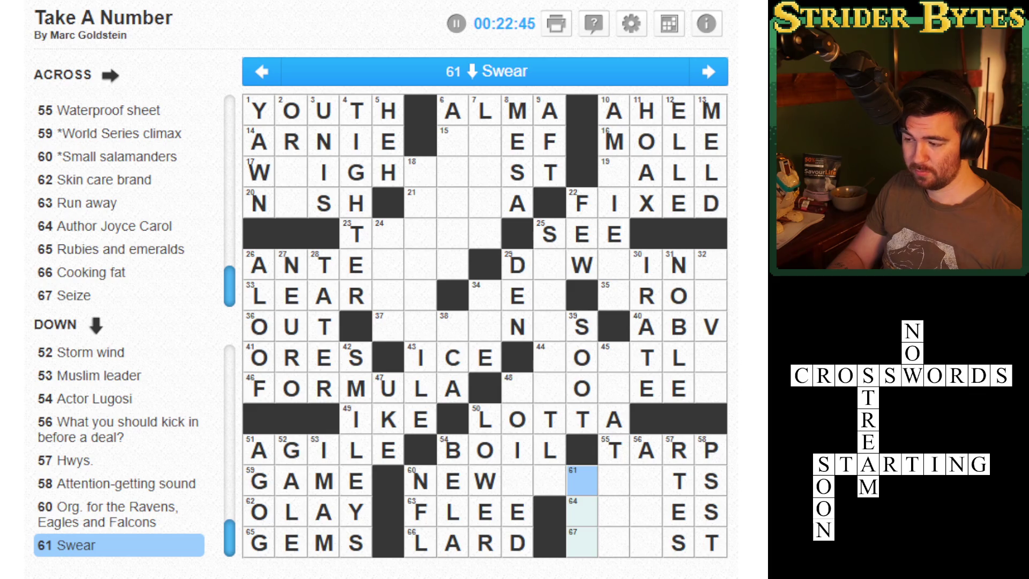
pyautogui.press('Tab')
pyautogui.press('Tab')
pyautogui.press('Tab')
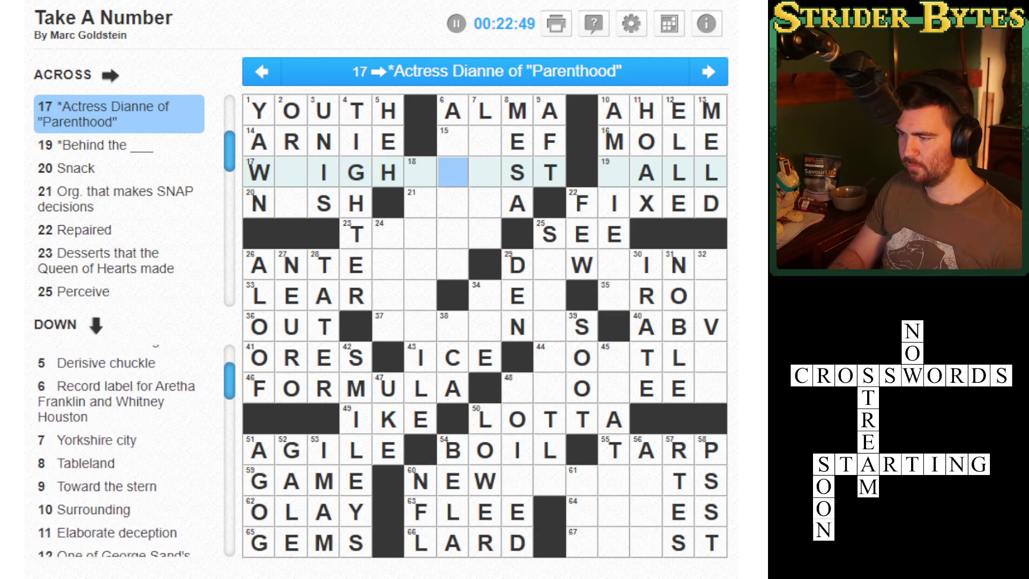
# - Clear F and T from 9 Down and enter REEF at 15 Across plus T, so 9 Down reads AFT
pyautogui.hotkey('shift', 'Tab')
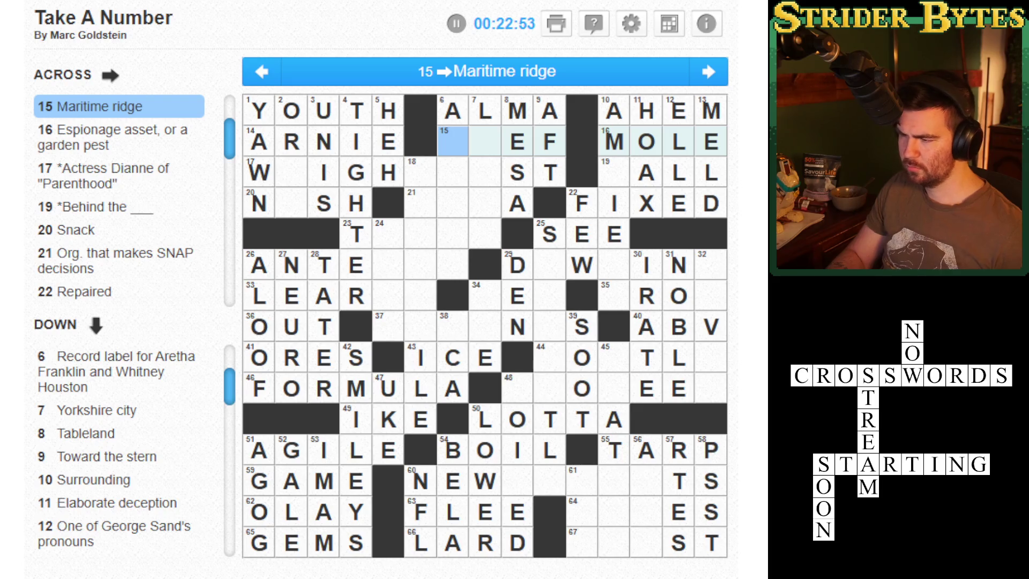
pyautogui.click(549, 141)
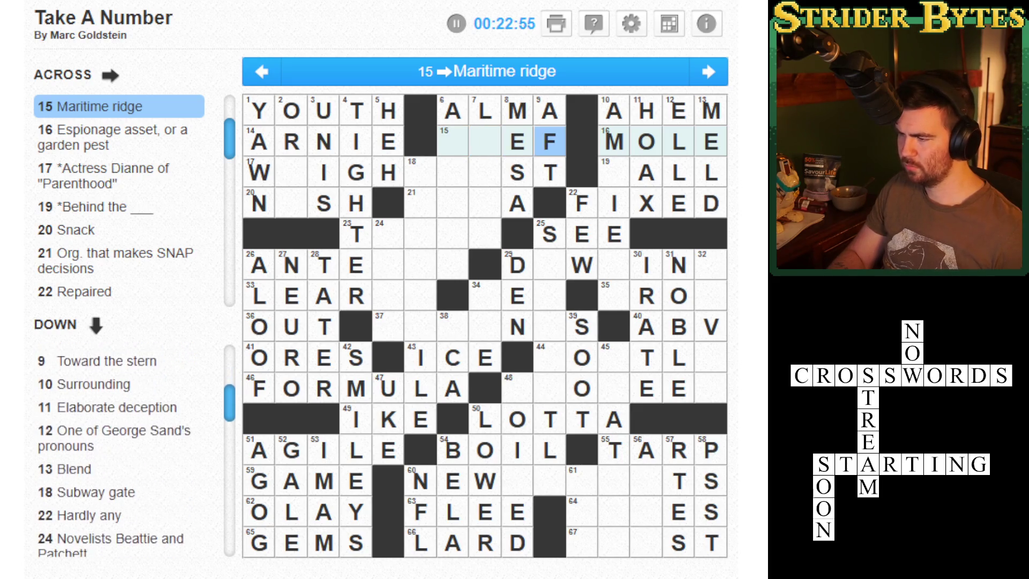
pyautogui.press('Down')
pyautogui.press('BackSpace')
pyautogui.press('BackSpace')
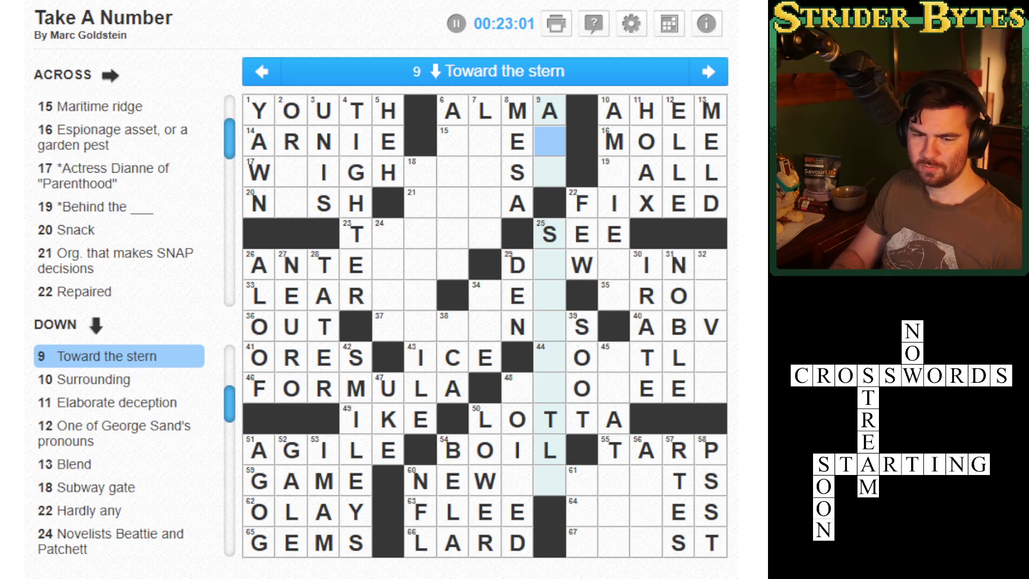
pyautogui.press('Left')
pyautogui.press('Left')
pyautogui.press('Left')
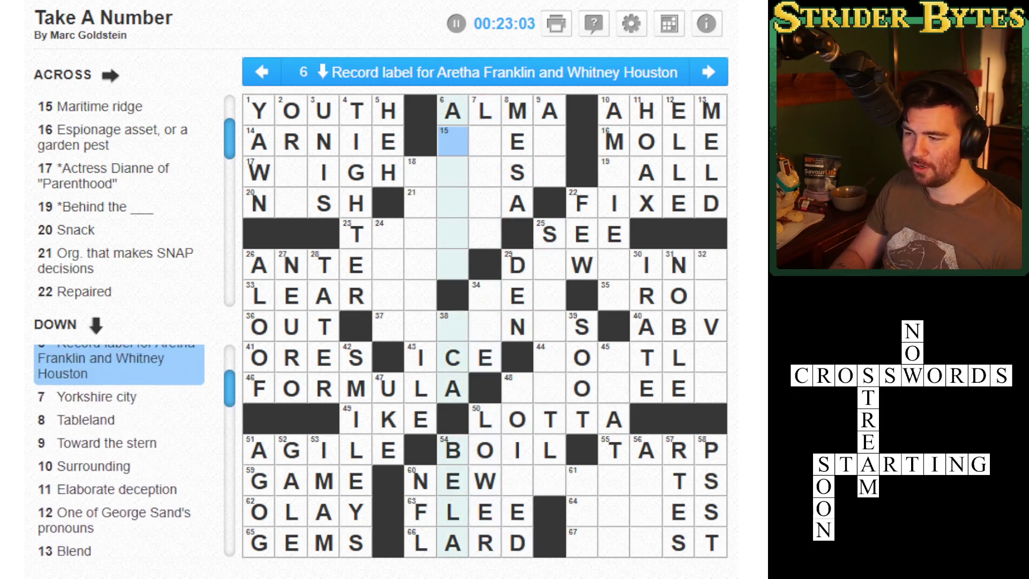
pyautogui.press('Down')
pyautogui.press('Down')
pyautogui.press('space')
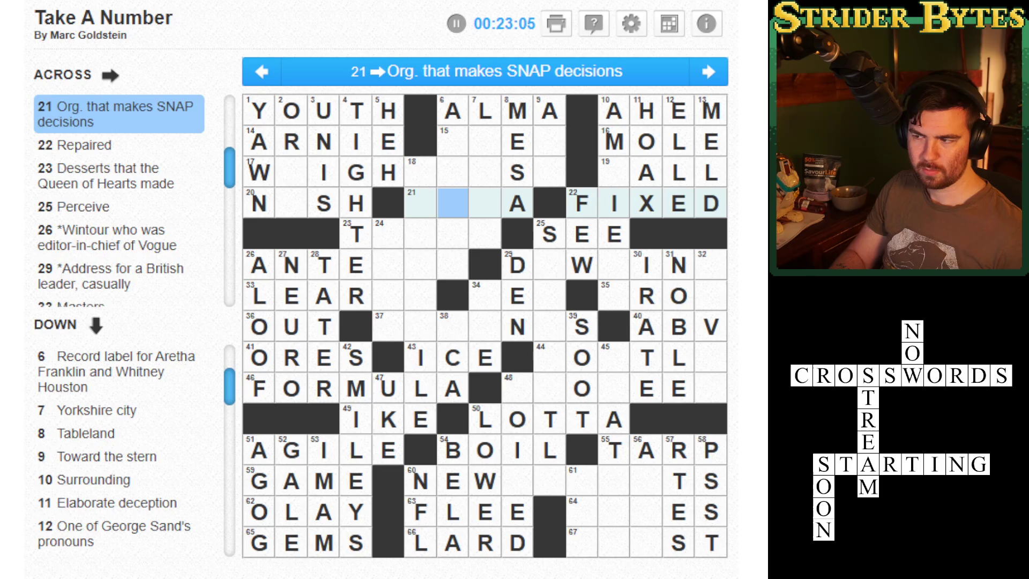
pyautogui.press('Up')
pyautogui.press('Up')
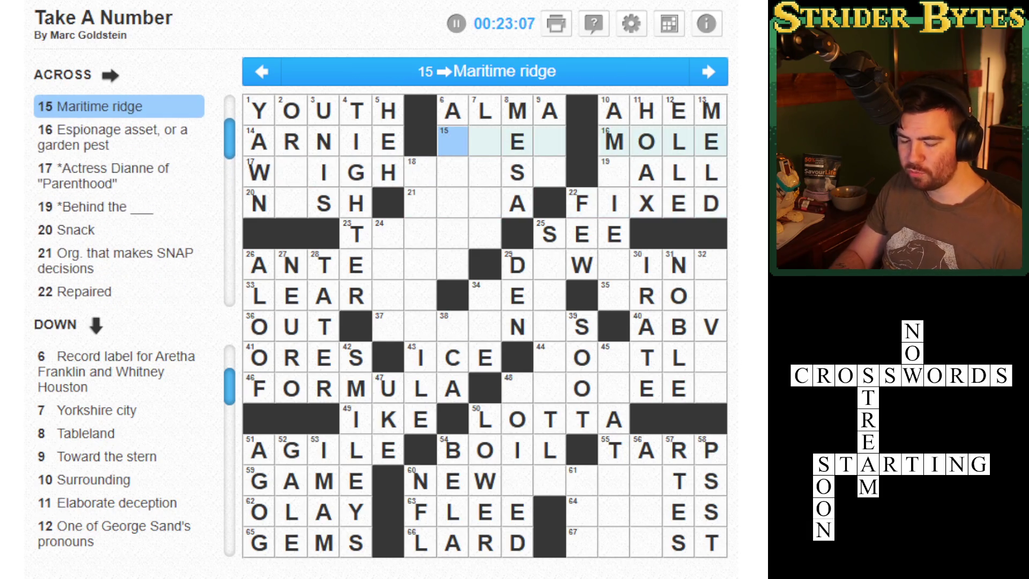
pyautogui.write('REEF')
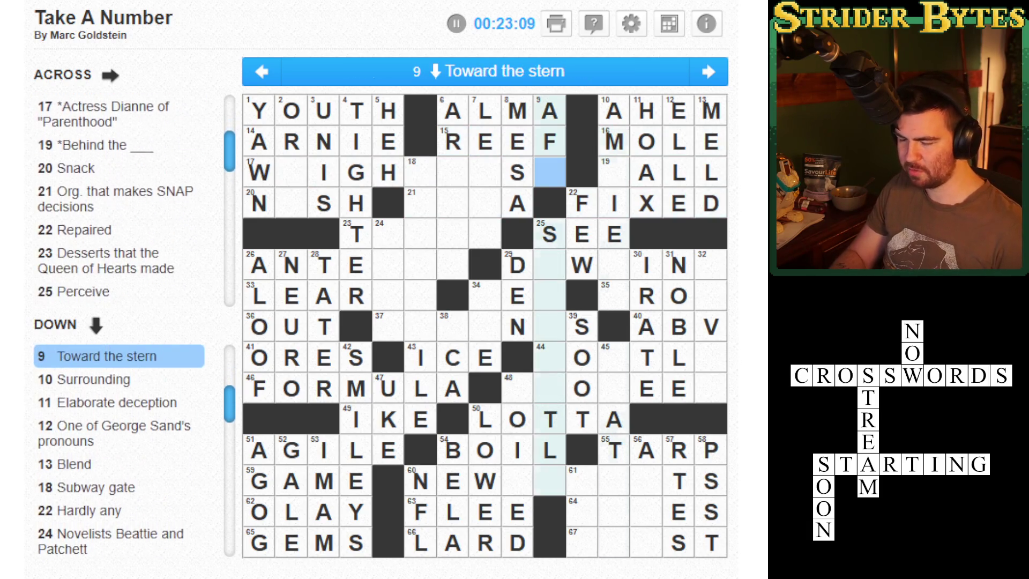
pyautogui.write('T')
# - Fill in the missing O to complete NOSH at 20 Across
pyautogui.press('Left')
pyautogui.press('Left')
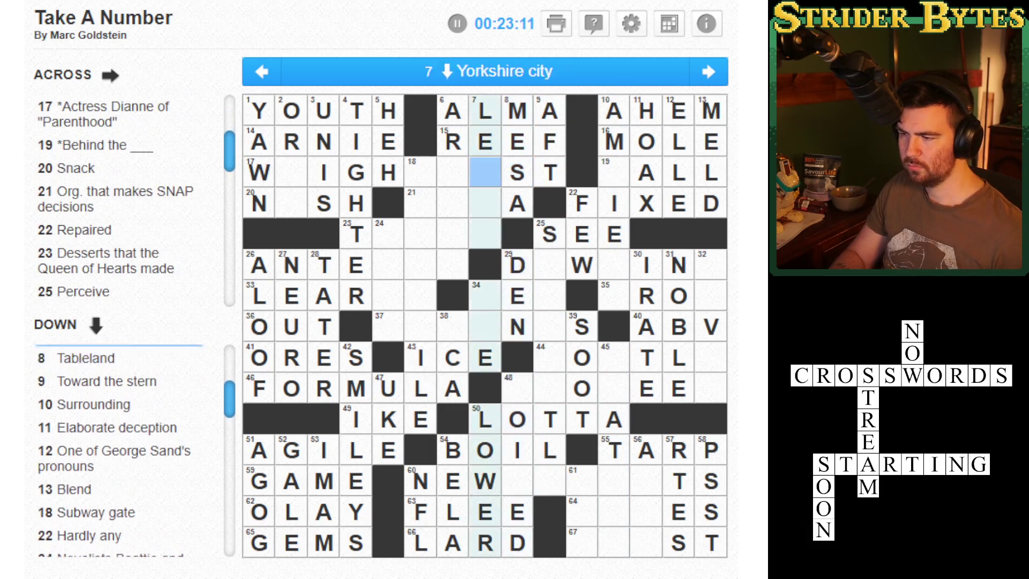
pyautogui.press('Down')
pyautogui.press('Left')
pyautogui.press('Left')
pyautogui.press('Left')
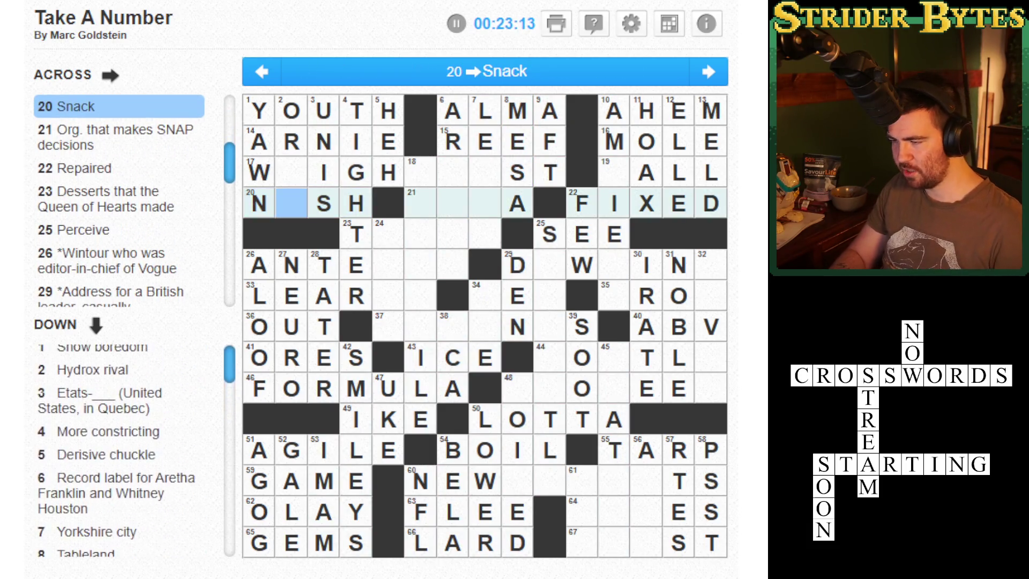
pyautogui.write('O')
# - Enter the E in 2 Down that completes WEIGH at 17 Across
pyautogui.press('Up')
pyautogui.press('Up')
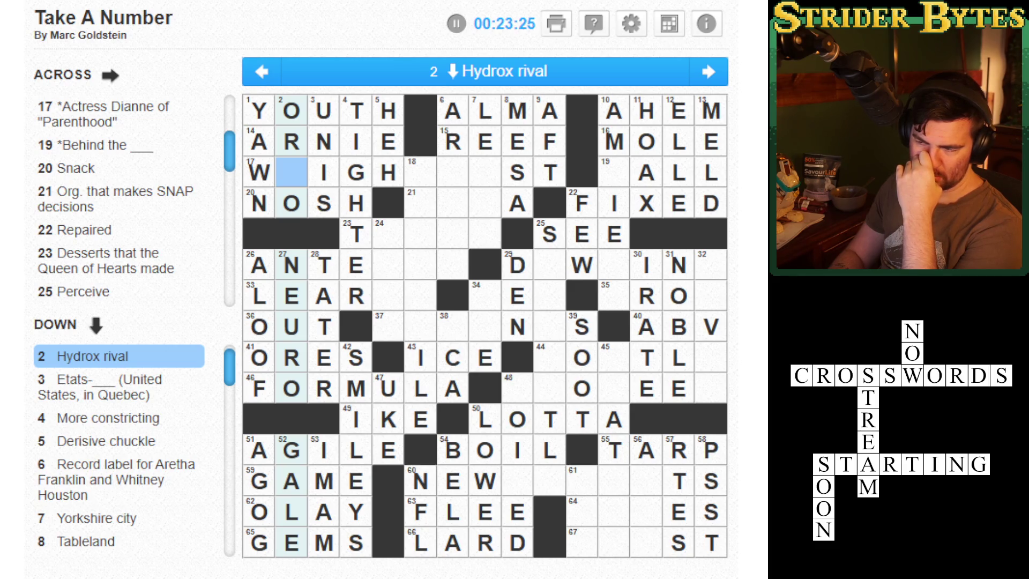
pyautogui.write('e')
pyautogui.press('Right')
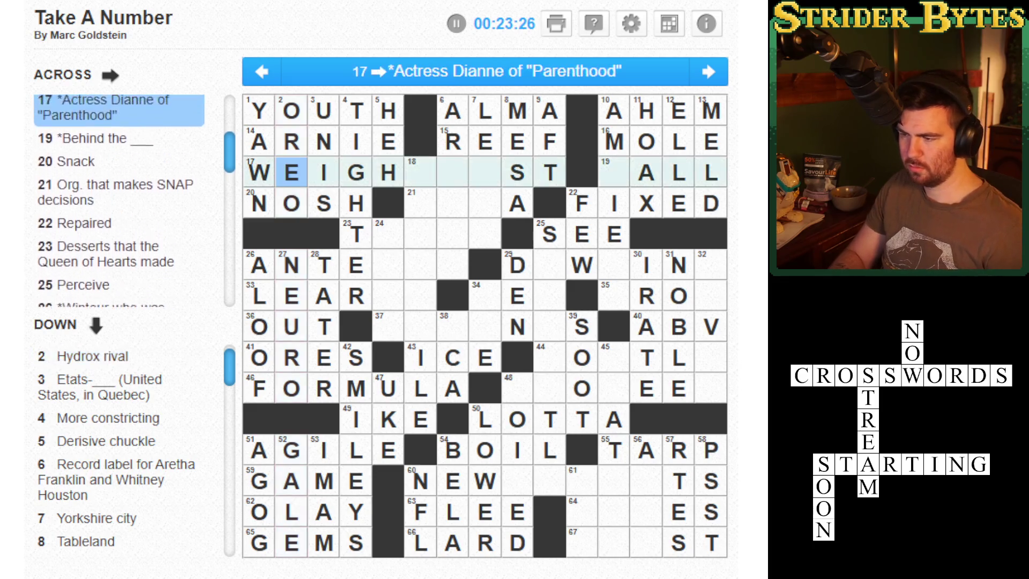
pyautogui.press('Down')
pyautogui.press('Right')
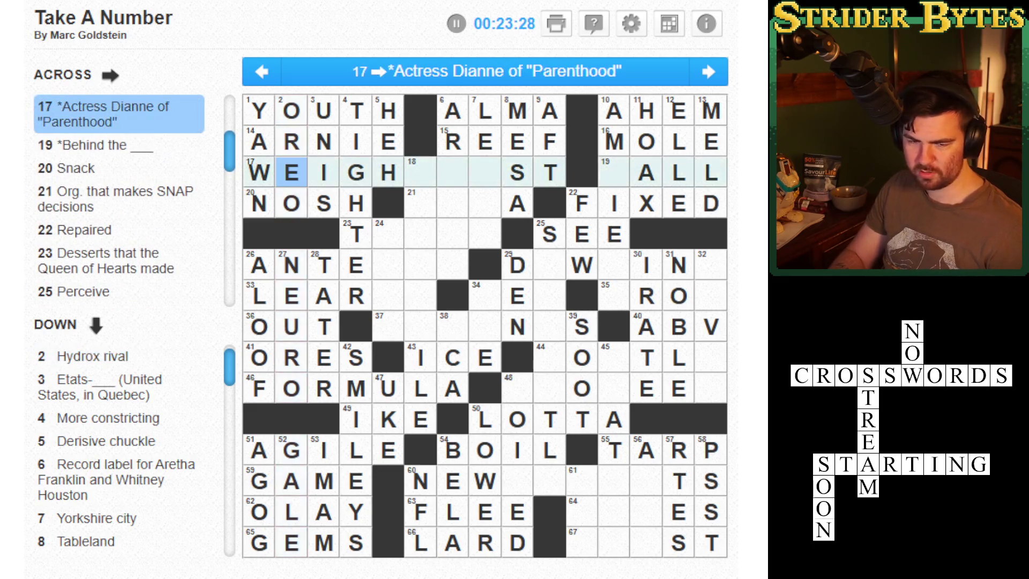
pyautogui.press('Down')
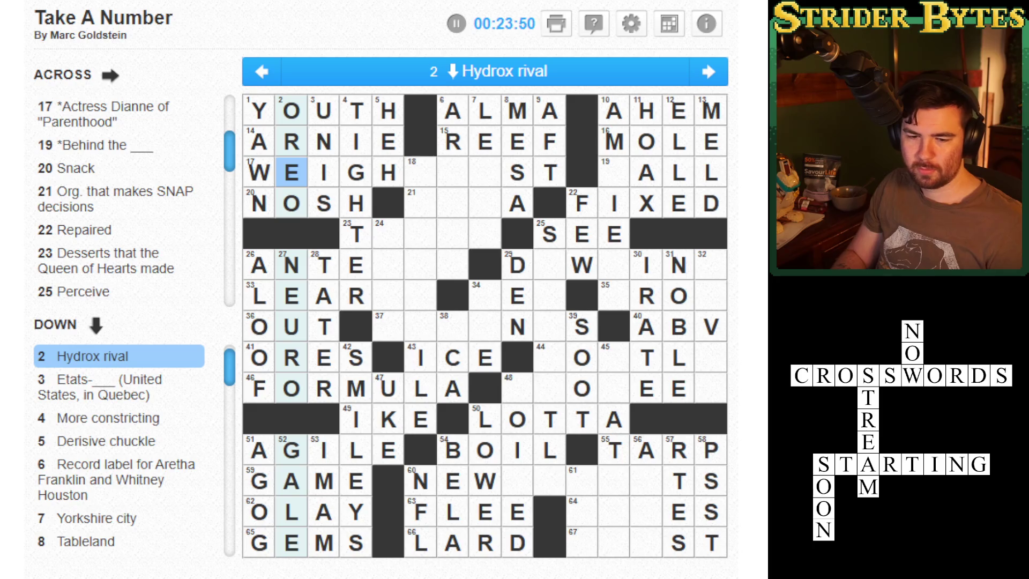
pyautogui.press('Tab')
pyautogui.press('Tab')
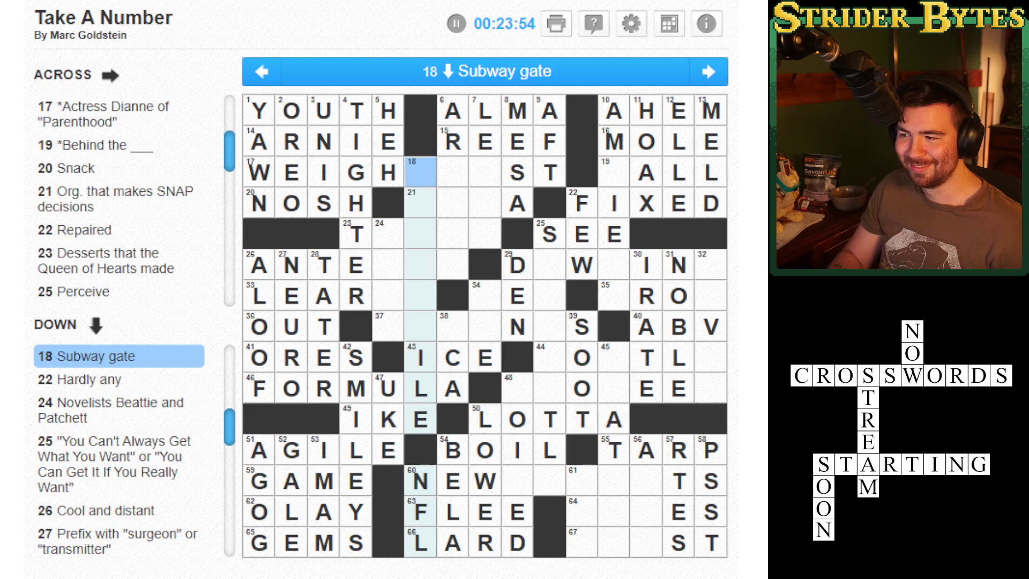
pyautogui.press('space')
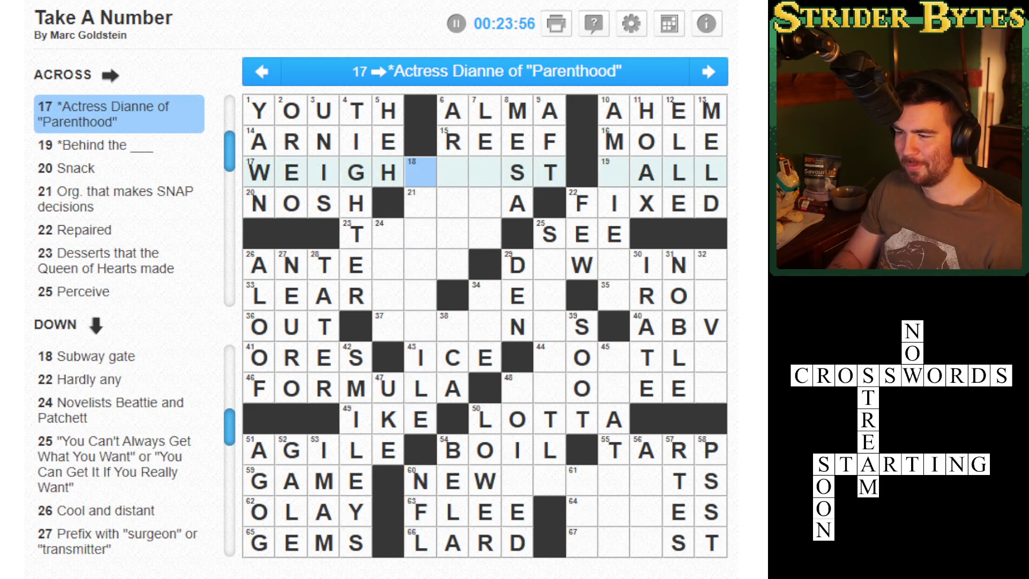
pyautogui.press('Down')
pyautogui.press('Down')
pyautogui.press('Down')
pyautogui.press('Left')
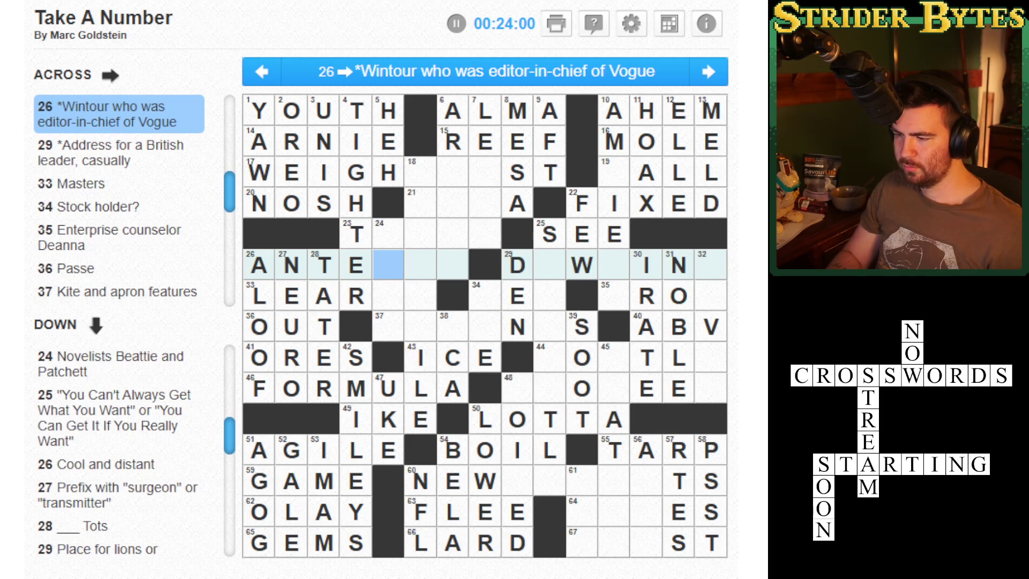
pyautogui.click(388, 295)
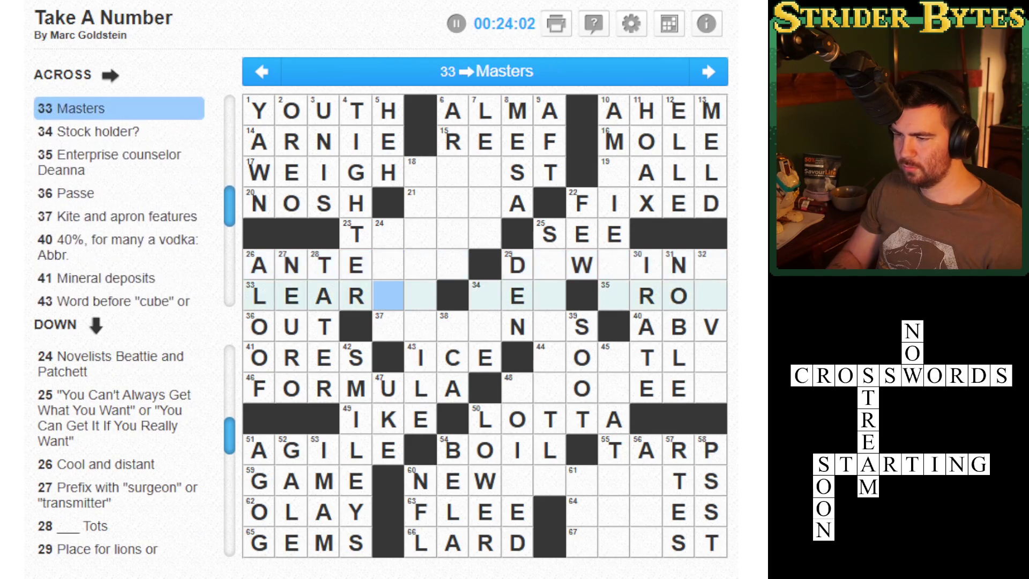
pyautogui.write('NS')
pyautogui.click(421, 295)
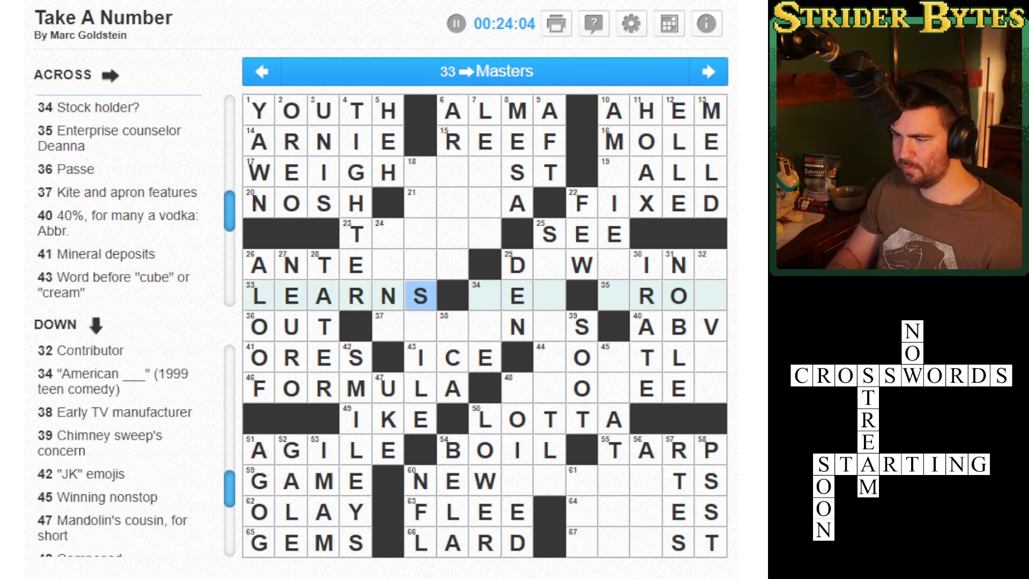
pyautogui.click(388, 295)
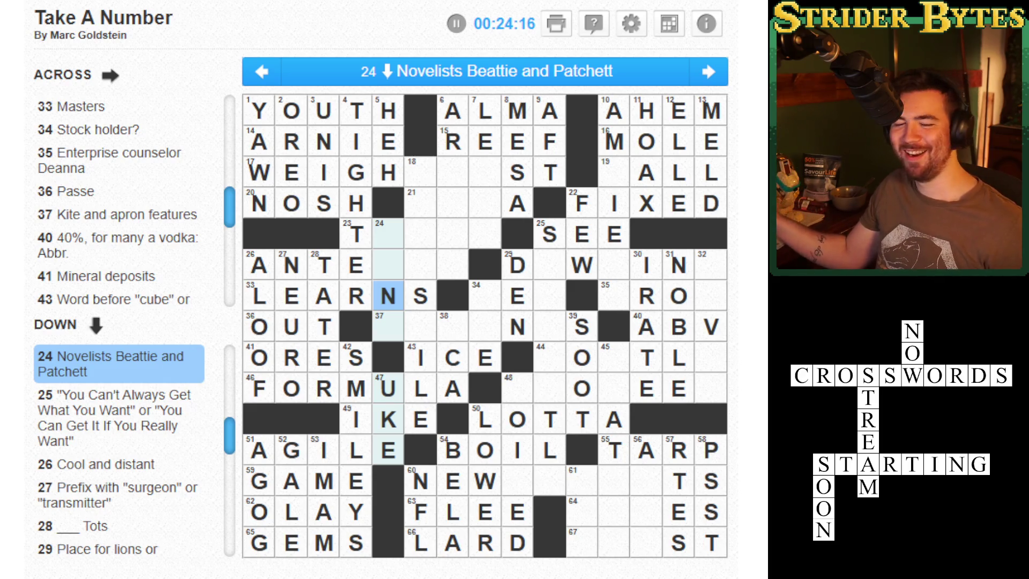
pyautogui.press('Up')
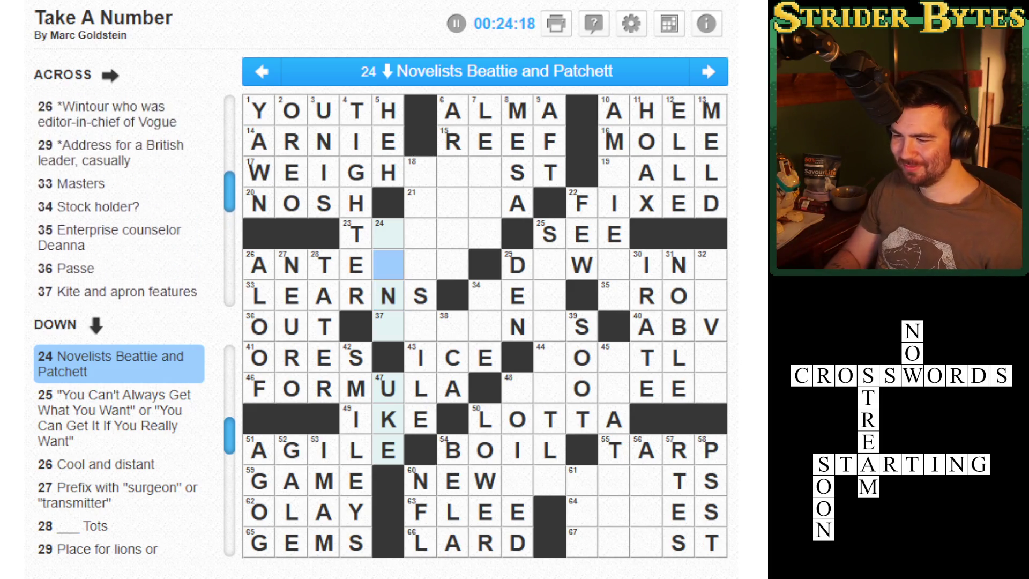
pyautogui.press('Down')
pyautogui.press('Down')
pyautogui.press('Right')
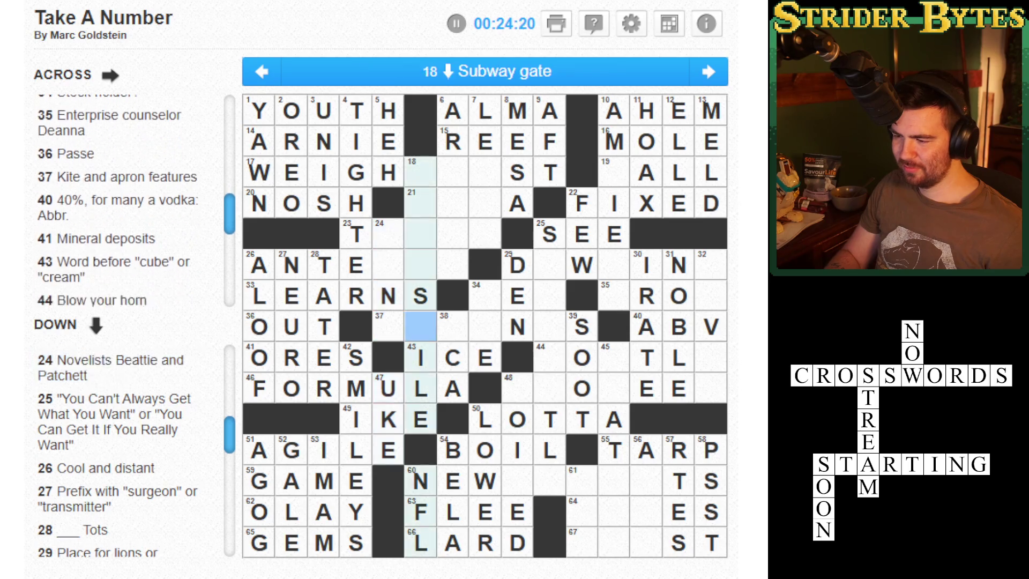
pyautogui.press('Right')
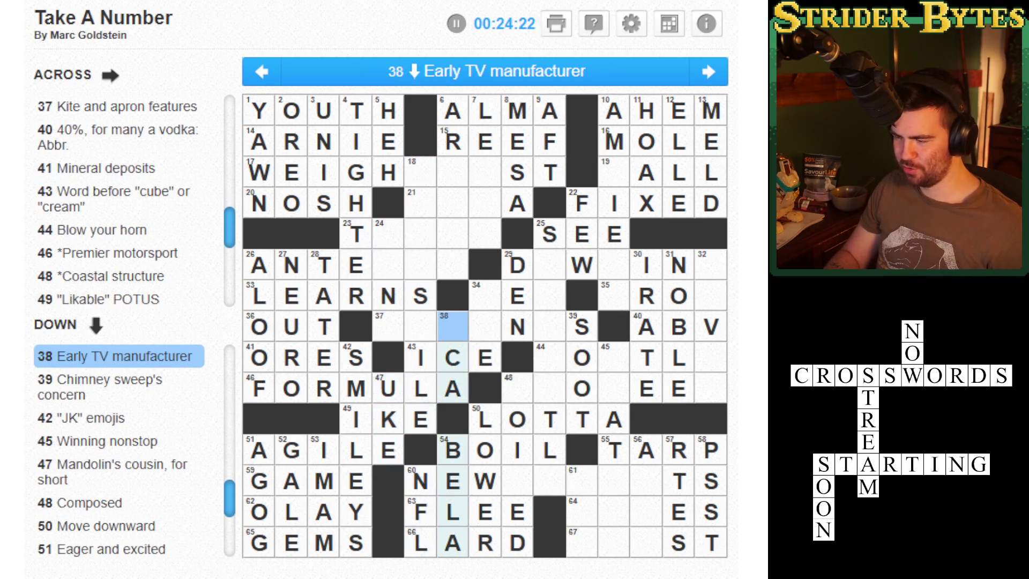
pyautogui.press('Right')
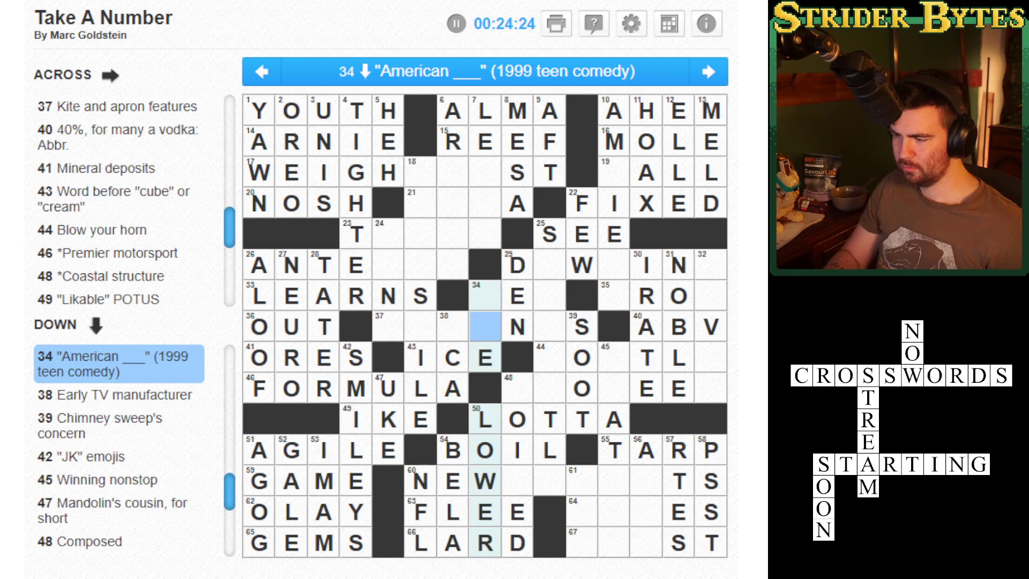
pyautogui.press('Up')
pyautogui.press('Right')
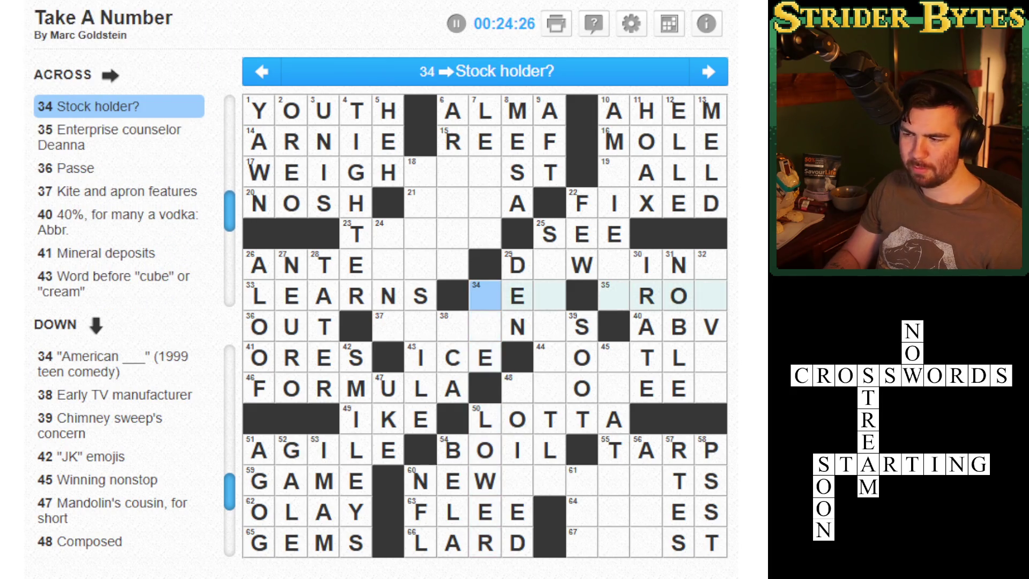
pyautogui.press('Right')
pyautogui.press('Up')
pyautogui.press('Right')
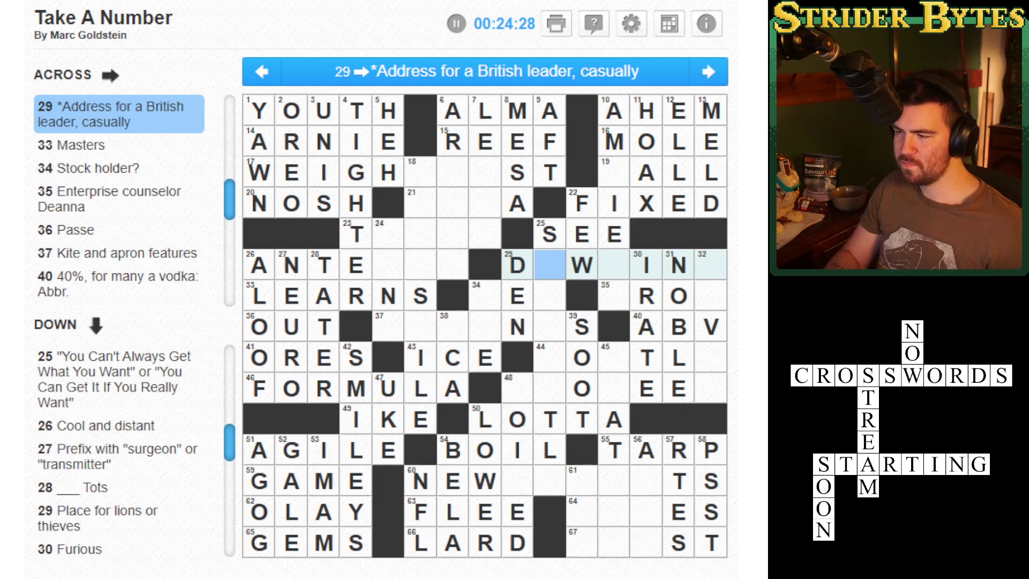
pyautogui.press('Right')
pyautogui.press('Right')
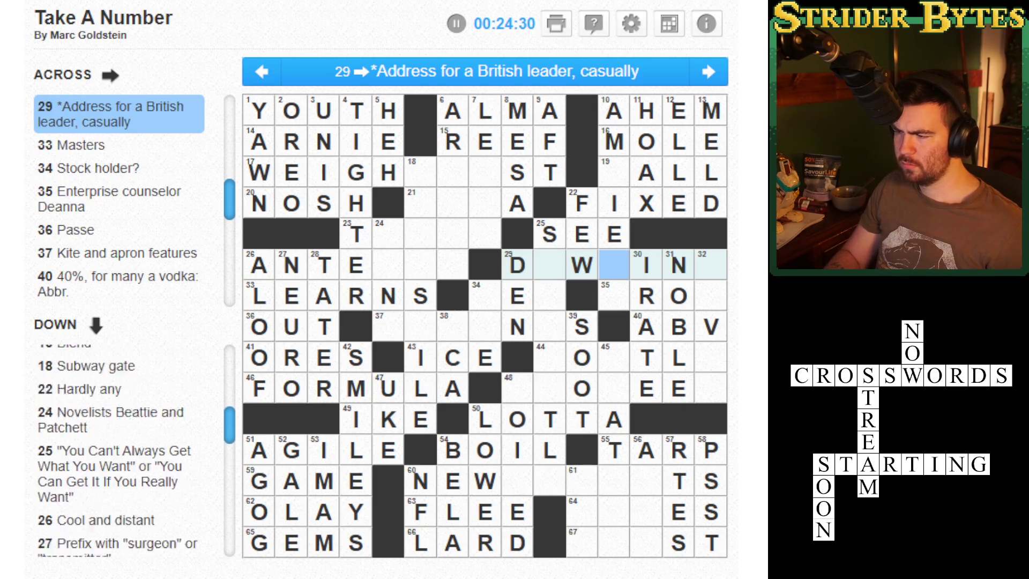
pyautogui.press('Down')
pyautogui.press('Down')
pyautogui.press('Right')
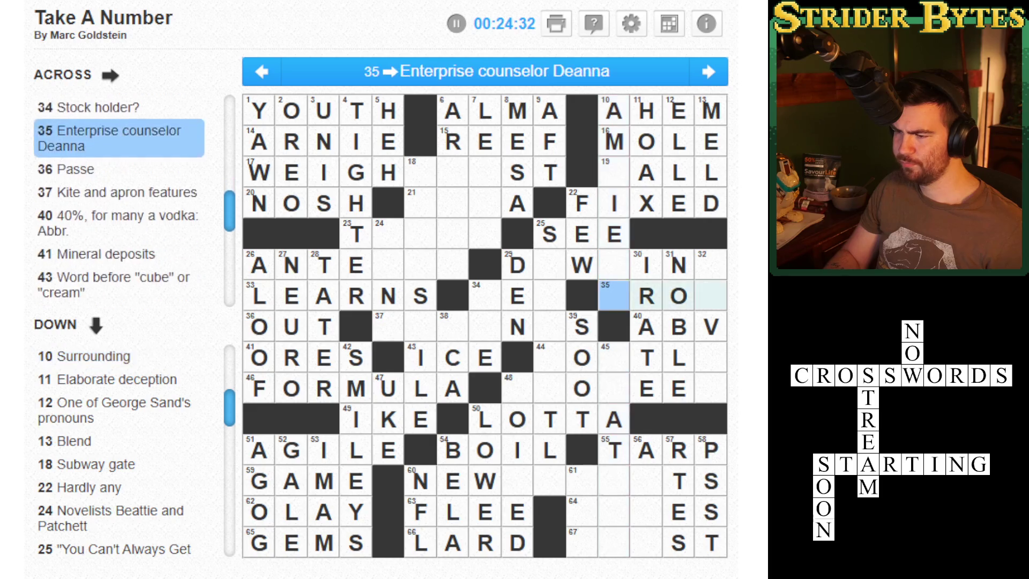
pyautogui.press('Right')
pyautogui.press('Down')
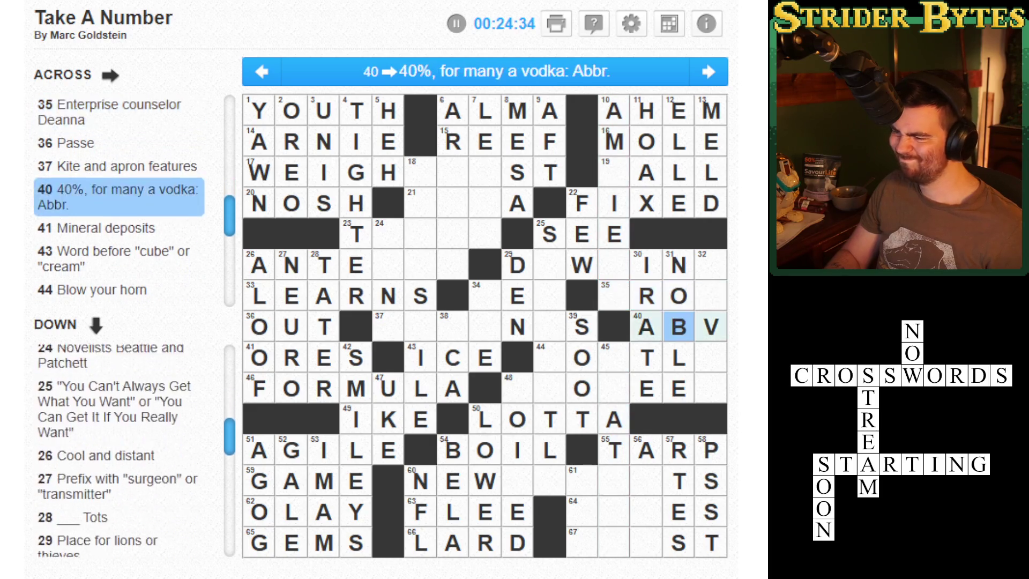
pyautogui.press('Right')
pyautogui.press('Down')
pyautogui.press('Left')
pyautogui.press('Left')
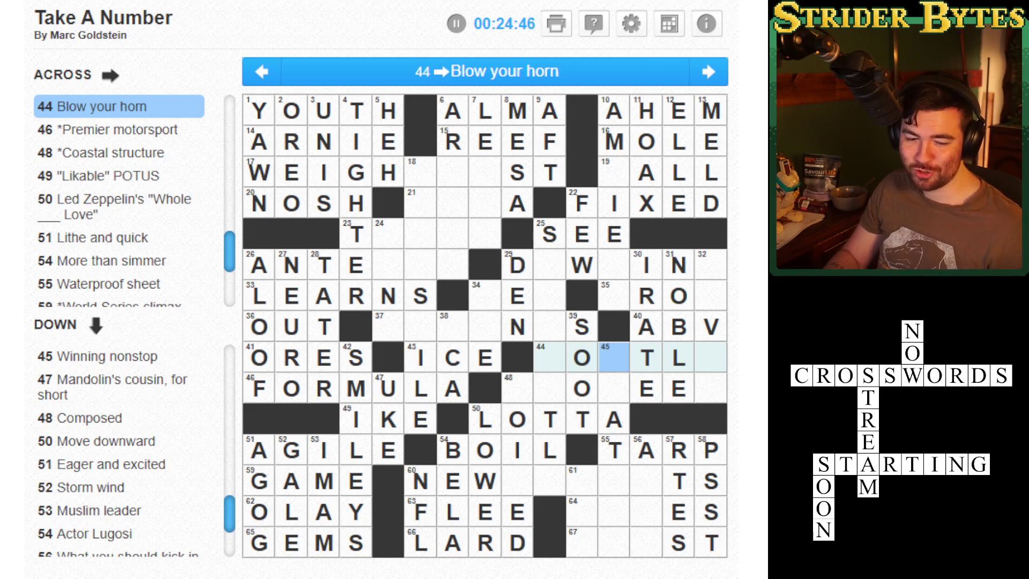
pyautogui.scroll(5, 123, 450)
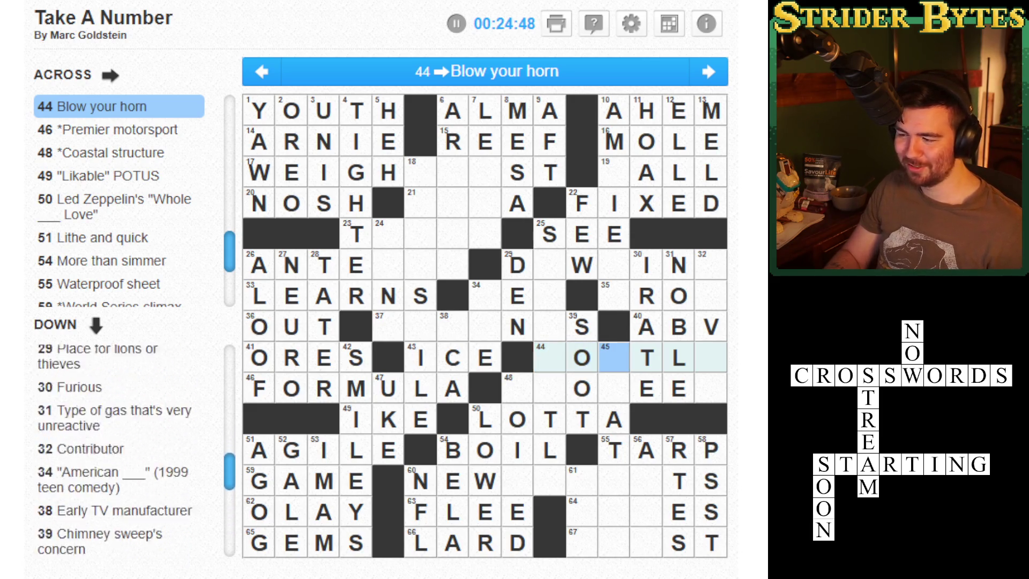
pyautogui.scroll(-5, 123, 450)
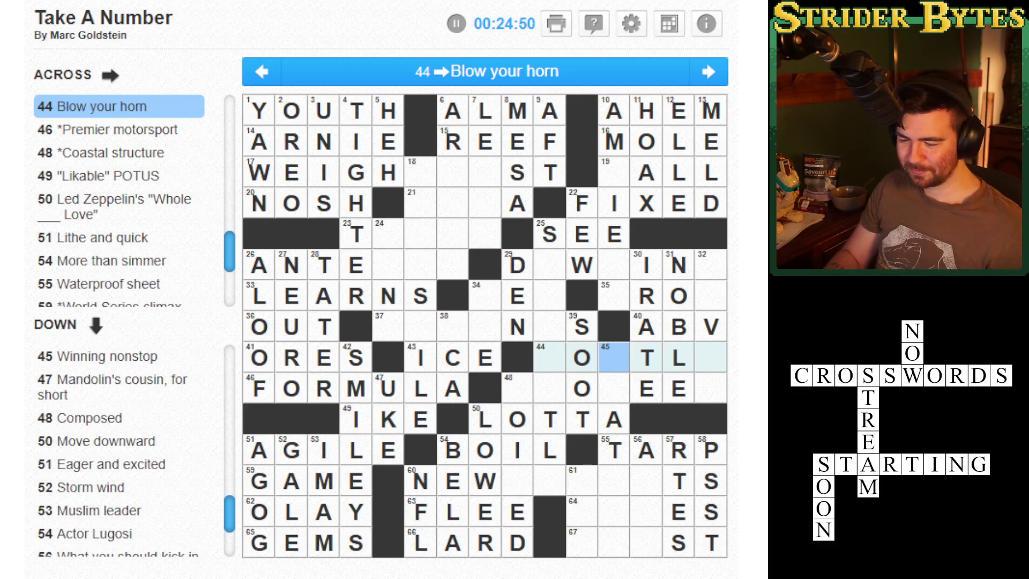
pyautogui.click(678, 388)
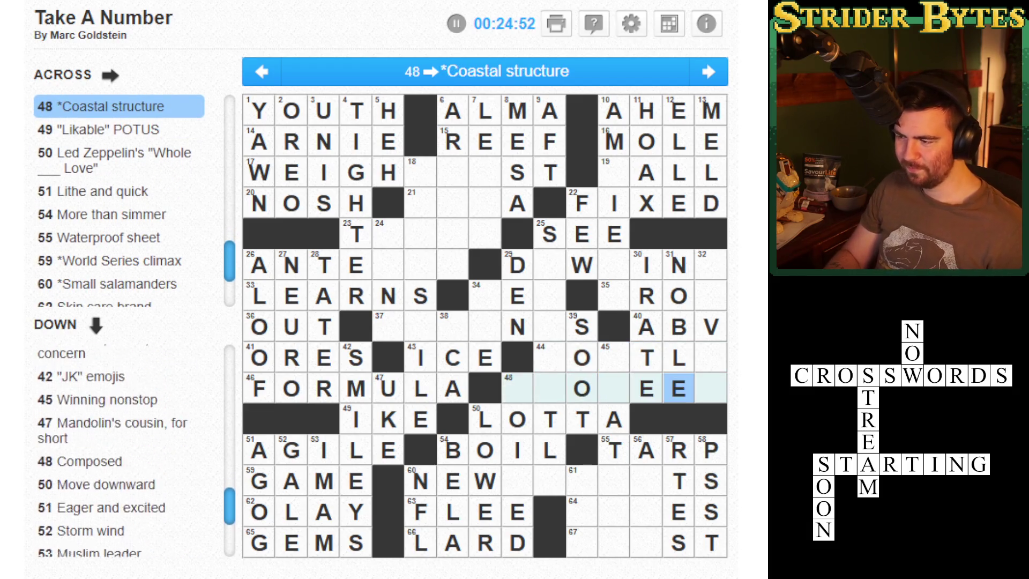
pyautogui.press('Up')
pyautogui.press('Up')
pyautogui.press('Up')
pyautogui.press('Down')
pyautogui.press('Down')
pyautogui.press('Left')
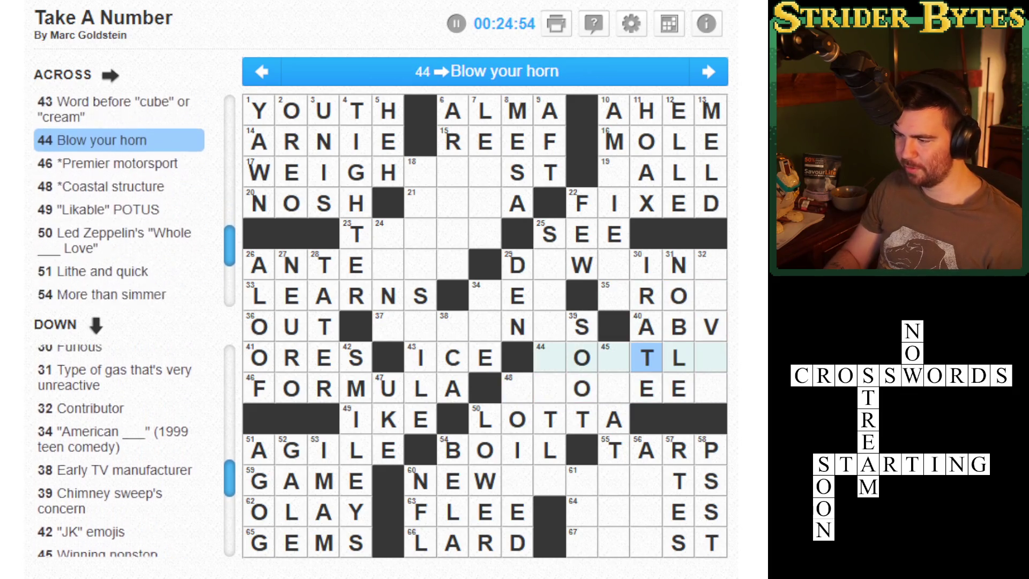
pyautogui.press('Left')
pyautogui.press('Left')
pyautogui.press('Left')
pyautogui.press('Down')
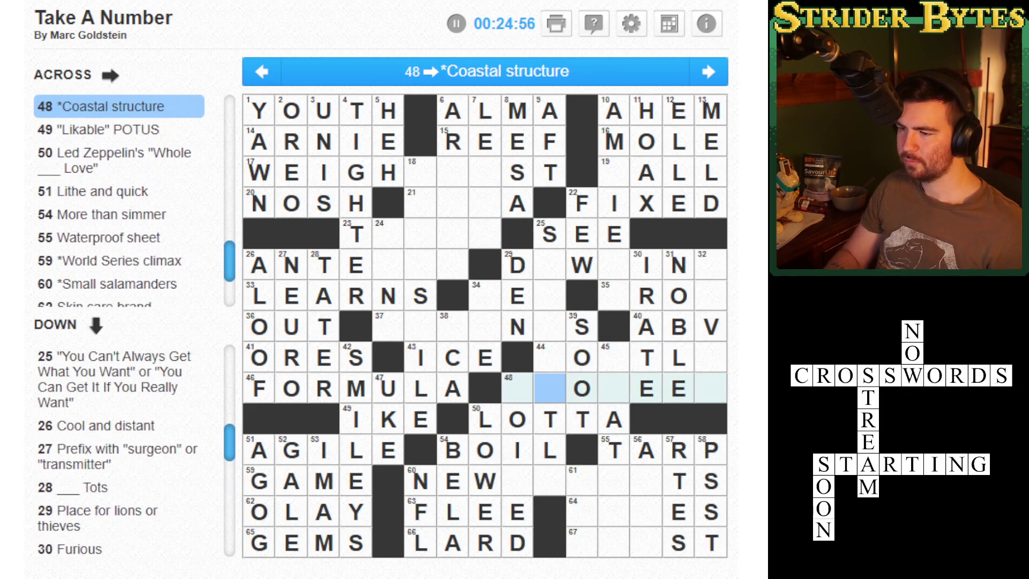
pyautogui.press('Left')
pyautogui.press('Right')
pyautogui.press('Right')
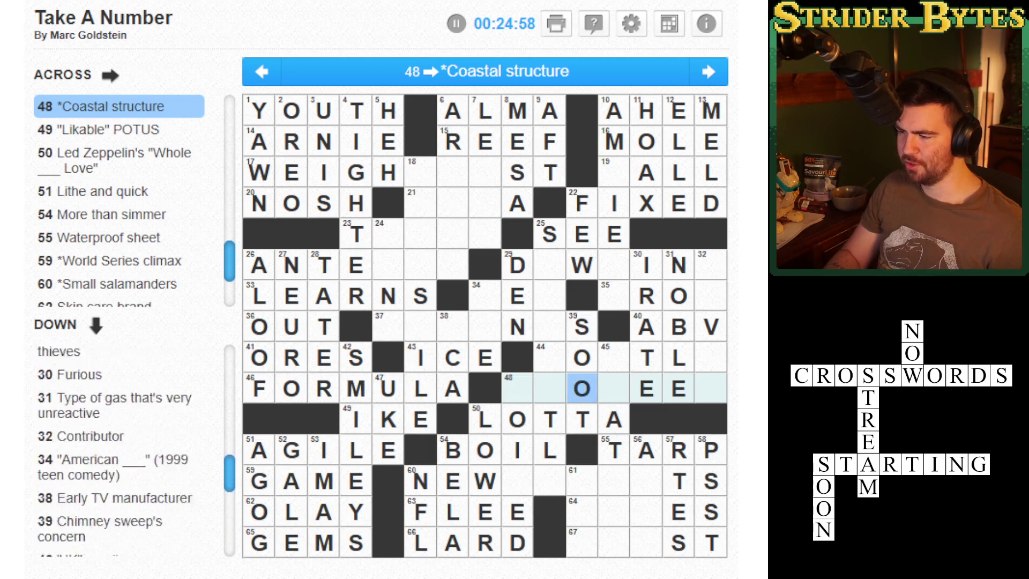
pyautogui.press('Right')
pyautogui.press('Down')
pyautogui.press('Up')
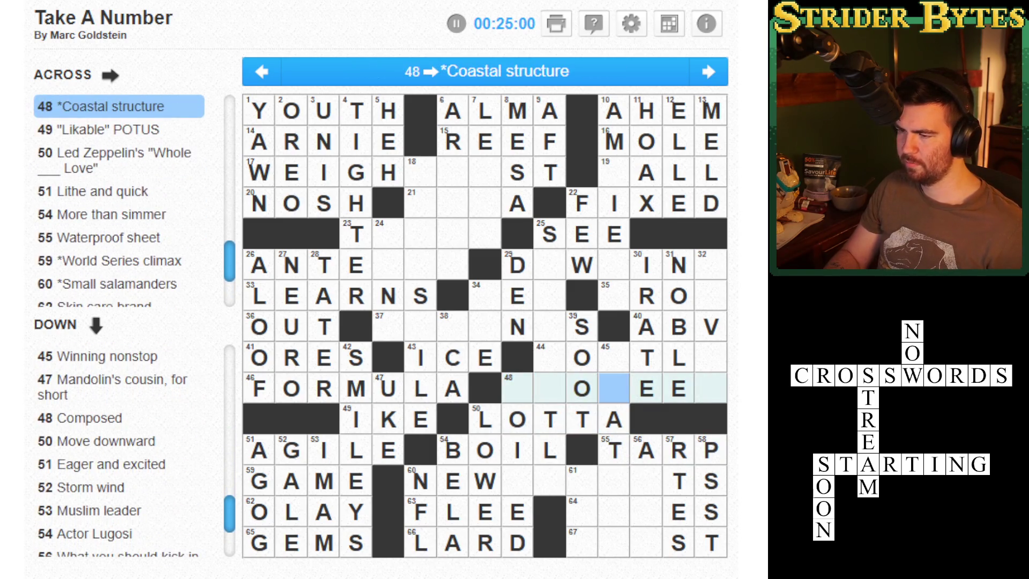
pyautogui.press('Up')
pyautogui.press('Down')
pyautogui.press('Left')
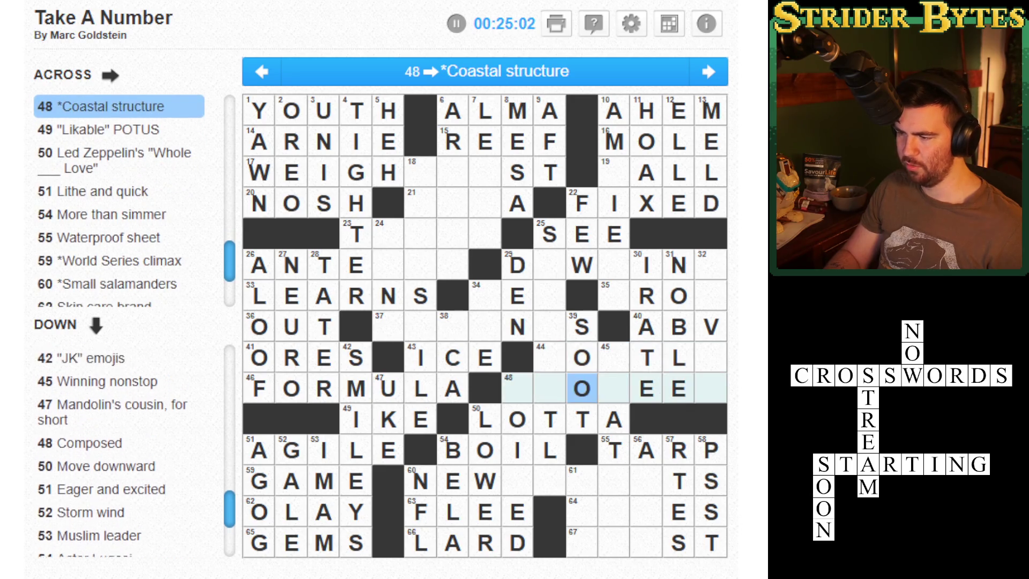
pyautogui.click(549, 326)
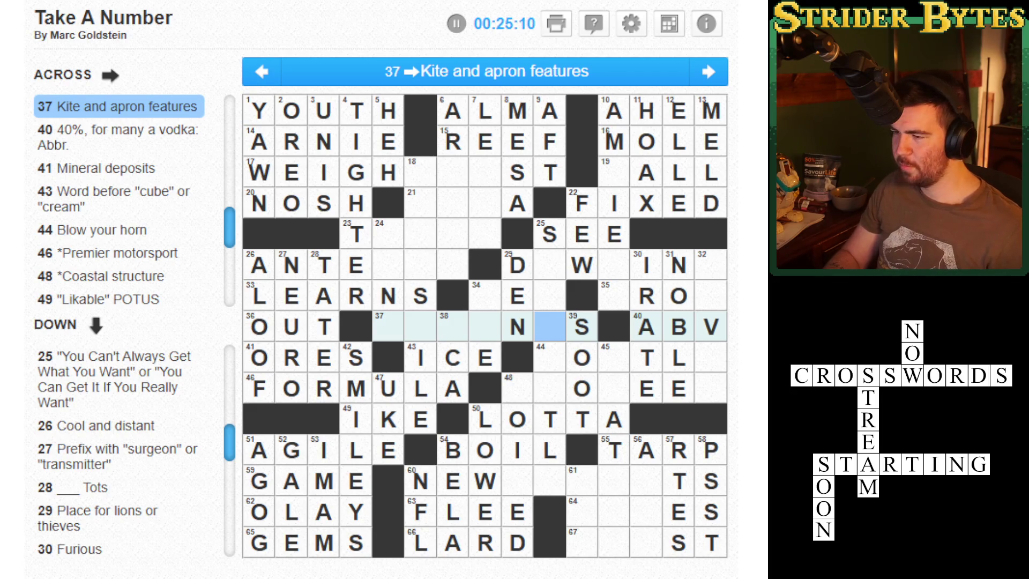
# - Move around the grid checking blank squares in 37 Across, 18 Down and 60 Across
pyautogui.press('Left')
pyautogui.press('Left')
pyautogui.press('Left')
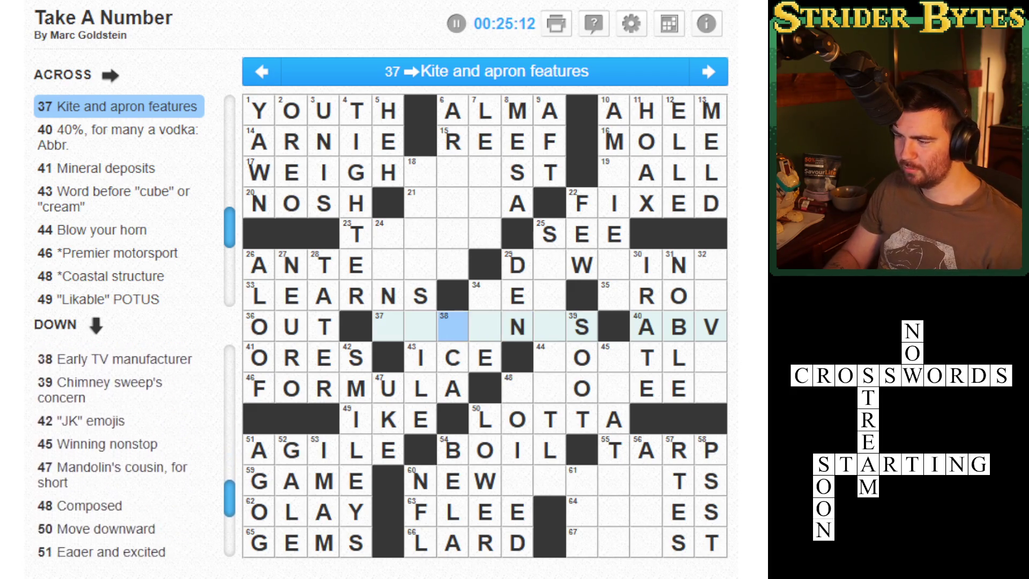
pyautogui.press('Left')
pyautogui.press('Down')
pyautogui.press('Left')
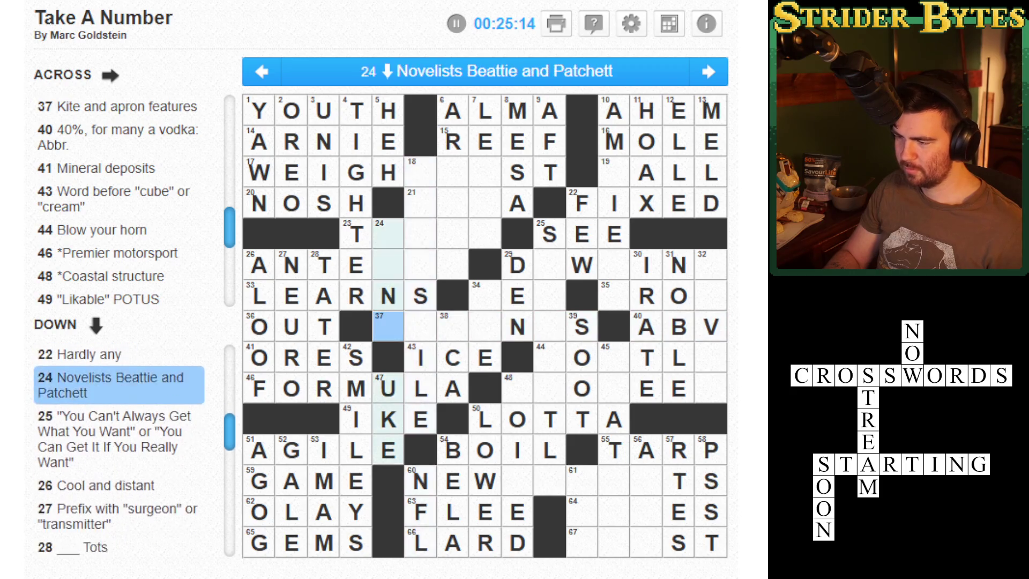
pyautogui.press('Right')
pyautogui.press('Up')
pyautogui.press('Up')
pyautogui.press('Up')
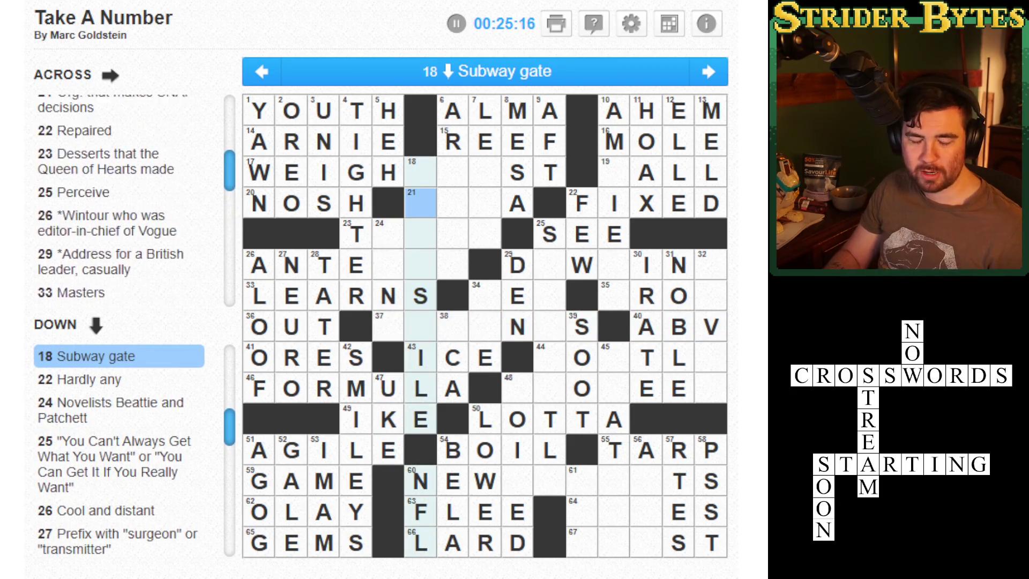
pyautogui.press('Down')
pyautogui.press('Down')
pyautogui.press('Down')
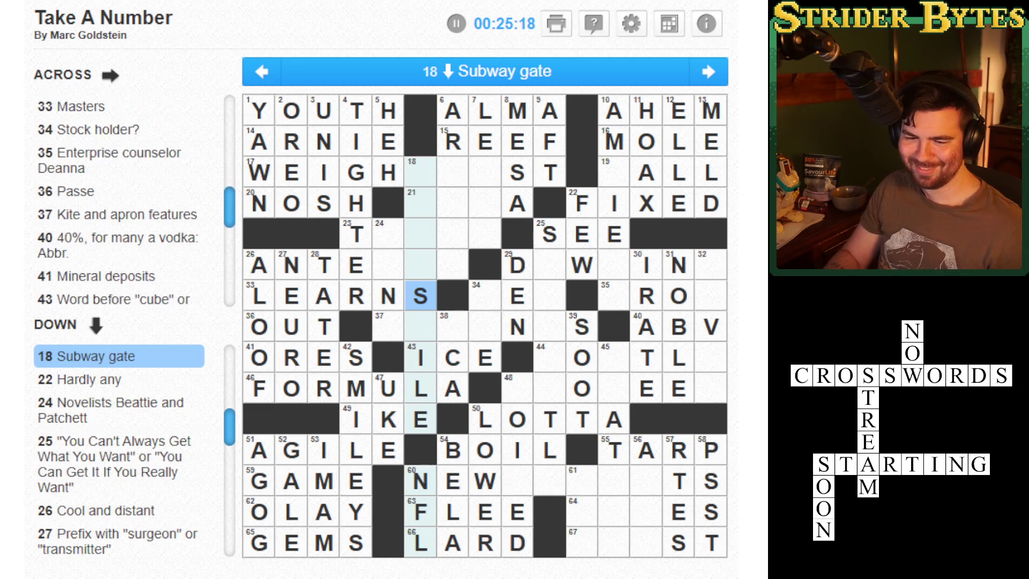
pyautogui.press('Down')
pyautogui.press('Down')
pyautogui.press('Down')
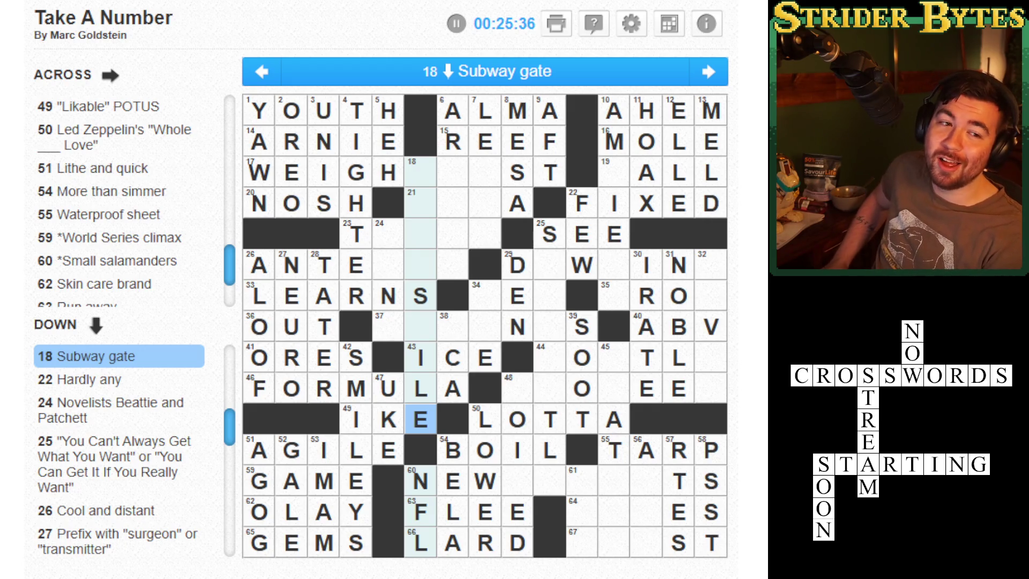
pyautogui.press('Right')
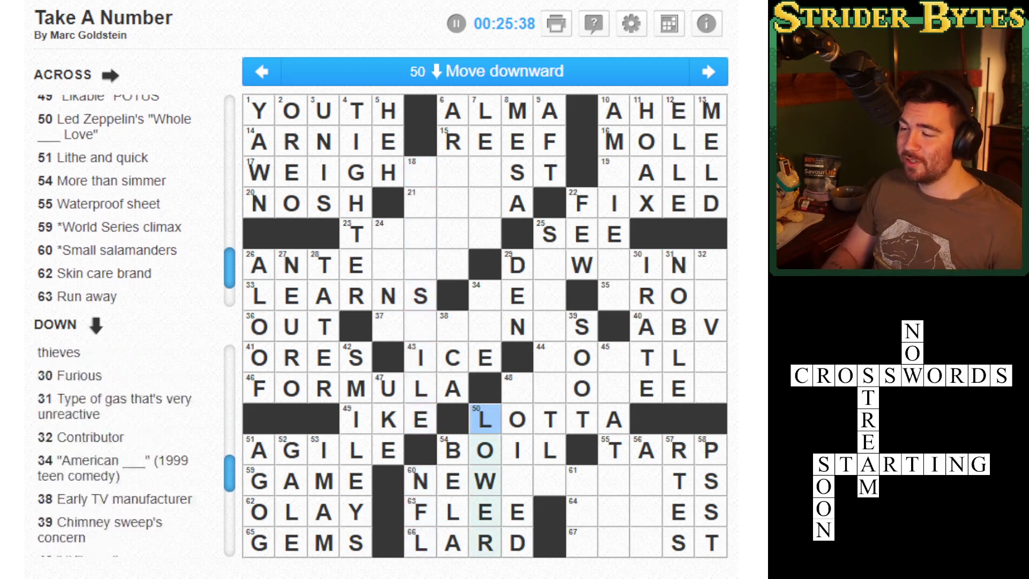
pyautogui.press('Right')
pyautogui.press('Up')
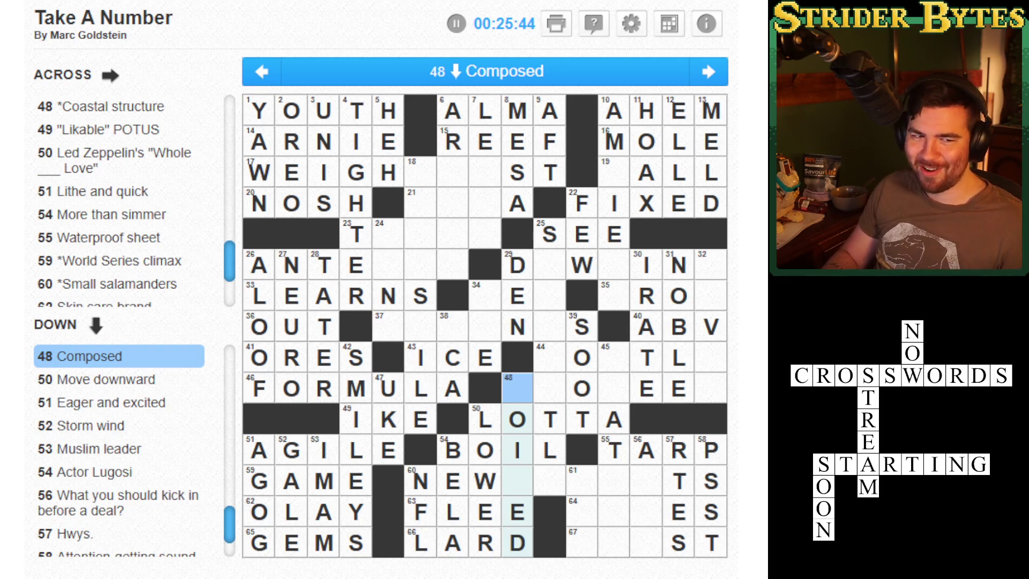
pyautogui.press('Down')
pyautogui.press('Down')
pyautogui.press('Down')
pyautogui.press('Right')
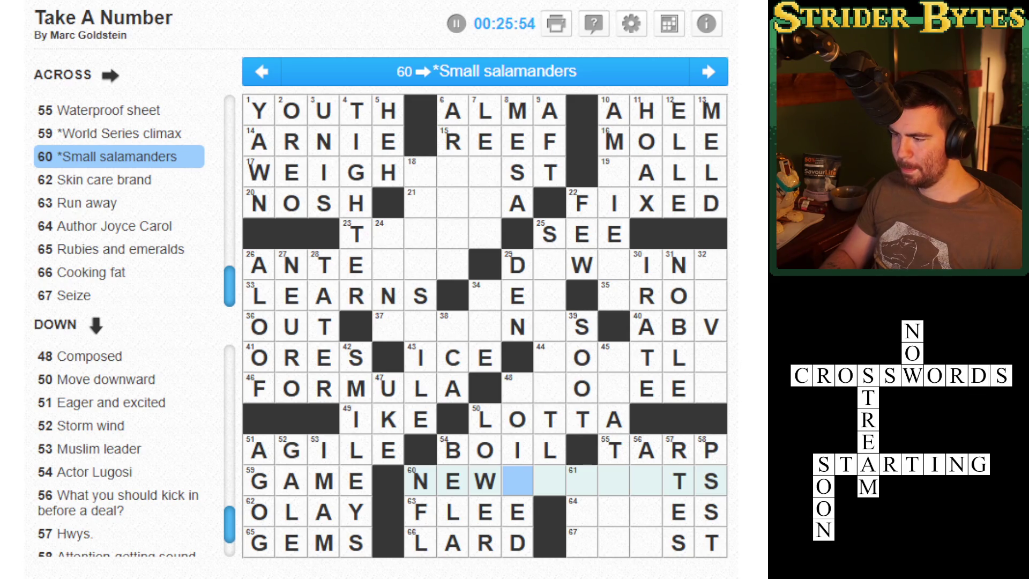
# - Select the empty square after WEIGH so the 6-Down record label clue shows
pyautogui.click(549, 481)
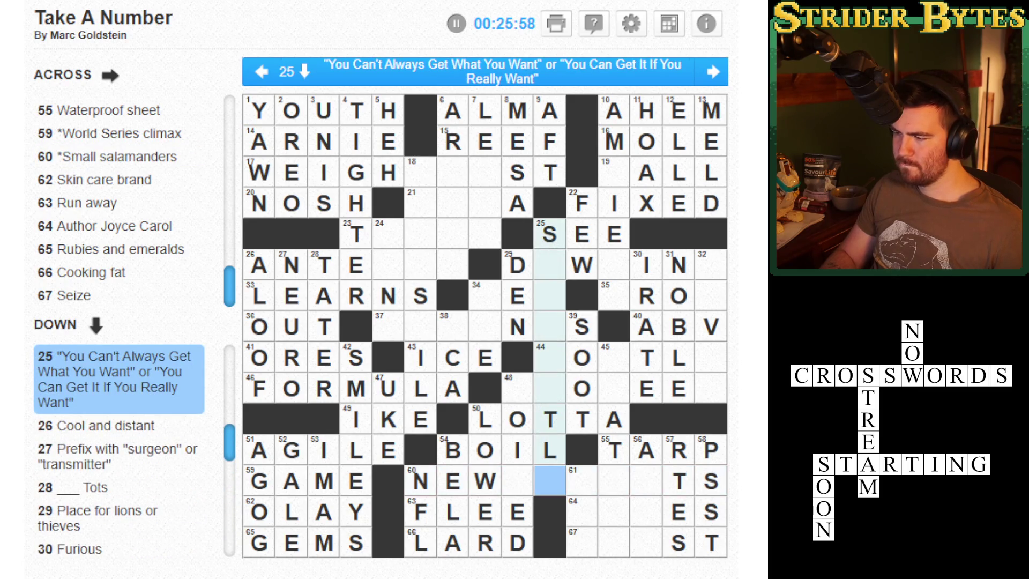
pyautogui.click(420, 234)
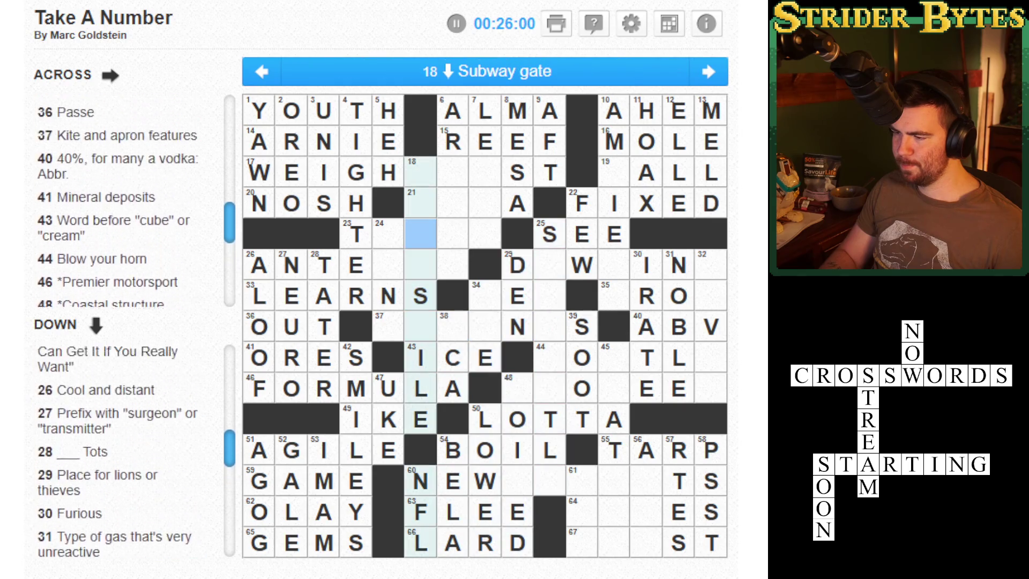
pyautogui.press('Right')
pyautogui.press('Left')
pyautogui.press('Down')
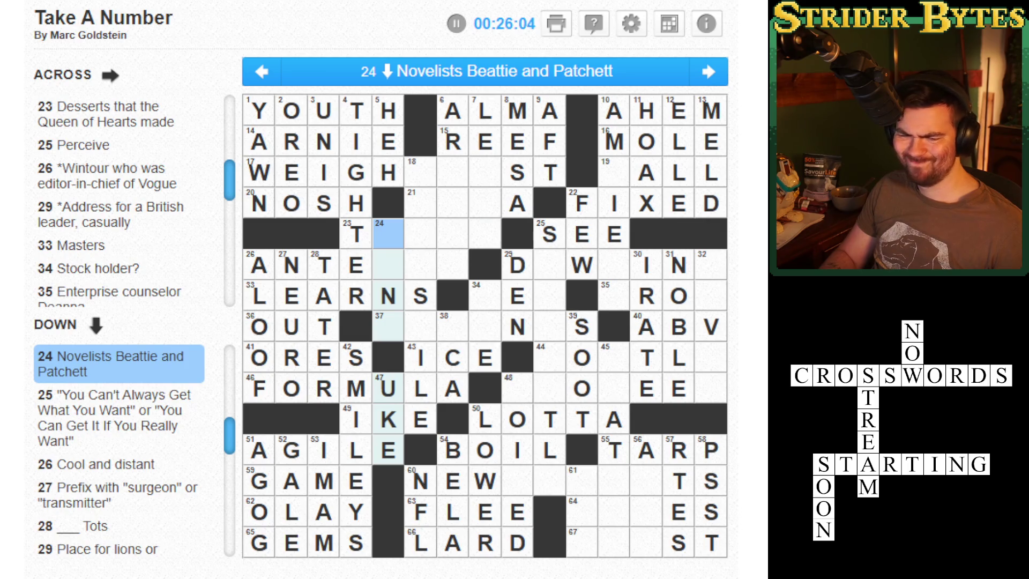
pyautogui.press('Right')
pyautogui.press('Right')
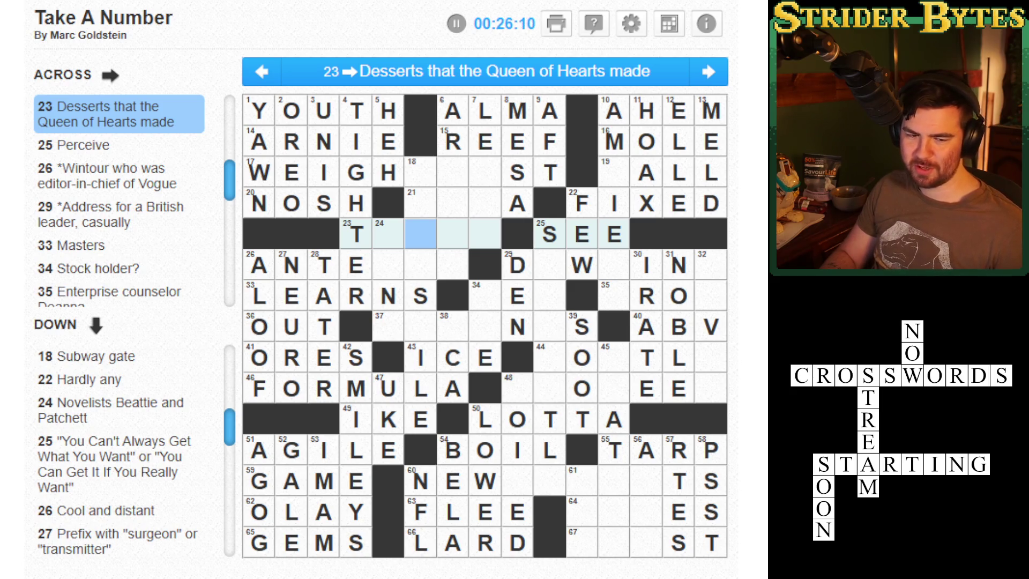
pyautogui.press('Up')
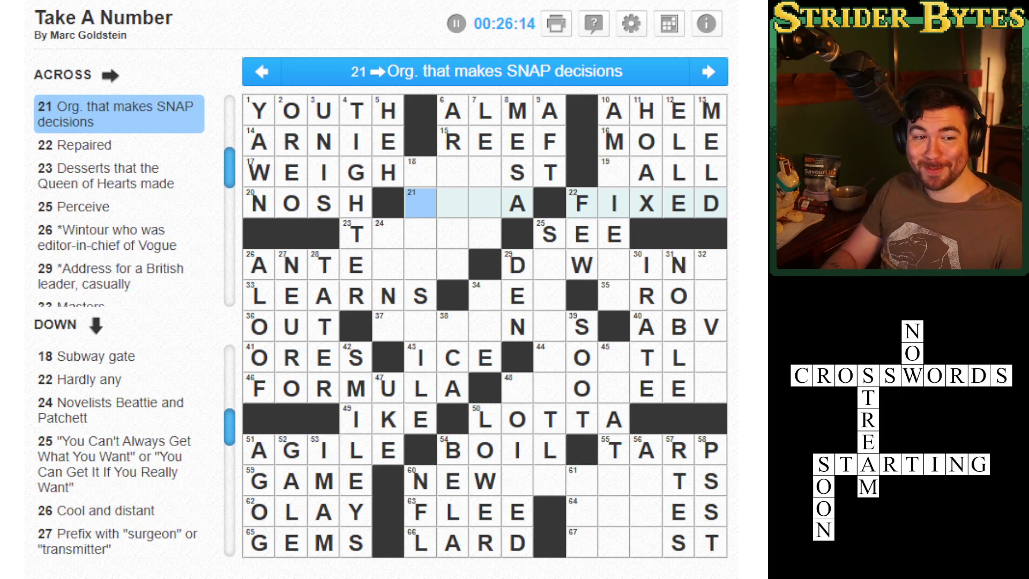
pyautogui.click(420, 171)
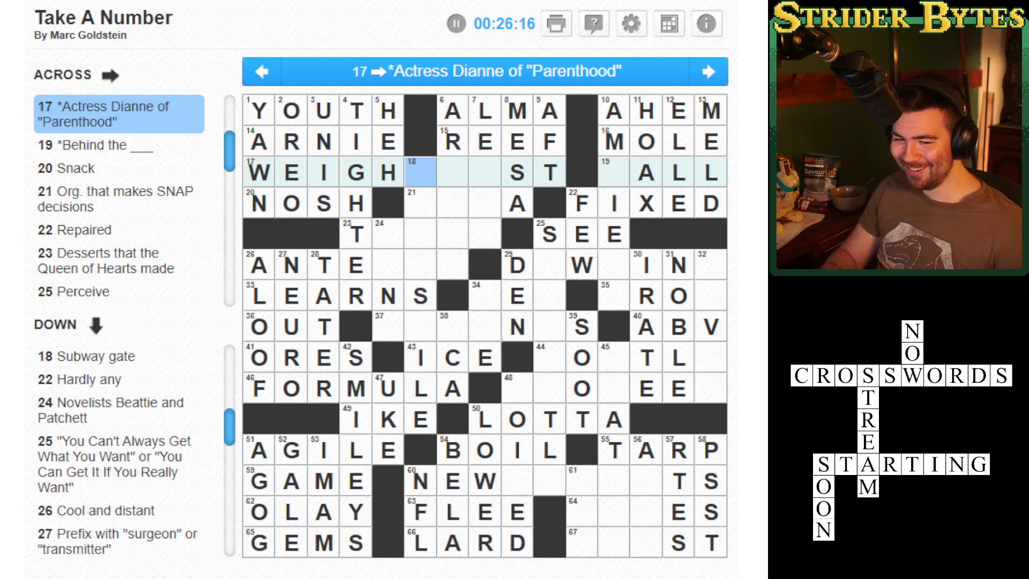
# - Type ARTS after the T to complete TARTS at 23-Across
pyautogui.press('Down')
pyautogui.press('Down')
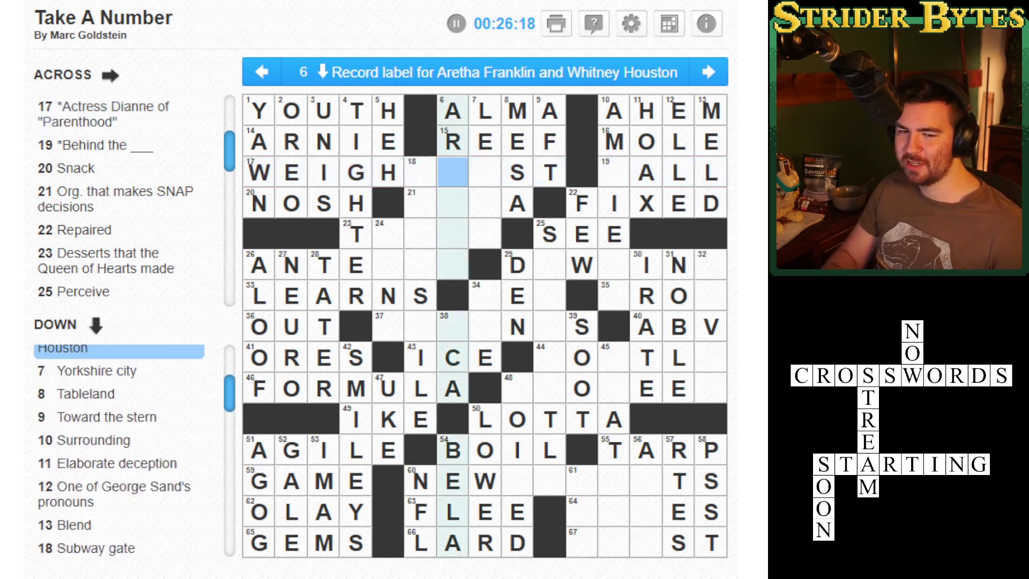
pyautogui.press('Tab')
pyautogui.press('space')
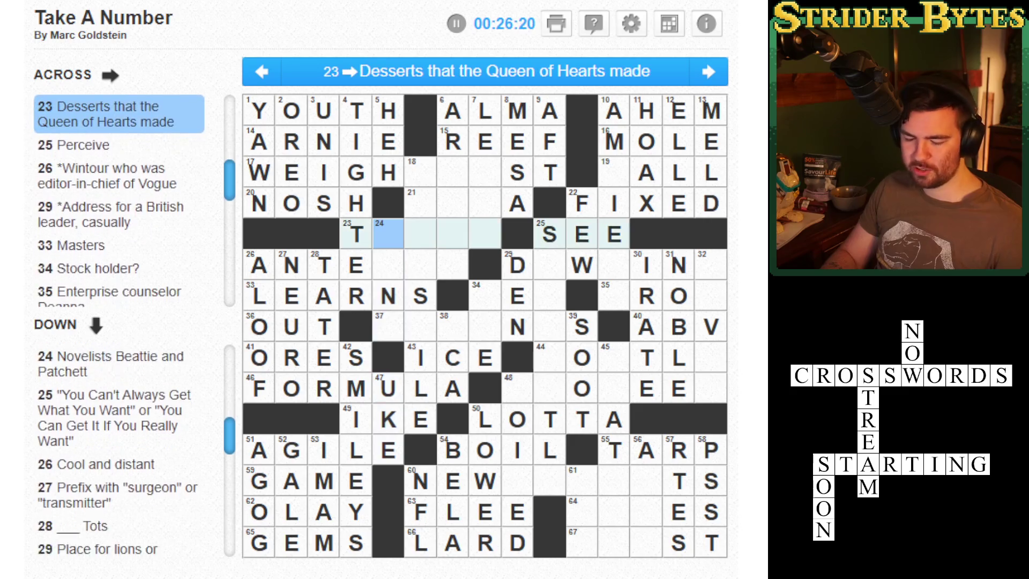
pyautogui.write('ARTS')
# - Enter ED in 7-Down's empty squares to complete LEEDS
pyautogui.press('Left')
pyautogui.press('Up')
pyautogui.press('Up')
pyautogui.press('Up')
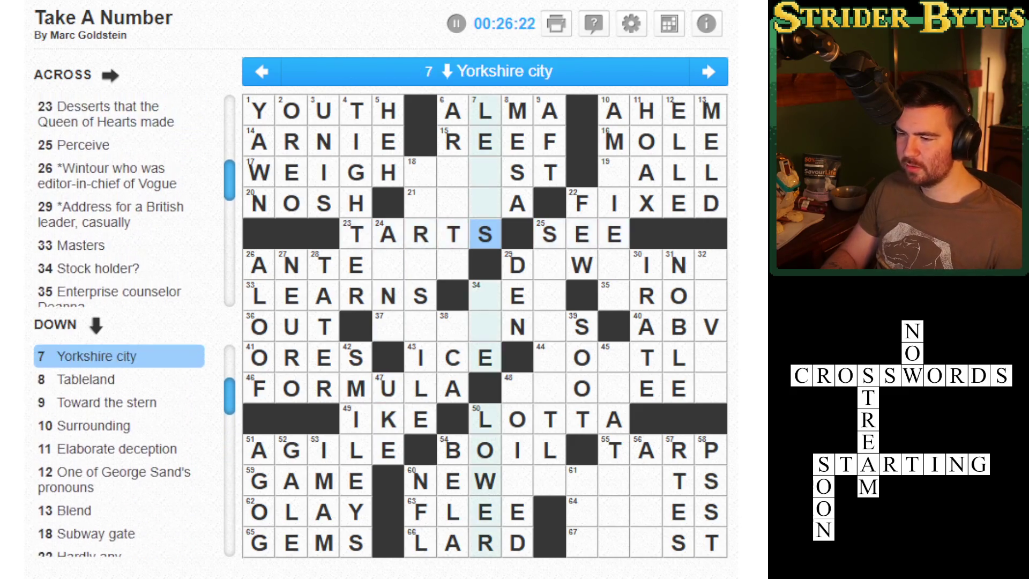
pyautogui.write('ED')
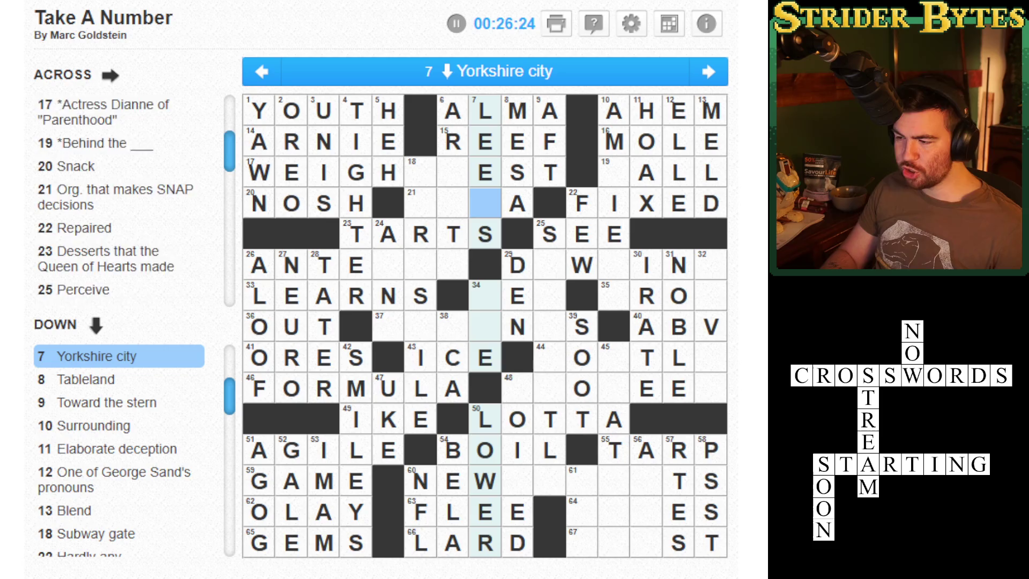
pyautogui.click(453, 172)
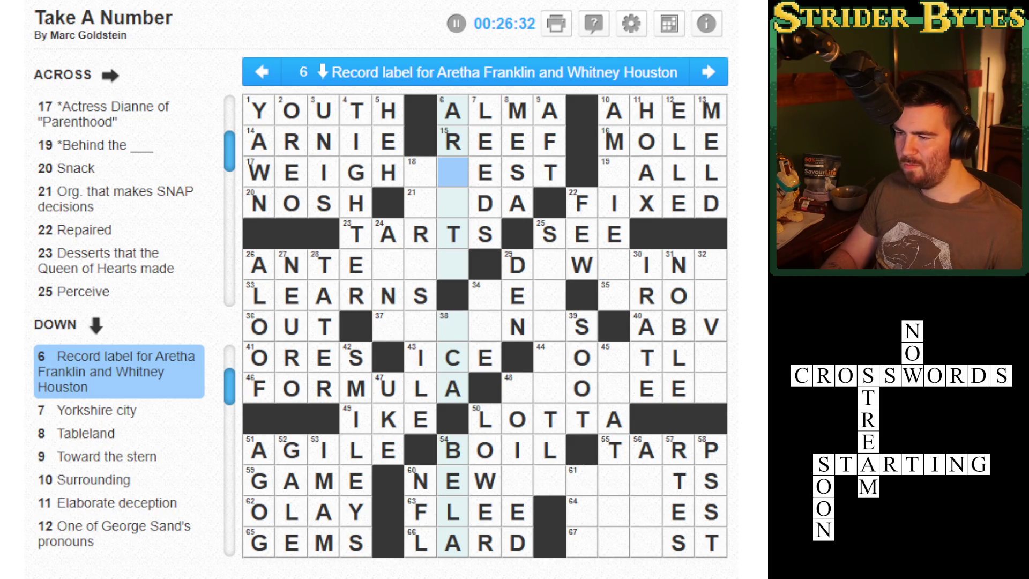
pyautogui.click(421, 172)
pyautogui.click(420, 172)
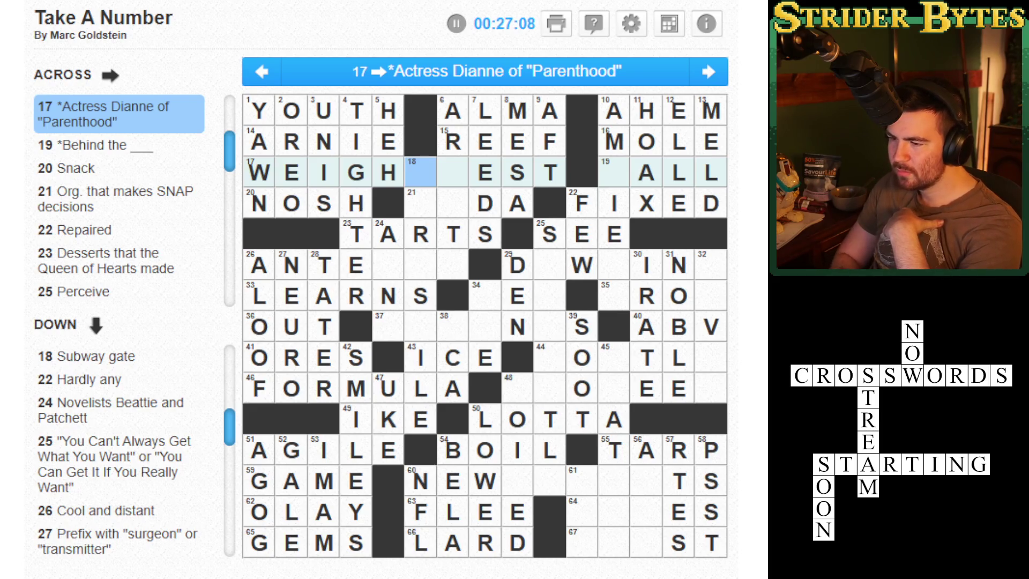
# - Type TUNT into 18-Down's blanks, giving TURNSTILE and WEIGHT at 17-Across
pyautogui.press('Down')
pyautogui.write('tunt')
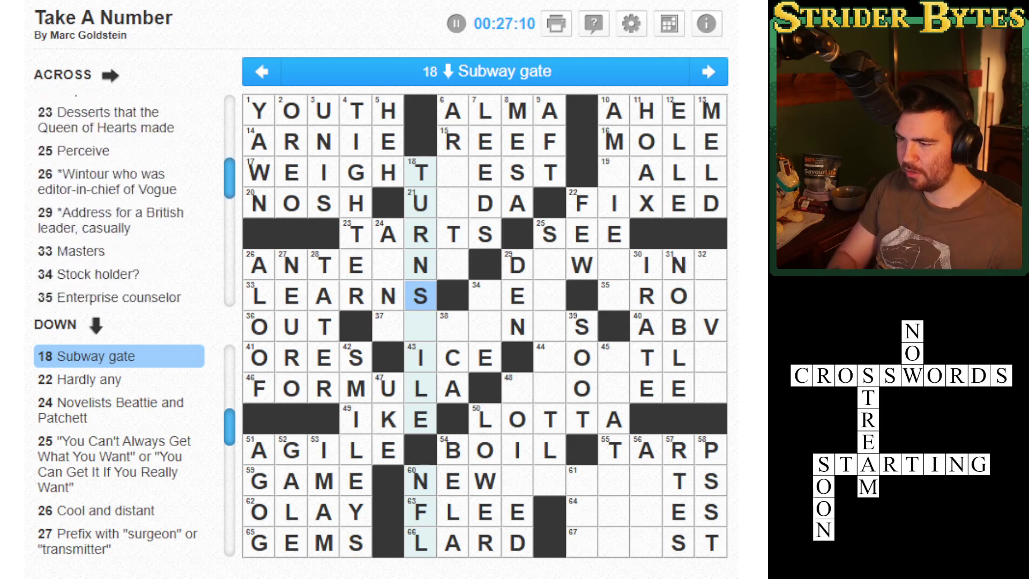
pyautogui.press('Up')
pyautogui.press('Up')
pyautogui.press('Up')
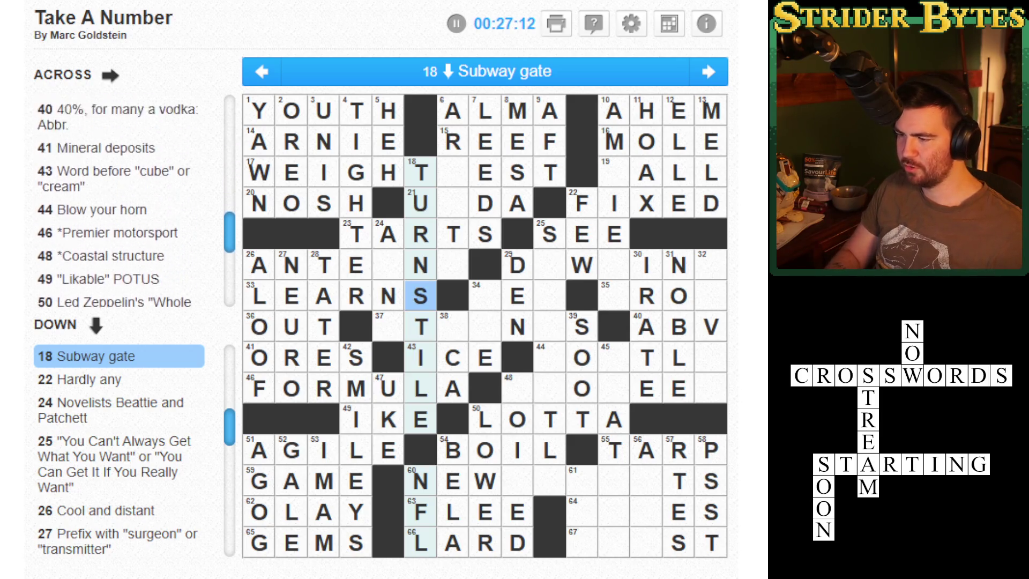
pyautogui.press('Left')
pyautogui.press('Left')
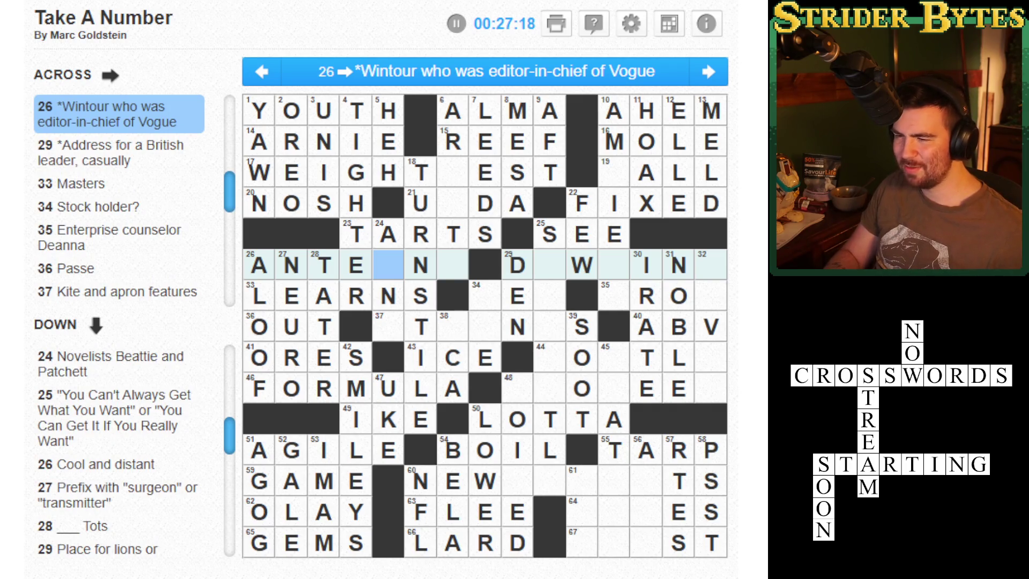
pyautogui.press('Down')
pyautogui.press('Down')
pyautogui.press('Up')
pyautogui.press('Up')
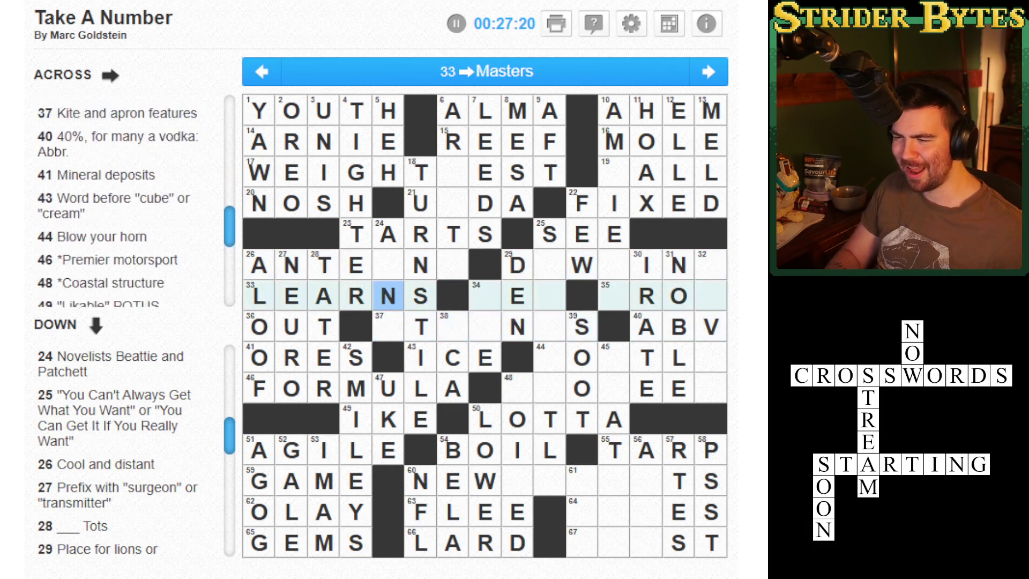
pyautogui.press('Down')
pyautogui.click(389, 326)
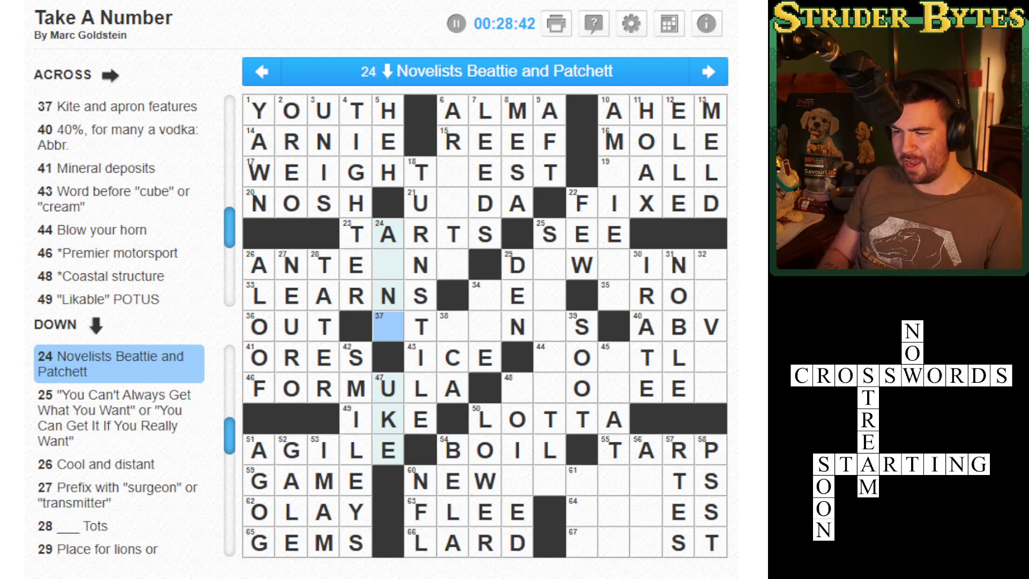
# - Enter N and E in 24-Down, making 26-Across ANTENN and starting 37-Across with ET
pyautogui.click(388, 265)
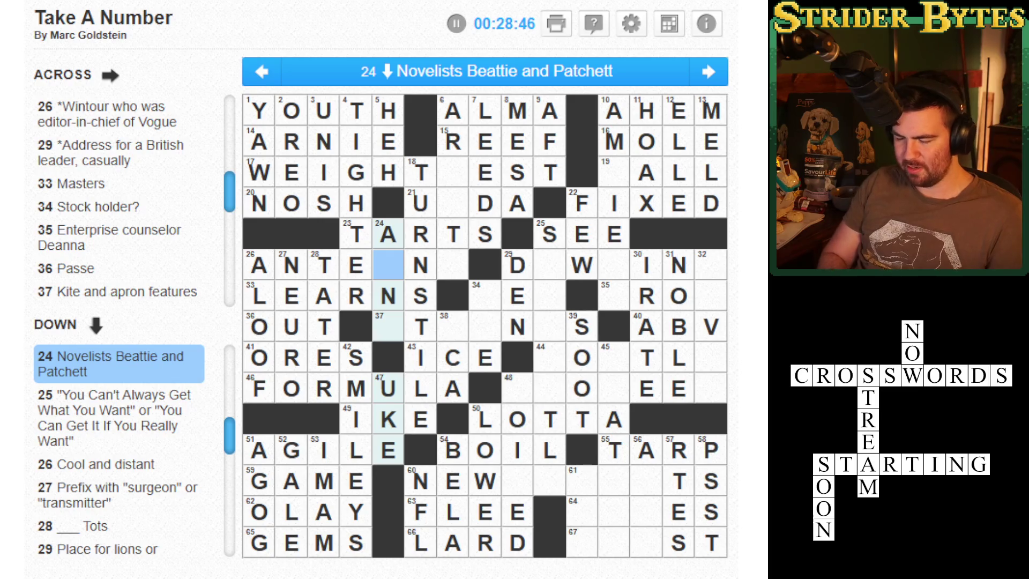
pyautogui.write('NE')
pyautogui.press('Left')
pyautogui.press('Left')
pyautogui.press('Left')
pyautogui.press('Down')
pyautogui.press('Right')
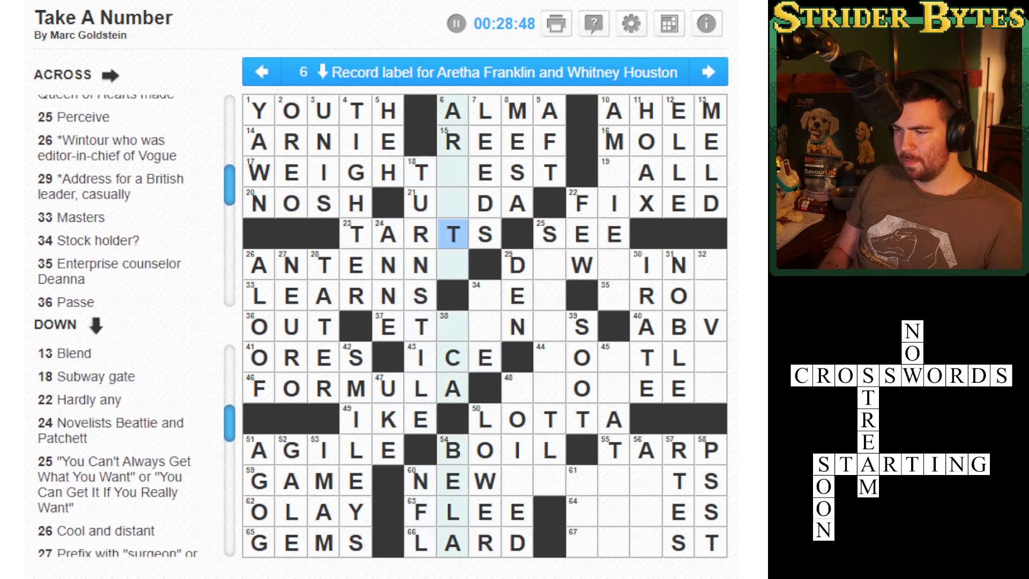
pyautogui.press('space')
pyautogui.press('space')
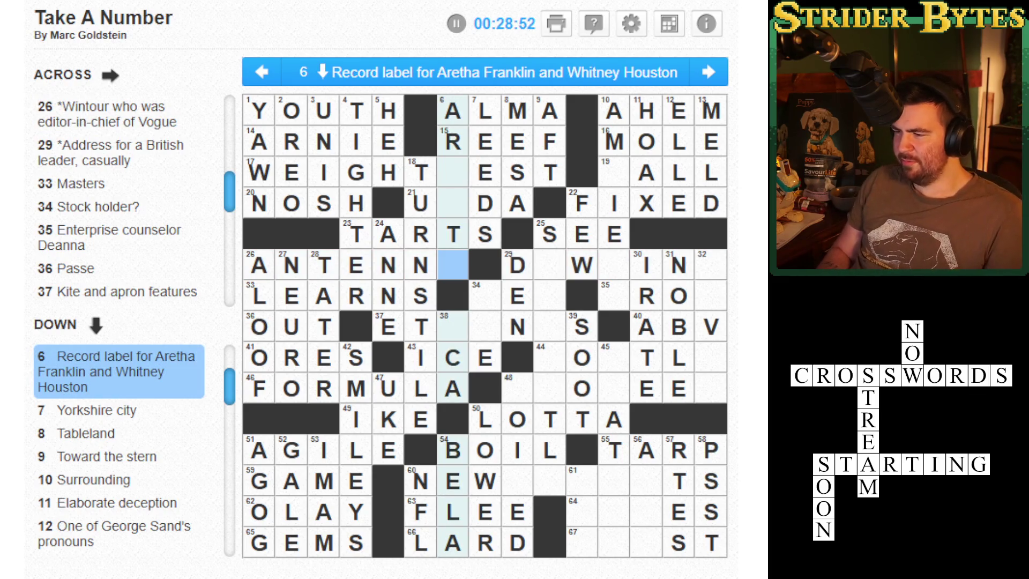
pyautogui.press('Down')
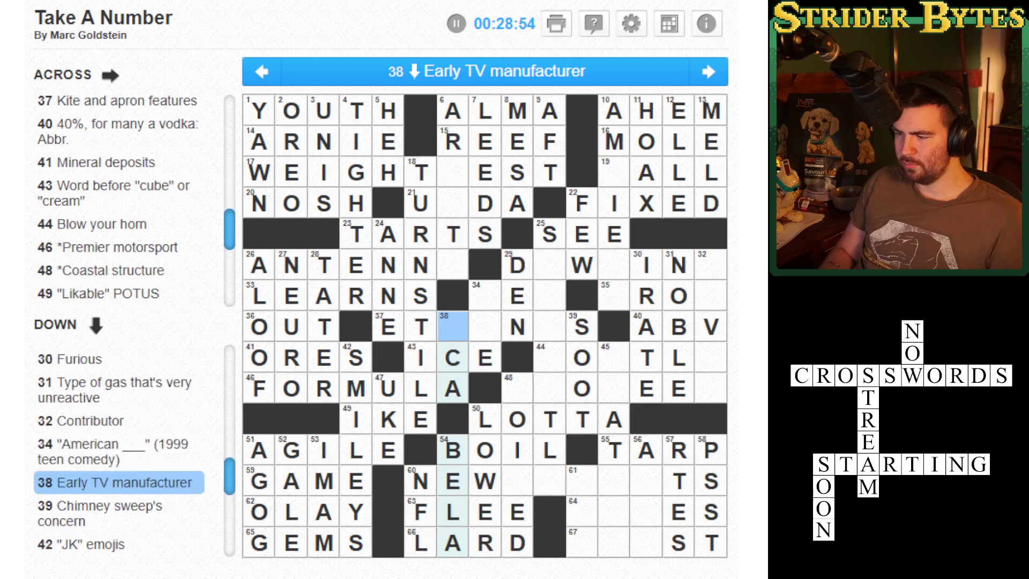
pyautogui.press('space')
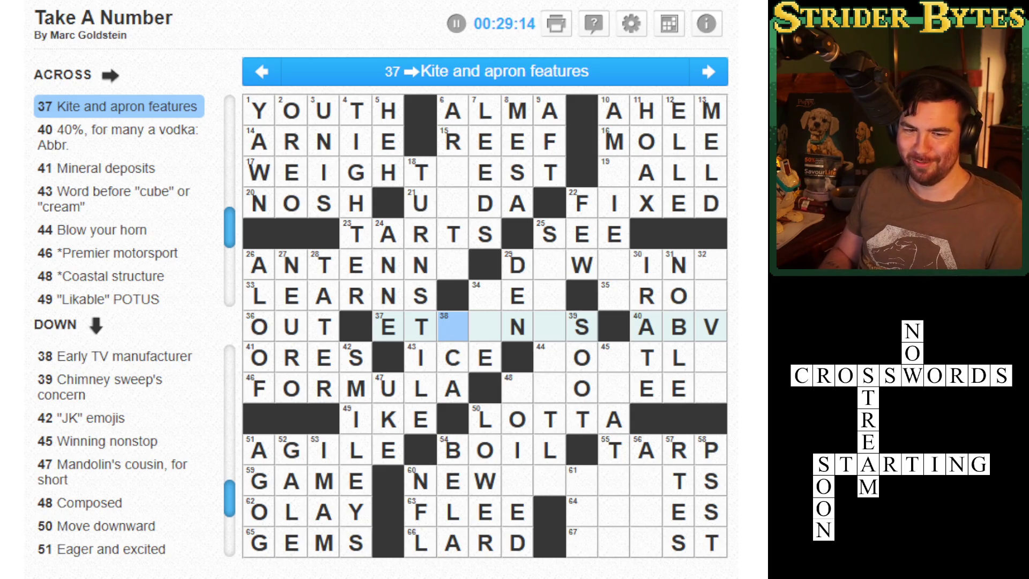
pyautogui.press('space')
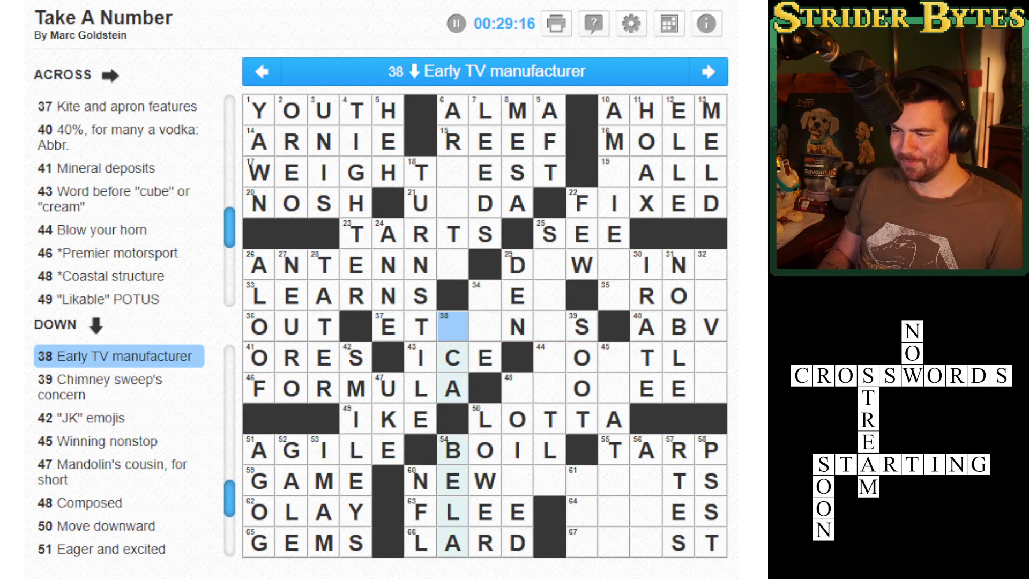
pyautogui.press('space')
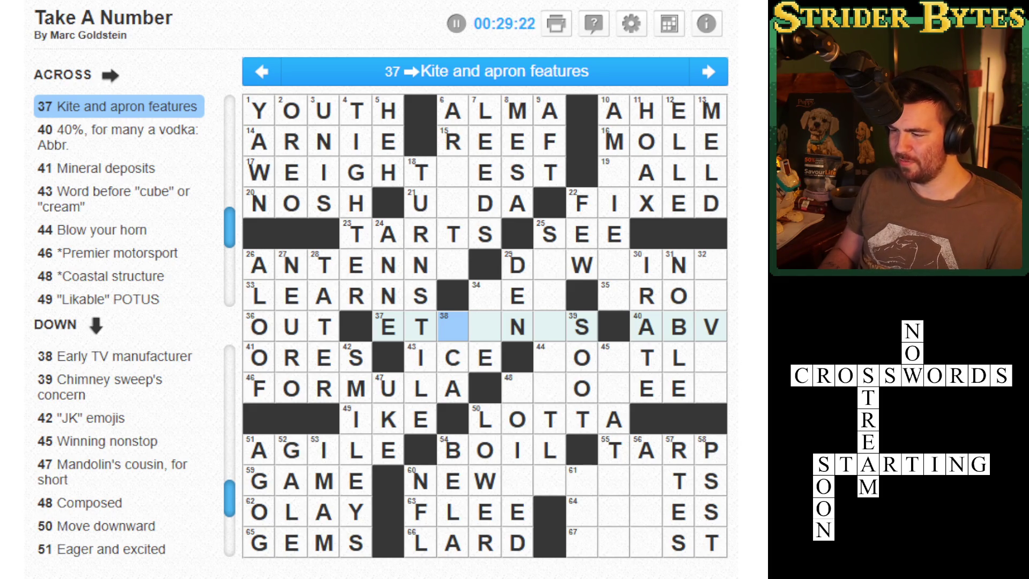
pyautogui.click(582, 419)
pyautogui.click(517, 481)
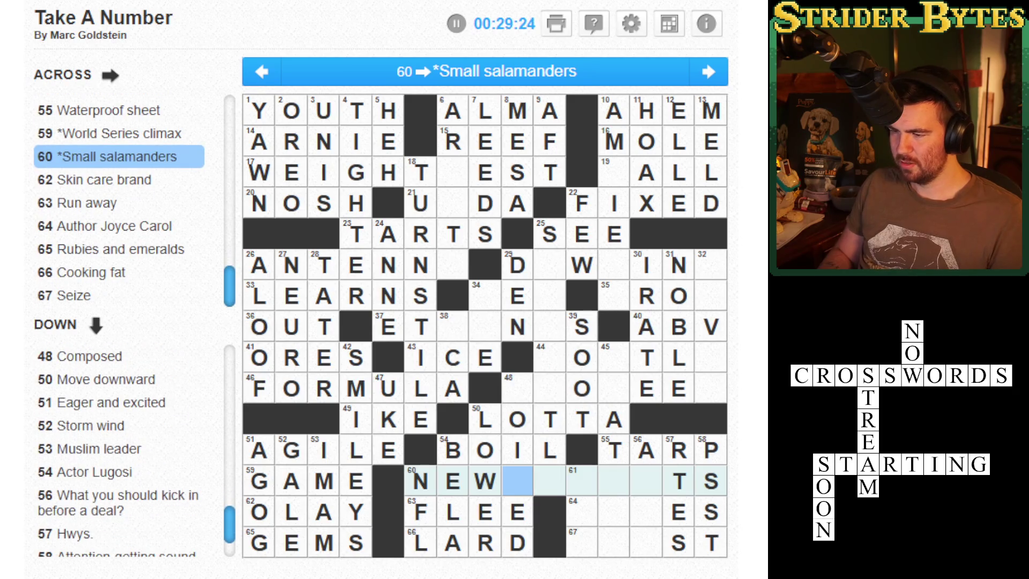
pyautogui.press('Up')
pyautogui.press('Up')
pyautogui.press('Up')
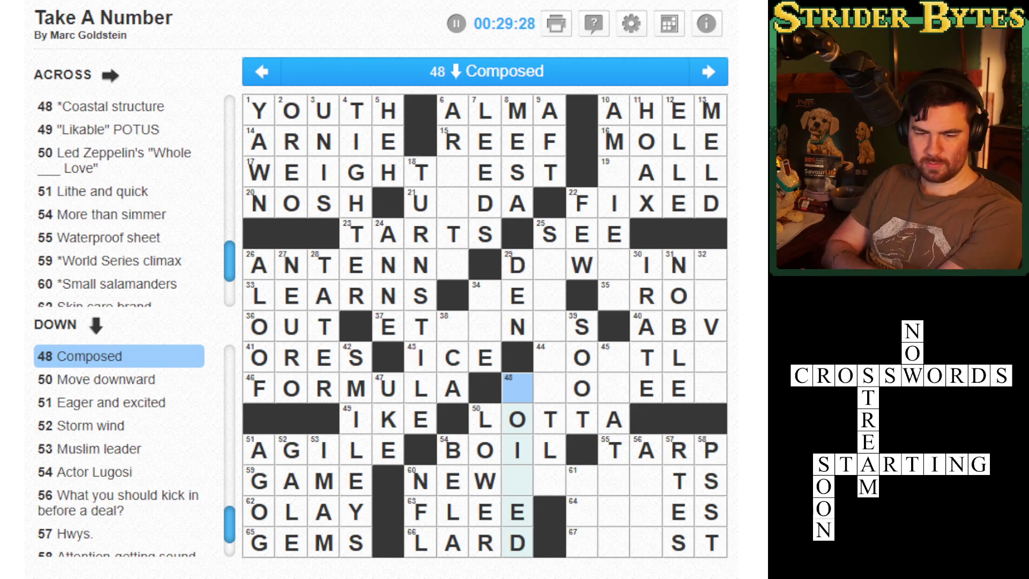
pyautogui.press('Right')
pyautogui.press('Right')
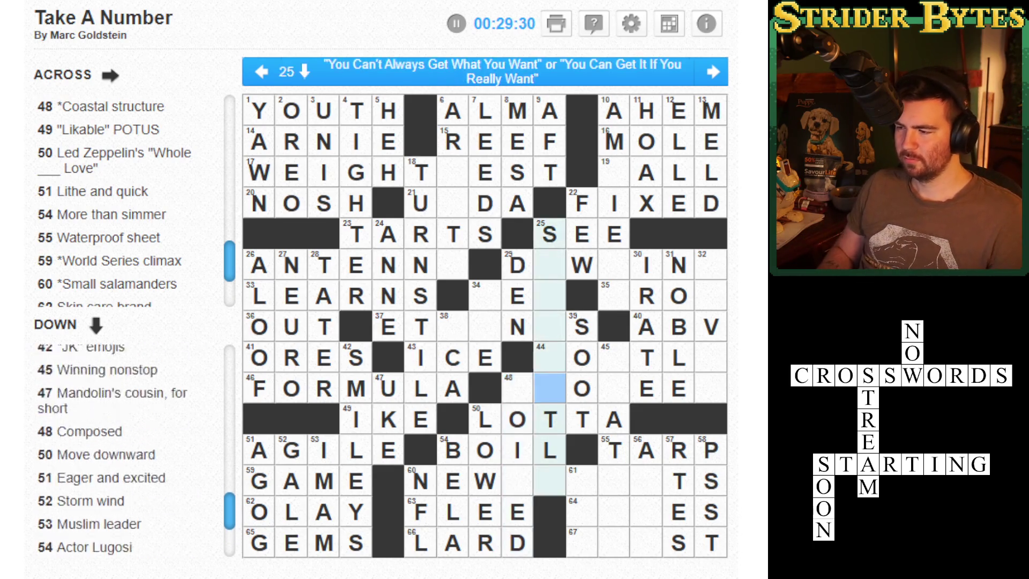
pyautogui.press('Right')
pyautogui.press('Right')
pyautogui.press('Up')
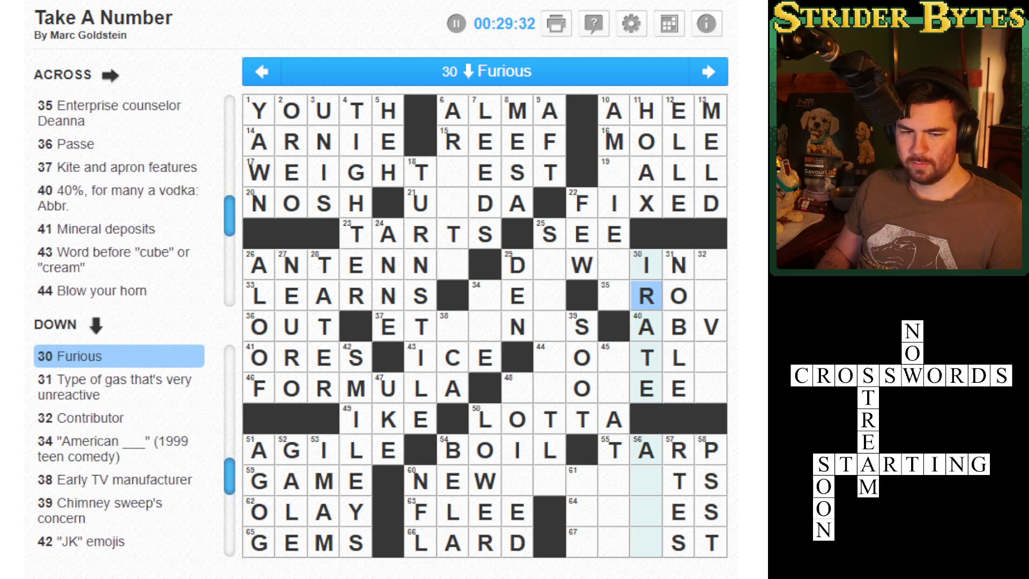
pyautogui.press('Left')
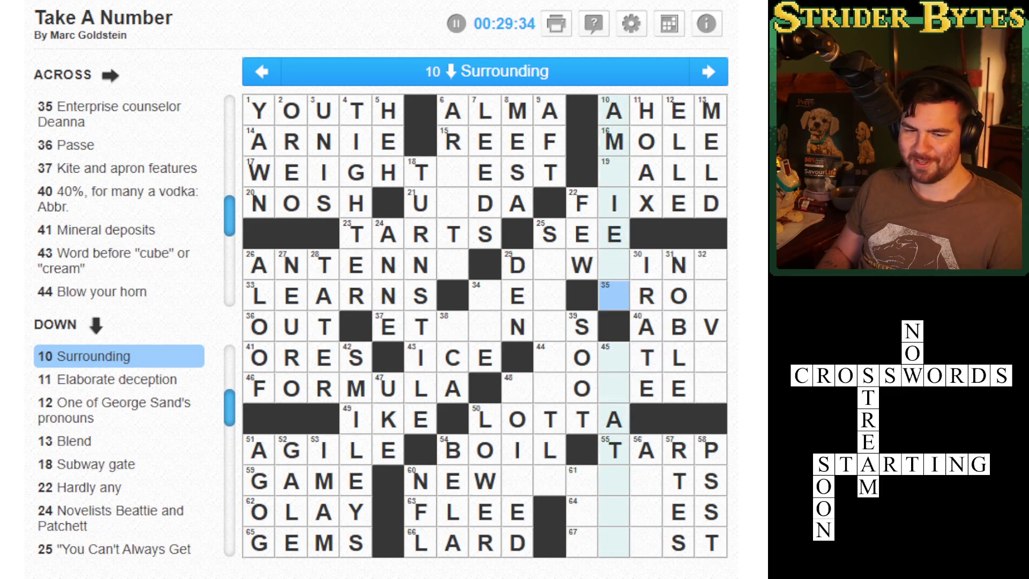
pyautogui.press('Up')
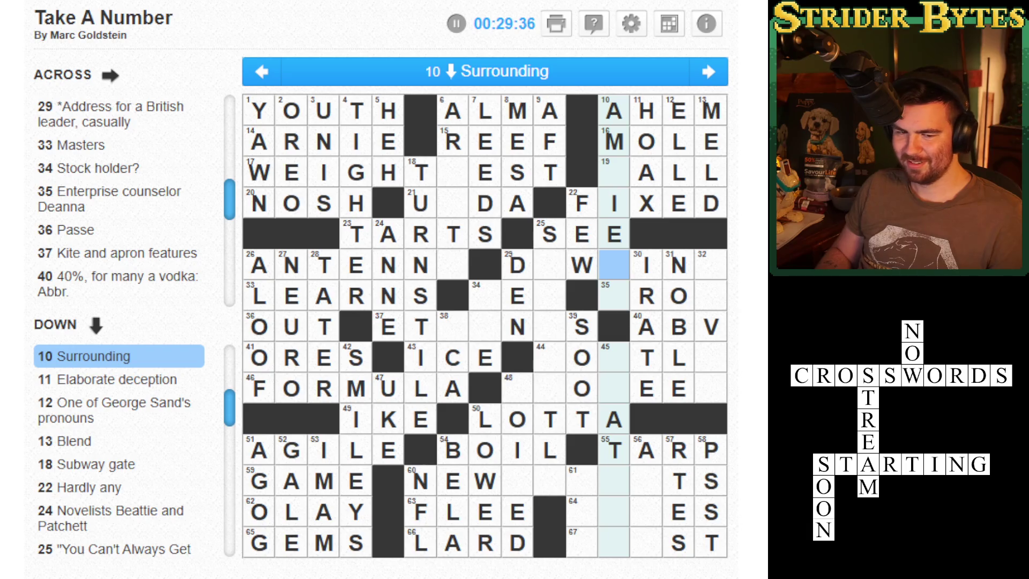
pyautogui.press('space')
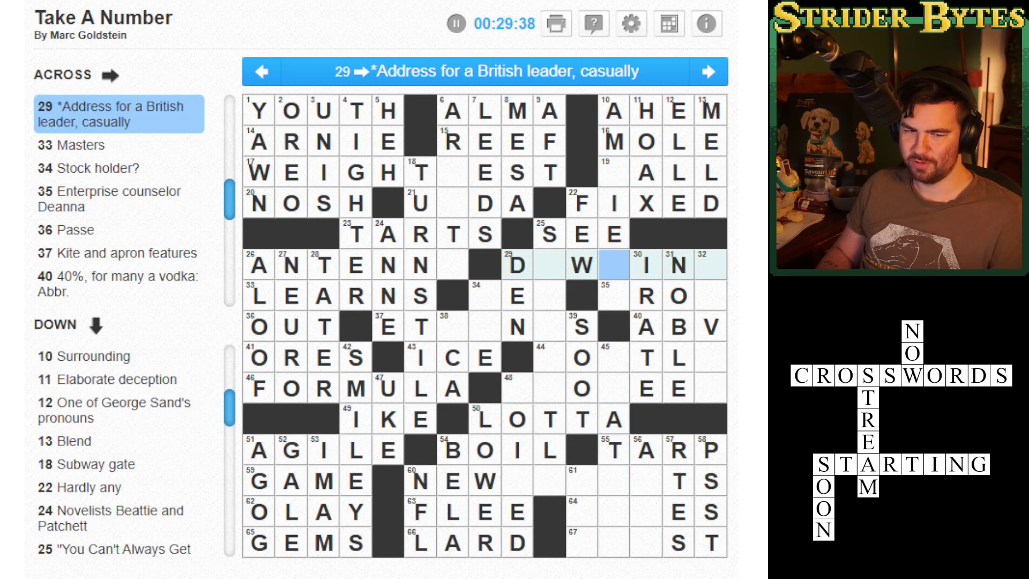
pyautogui.press('Left')
pyautogui.press('Left')
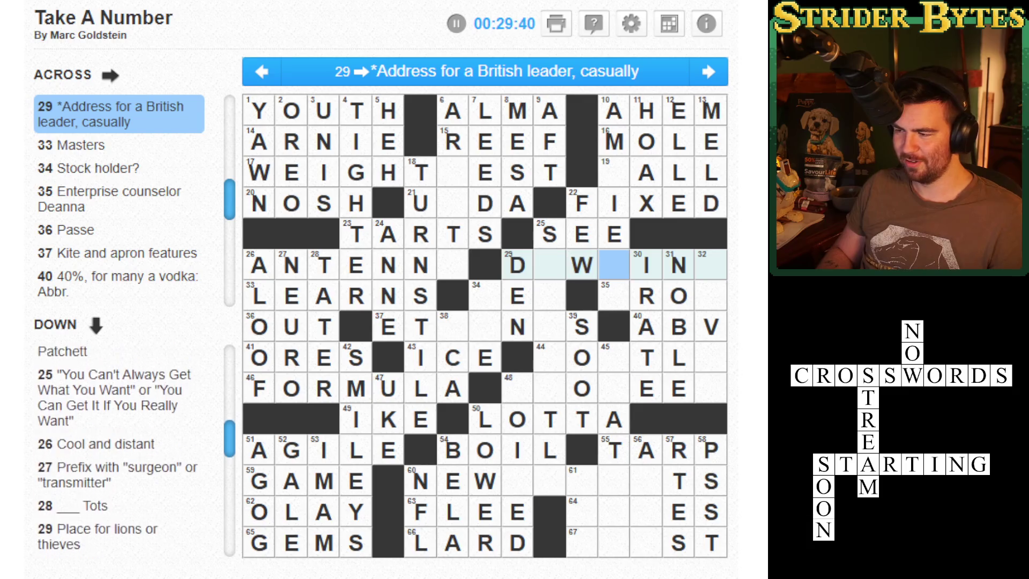
pyautogui.press('Right')
pyautogui.press('Right')
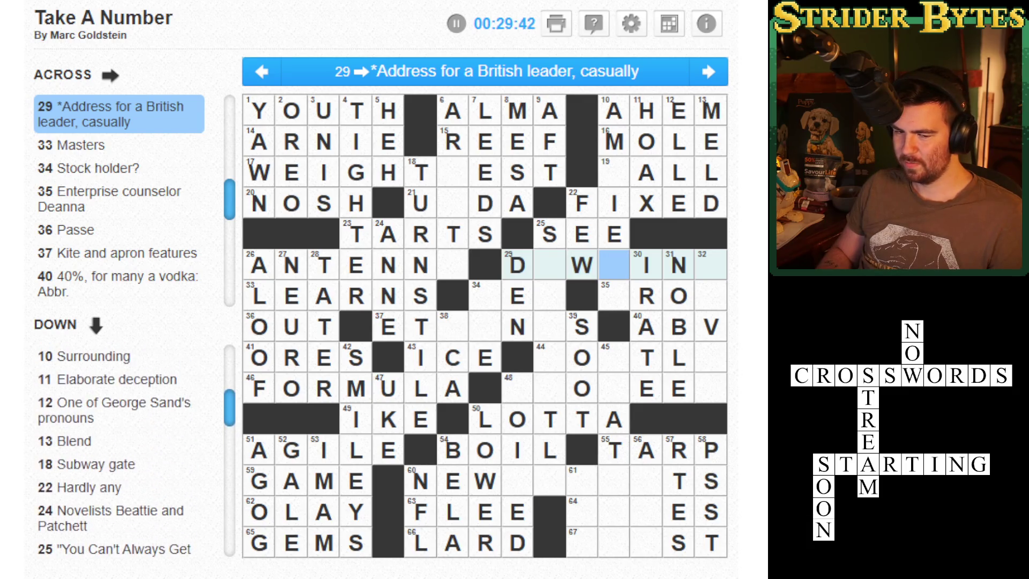
pyautogui.press('Left')
pyautogui.press('Left')
pyautogui.press('Down')
pyautogui.press('Down')
pyautogui.press('Down')
pyautogui.press('Left')
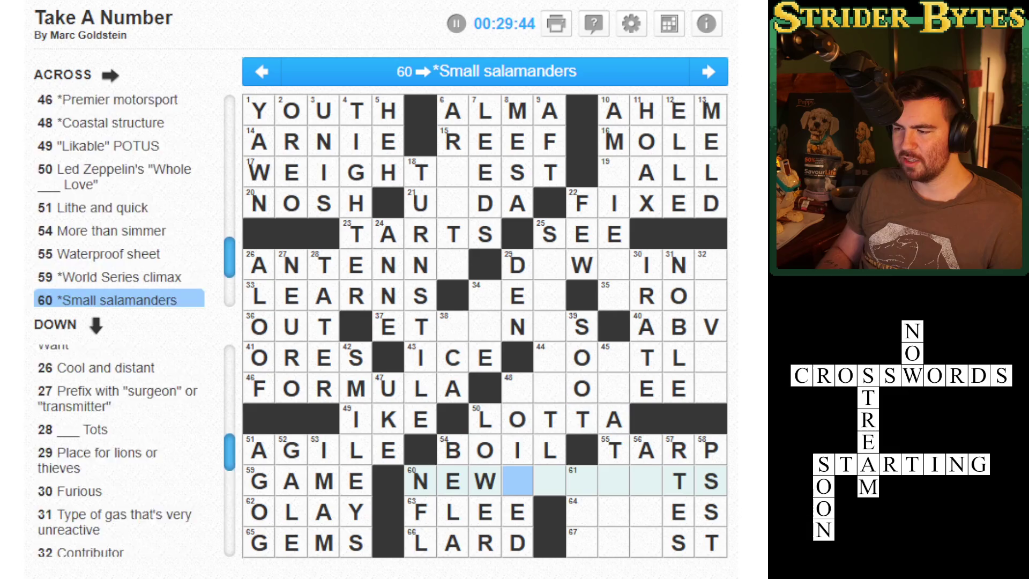
pyautogui.press('Up')
pyautogui.press('Up')
pyautogui.press('Up')
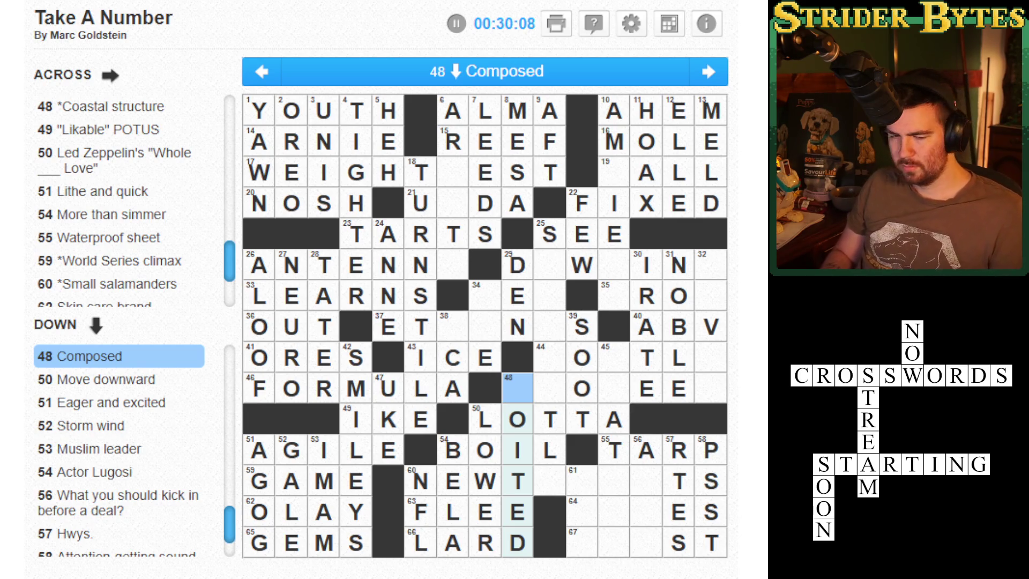
pyautogui.click(517, 388)
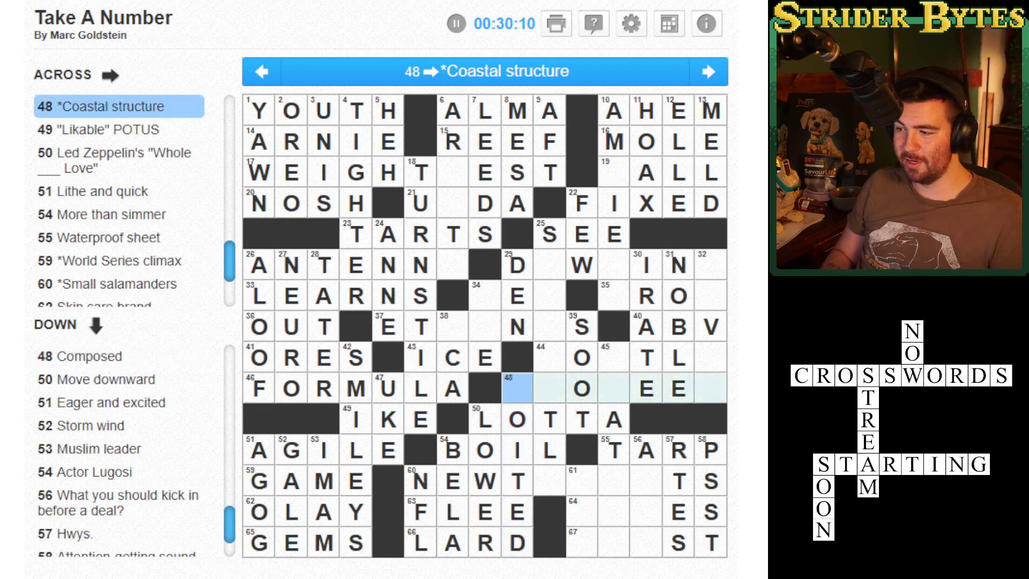
pyautogui.click(517, 326)
pyautogui.click(485, 326)
pyautogui.click(485, 296)
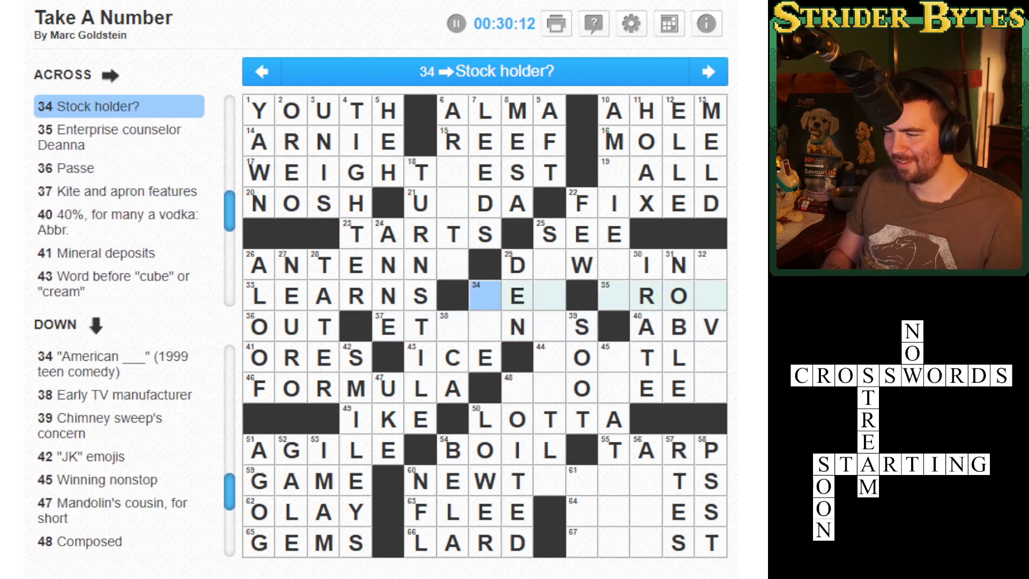
pyautogui.click(484, 296)
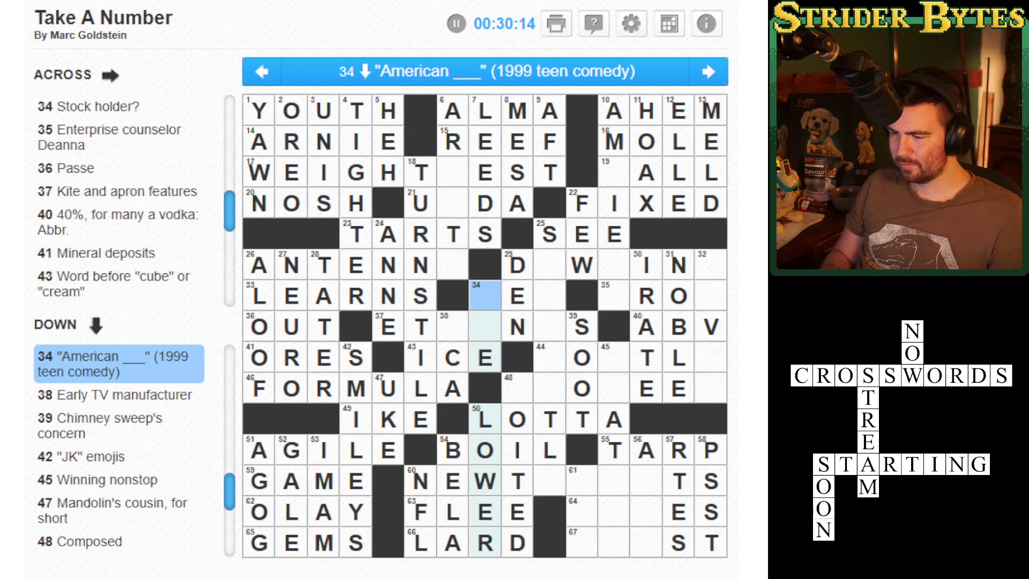
pyautogui.click(517, 296)
pyautogui.click(549, 265)
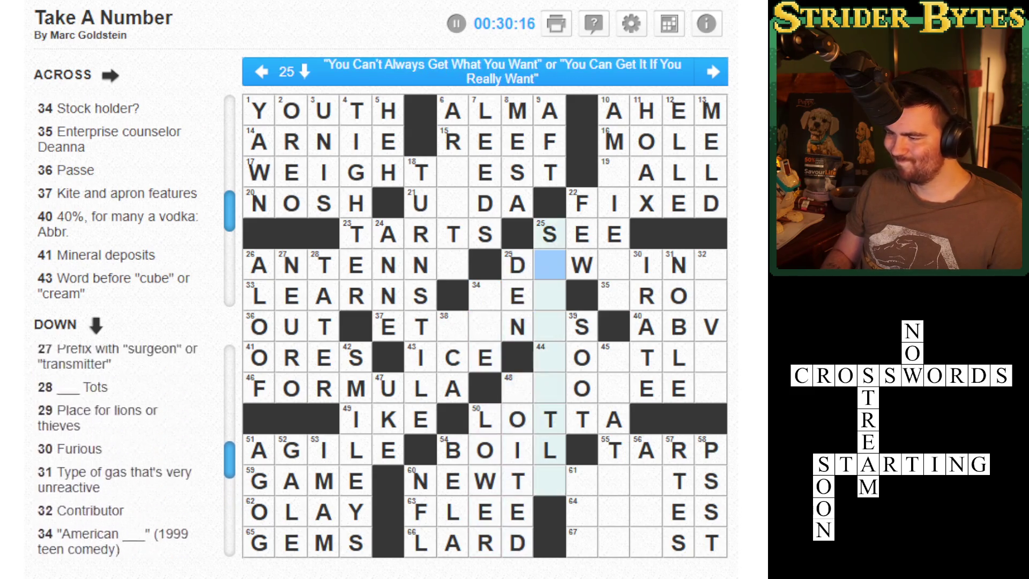
pyautogui.click(549, 266)
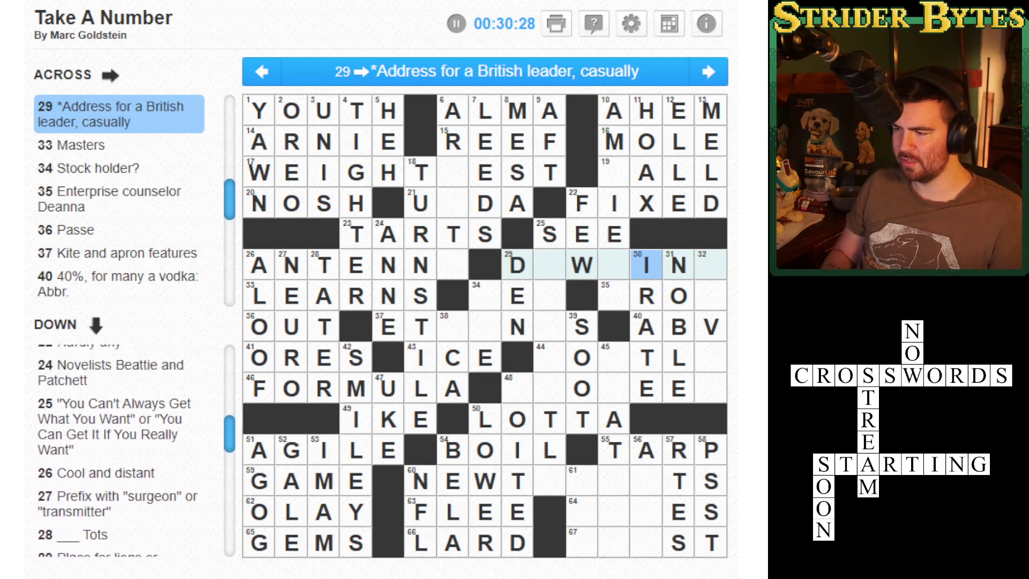
pyautogui.click(710, 265)
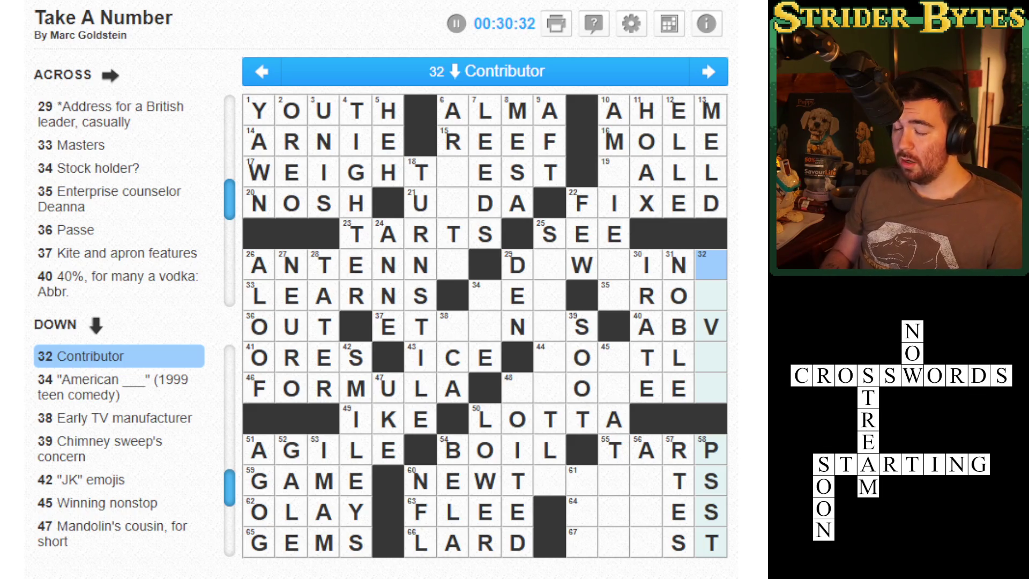
pyautogui.press('Up')
pyautogui.press('Up')
pyautogui.press('Left')
pyautogui.press('Left')
pyautogui.press('Left')
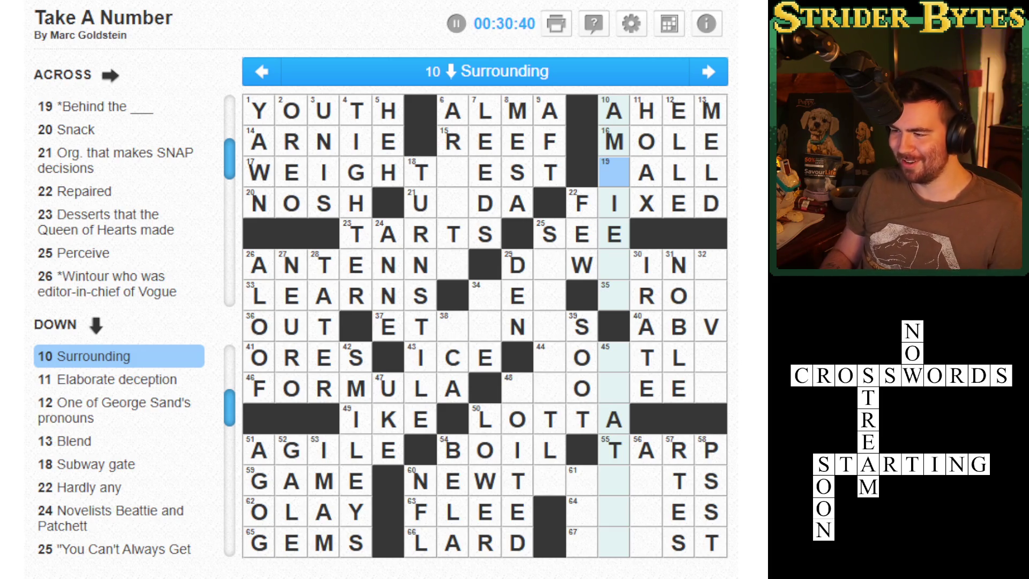
pyautogui.press('Right')
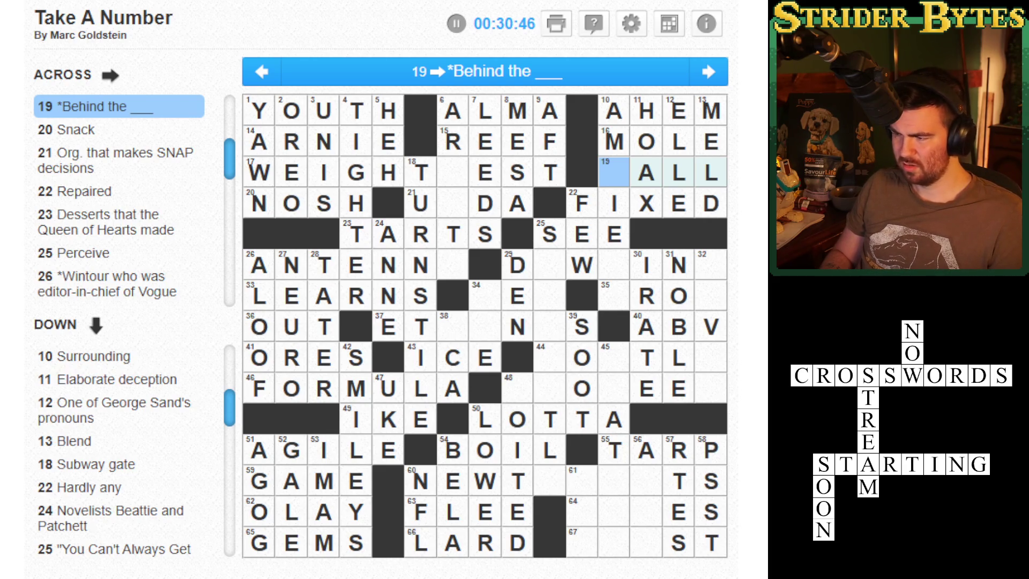
pyautogui.click(581, 234)
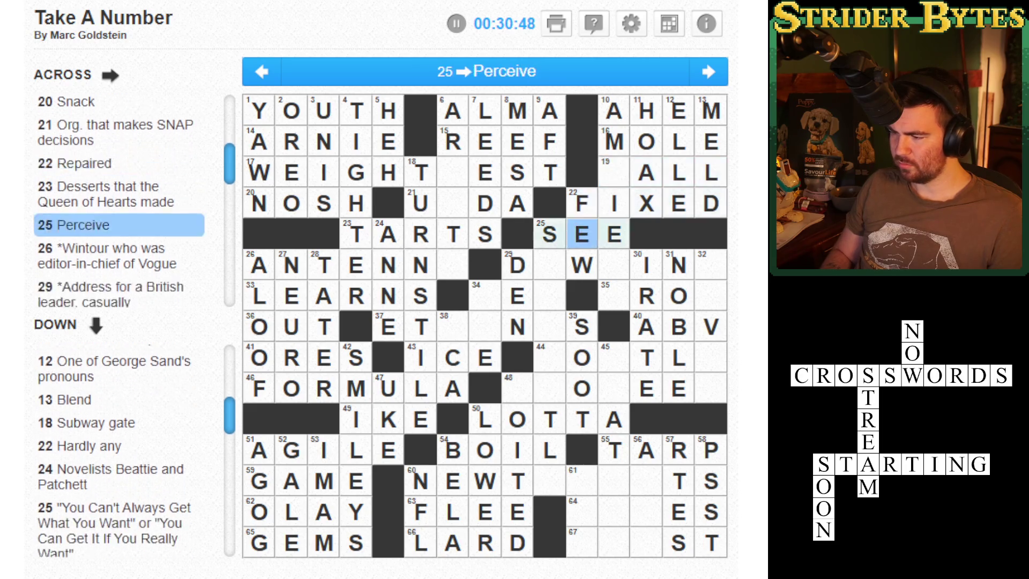
pyautogui.click(581, 387)
pyautogui.click(388, 387)
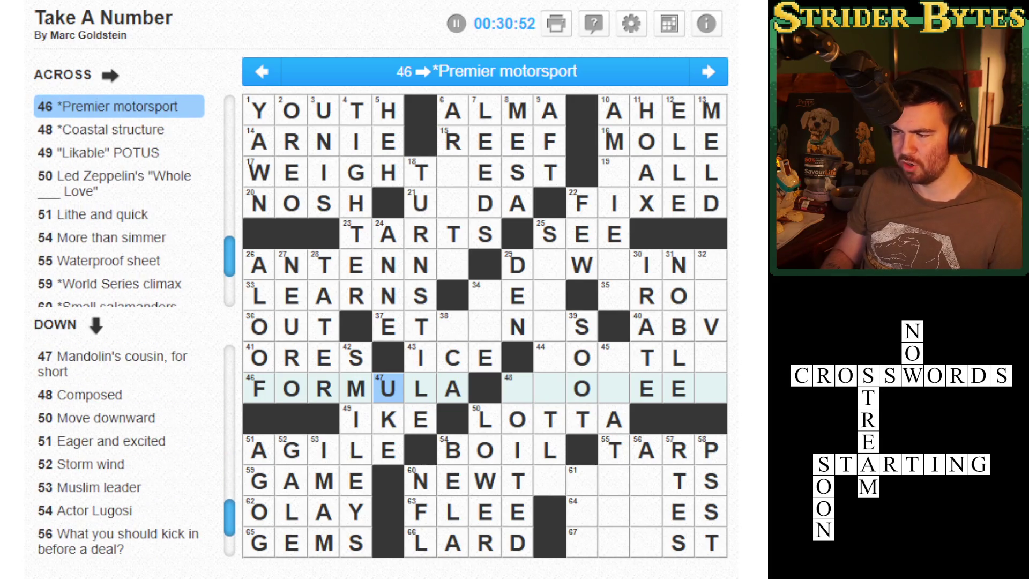
pyautogui.click(517, 388)
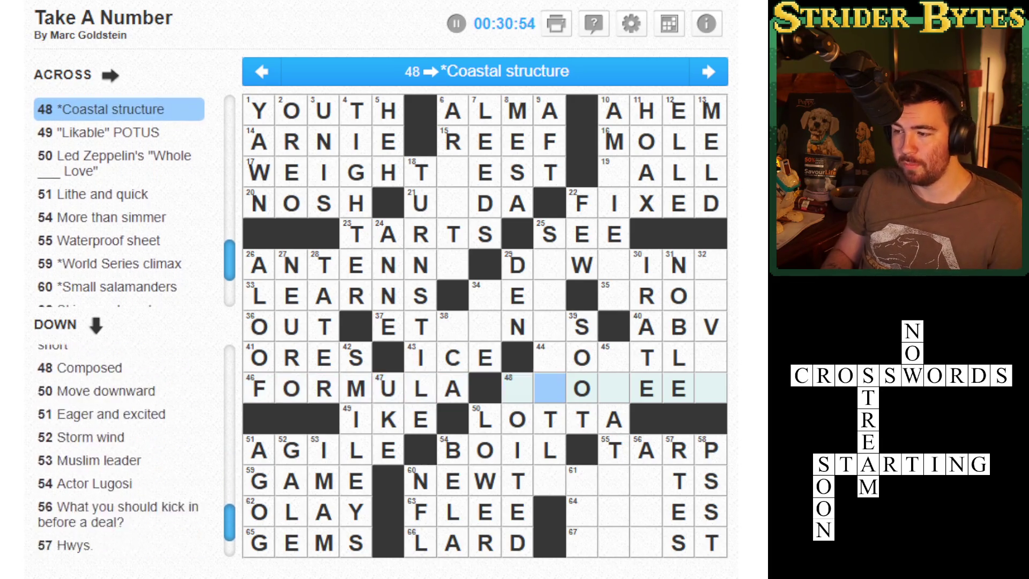
pyautogui.click(581, 326)
pyautogui.click(549, 173)
pyautogui.click(452, 172)
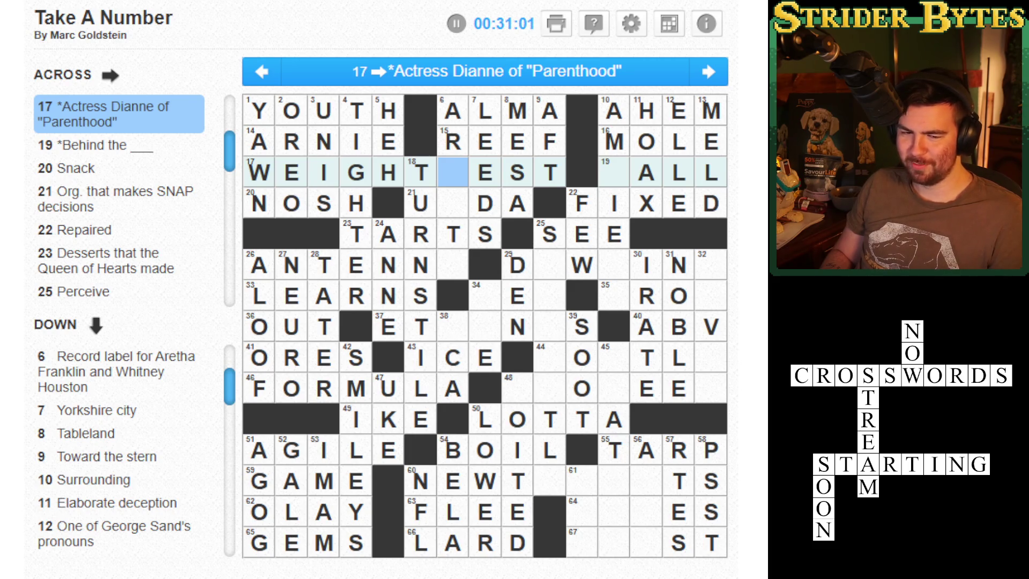
# - Enter GIVER at 32 Down, completing the ING ending of 29 Across
pyautogui.click(485, 173)
pyautogui.click(549, 141)
pyautogui.click(646, 142)
pyautogui.click(678, 265)
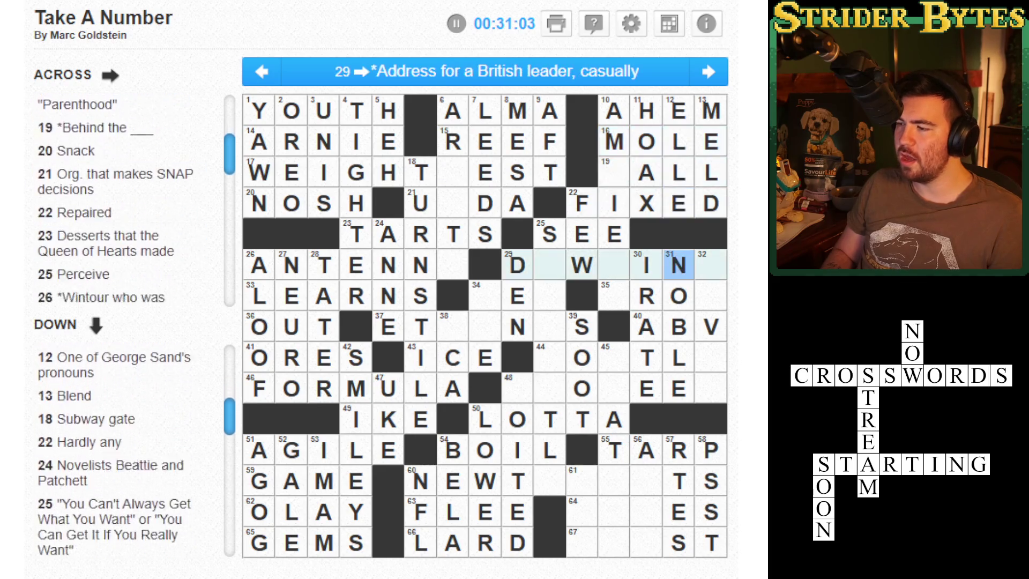
pyautogui.click(710, 265)
pyautogui.write('GIV')
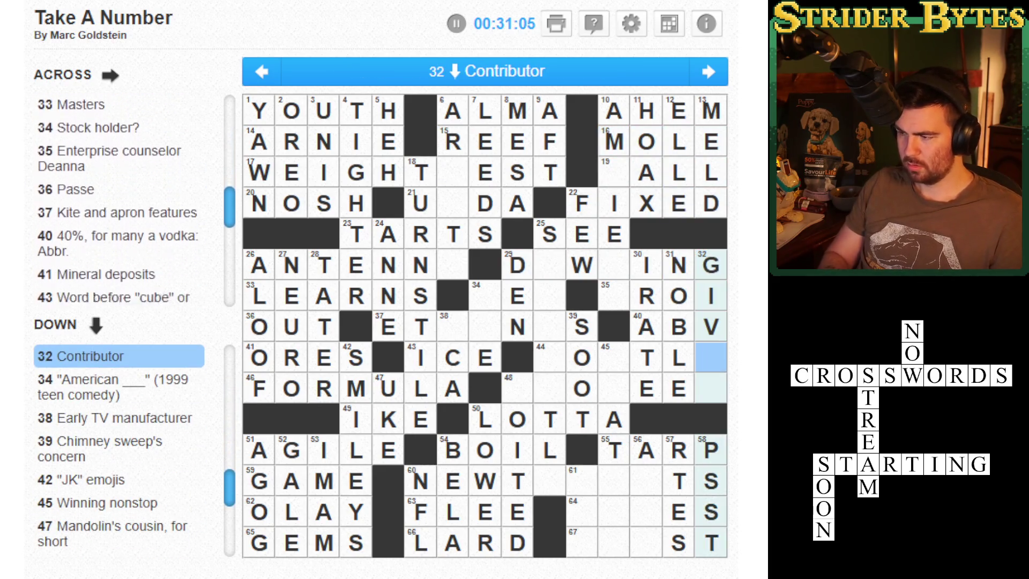
pyautogui.write('ER')
pyautogui.click(517, 264)
pyautogui.click(614, 265)
pyautogui.click(646, 264)
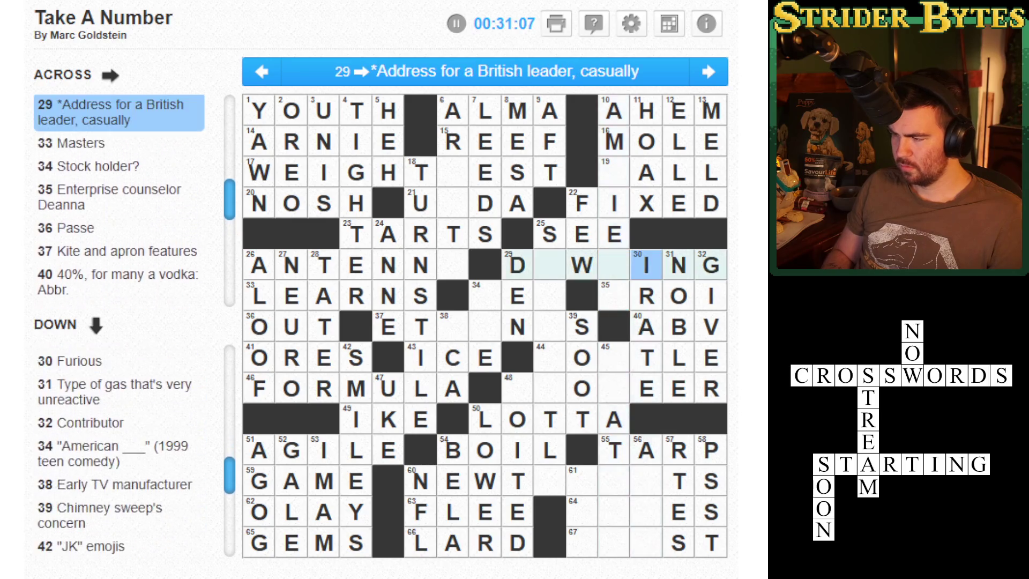
# - Move through 35 Across and 44 Across to the first square of 48 Across
pyautogui.click(646, 295)
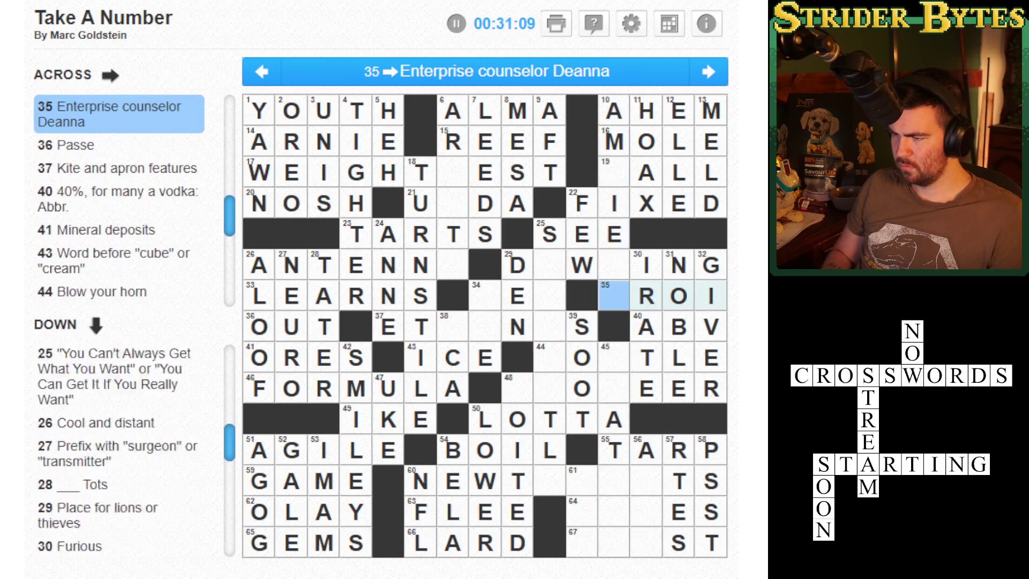
pyautogui.click(614, 357)
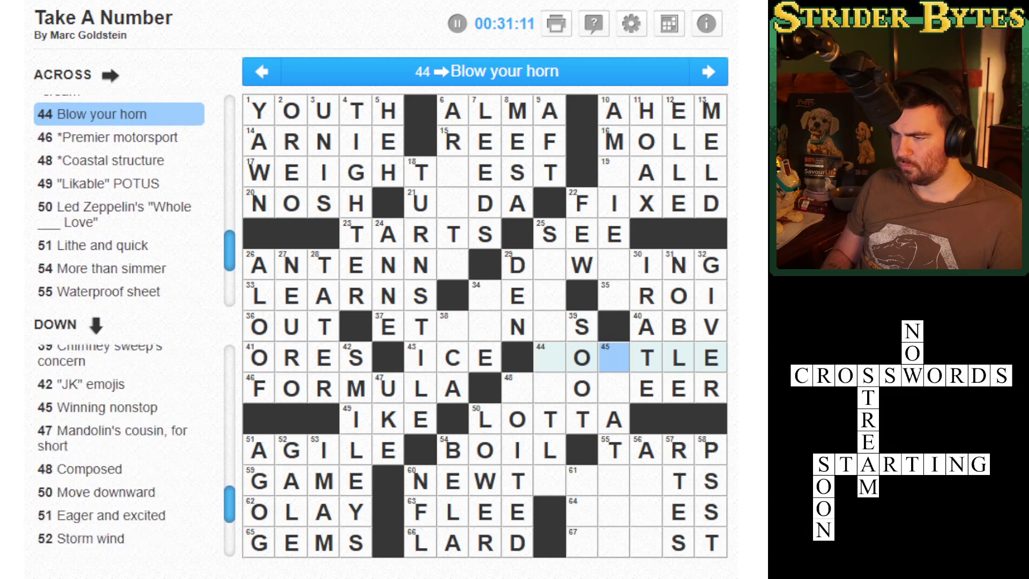
pyautogui.click(549, 357)
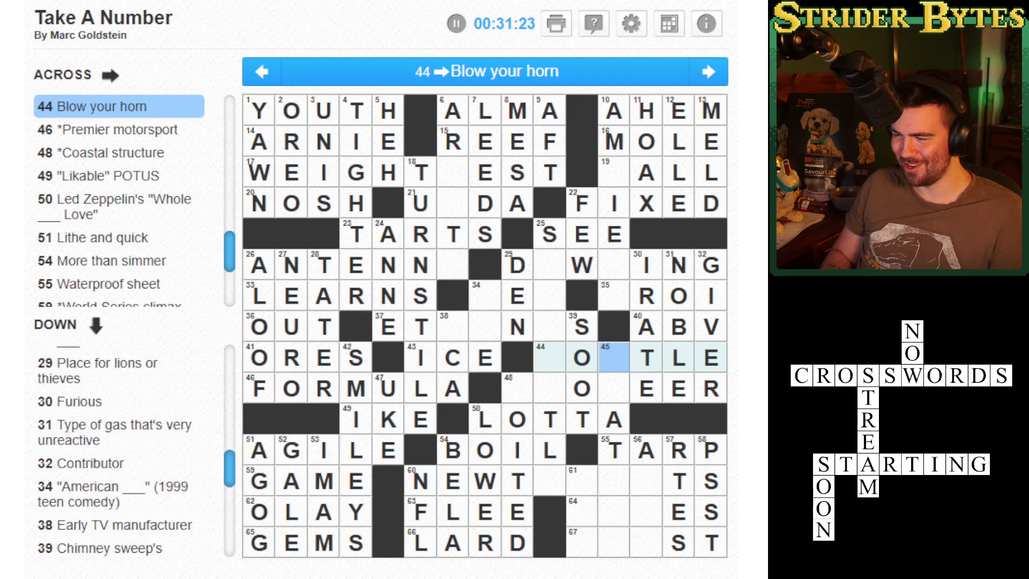
pyautogui.click(549, 389)
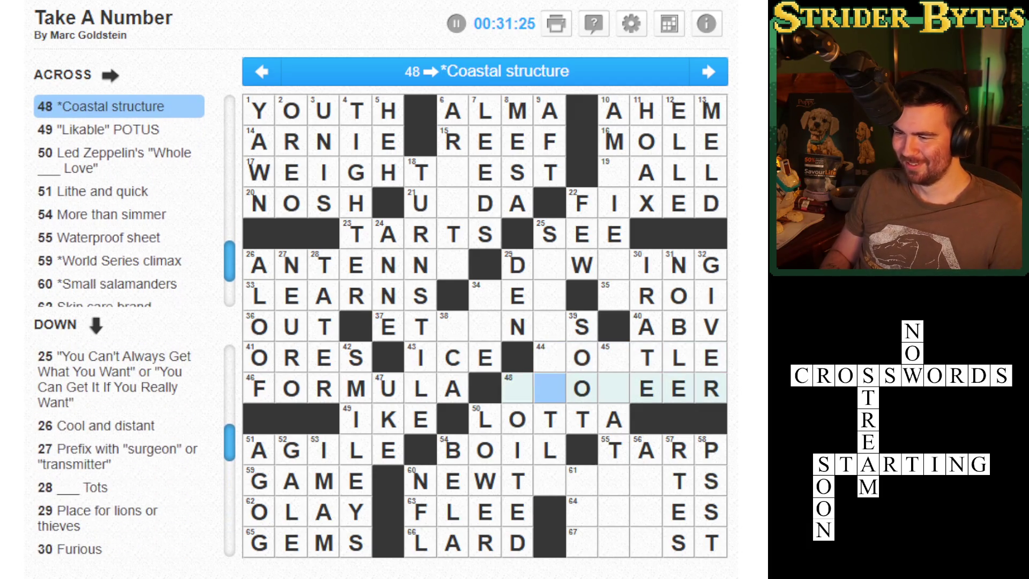
pyautogui.click(516, 389)
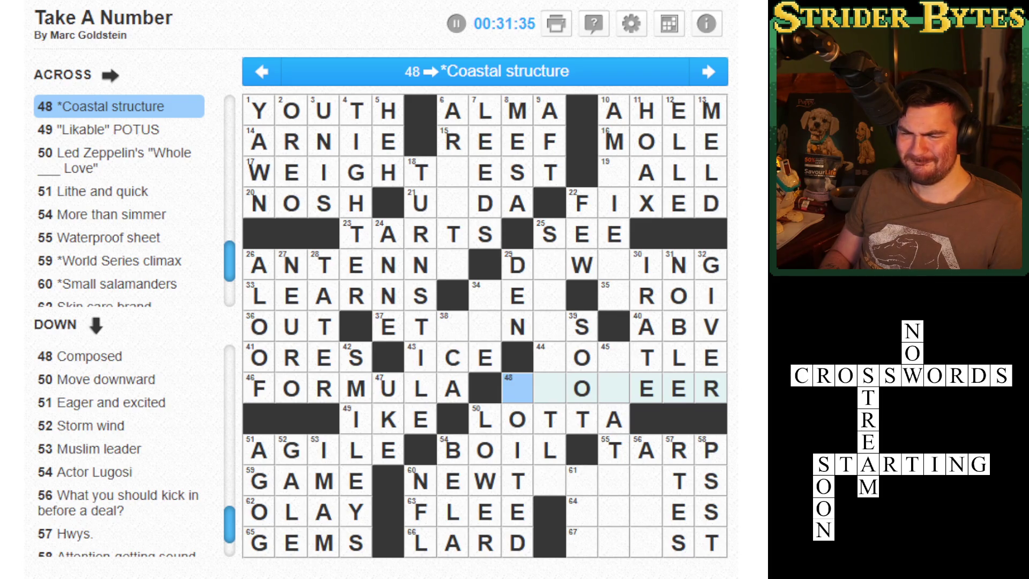
# - Enter O in the empty square 45 of 44 Across
pyautogui.click(614, 358)
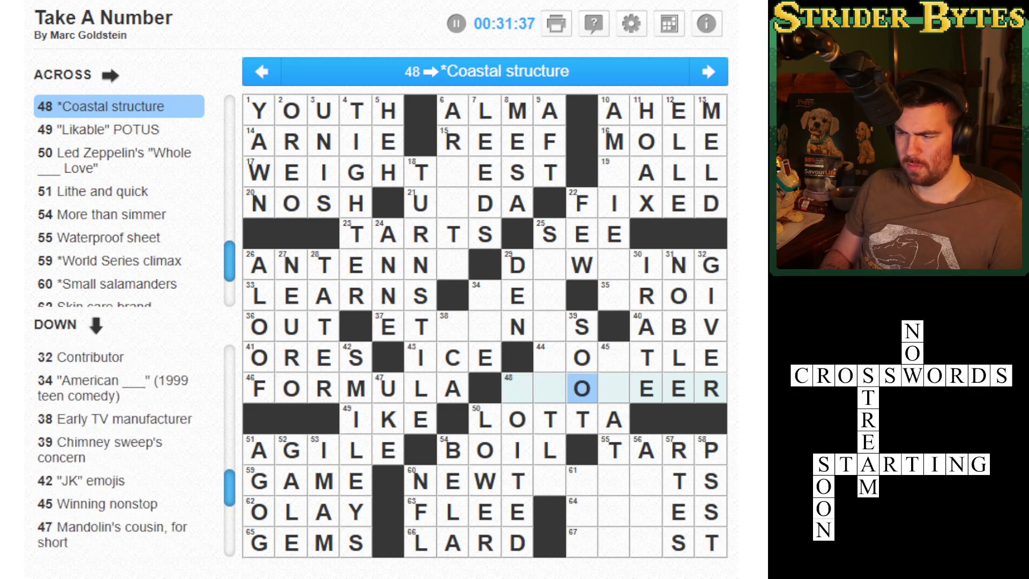
pyautogui.write('TOO')
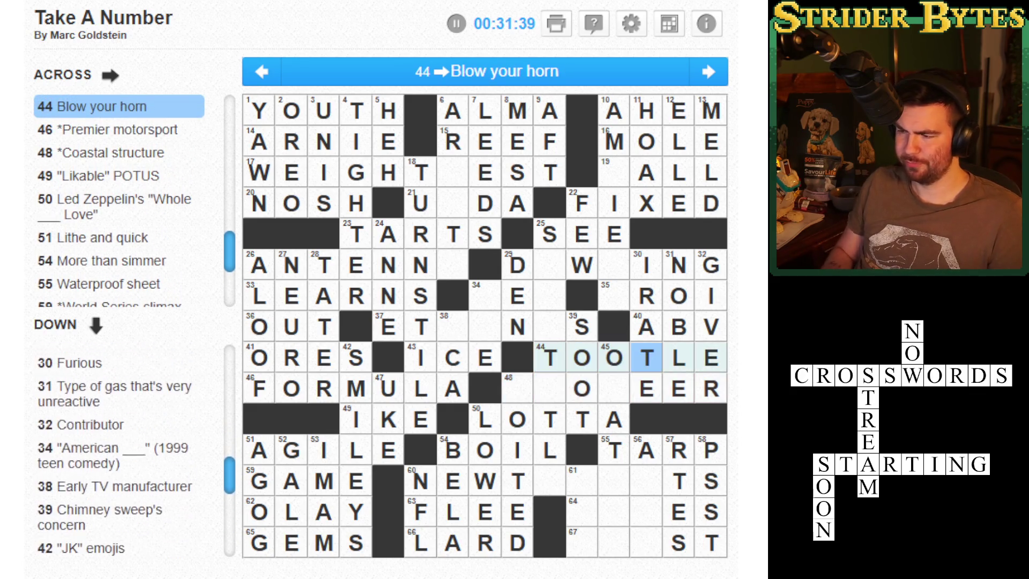
pyautogui.press('Left')
pyautogui.press('Left')
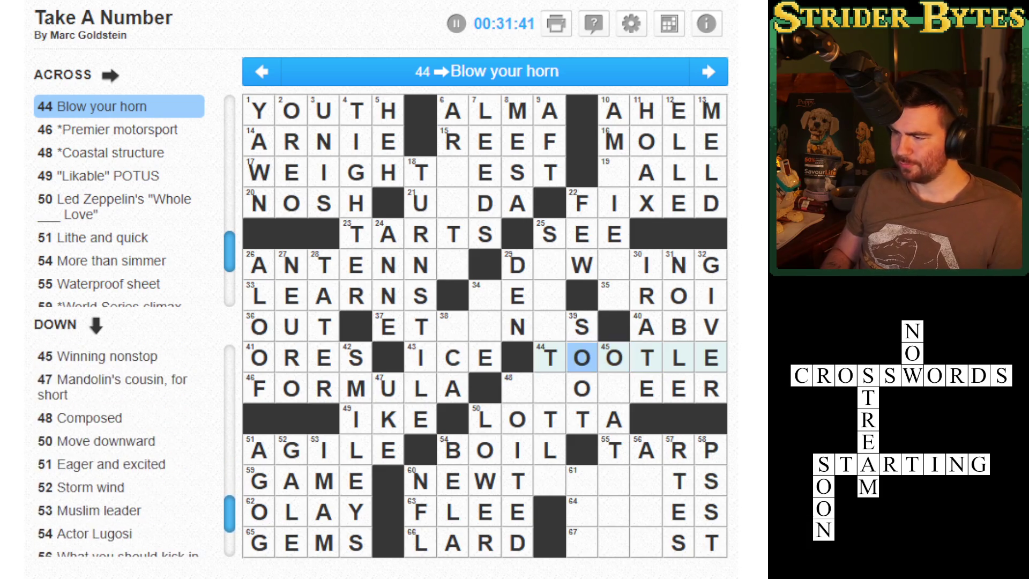
pyautogui.press('Down')
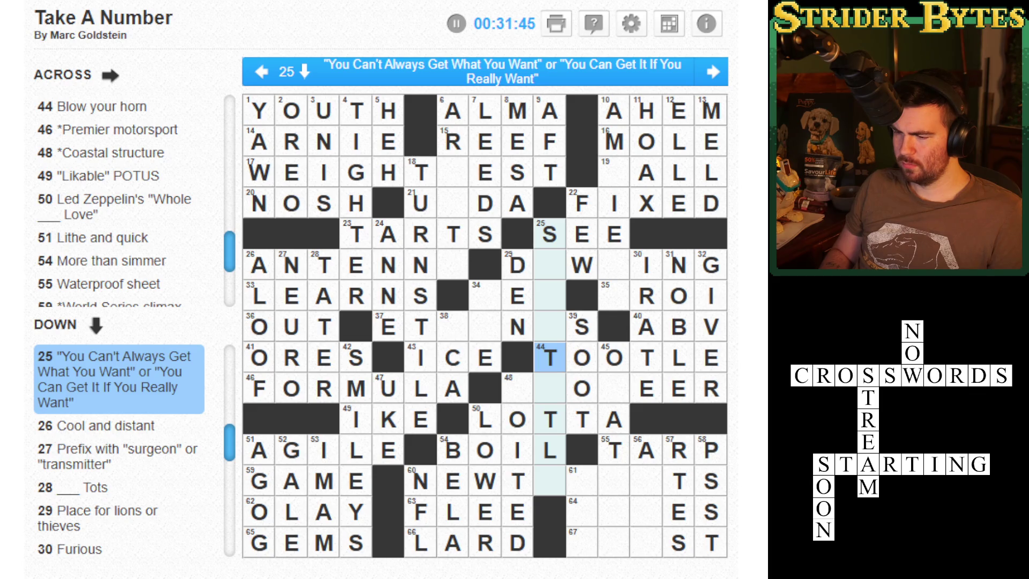
# - Type ONGTITLE into the empty squares of 25 Down
pyautogui.press('Up')
pyautogui.press('Up')
pyautogui.press('Up')
pyautogui.write('ONGT')
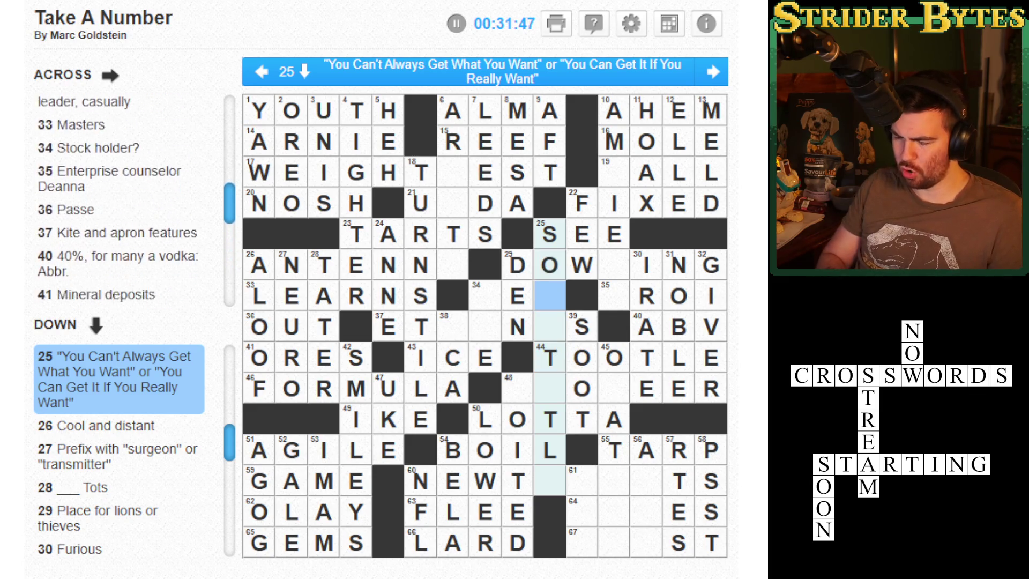
pyautogui.write('ITLE')
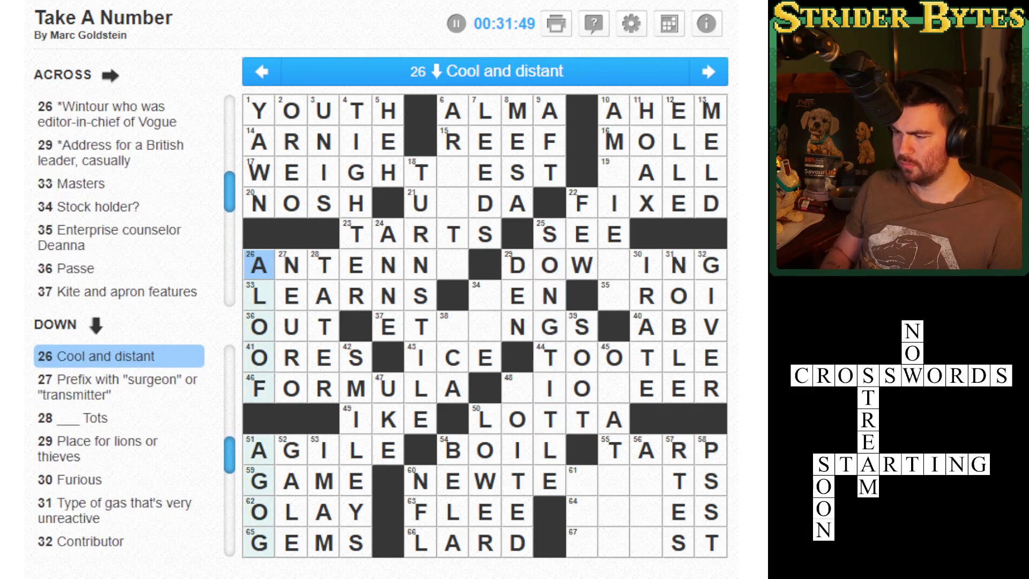
pyautogui.click(356, 358)
# - Fill P and N into 48 Across to complete PIONEER
pyautogui.click(549, 358)
pyautogui.click(582, 357)
pyautogui.click(517, 388)
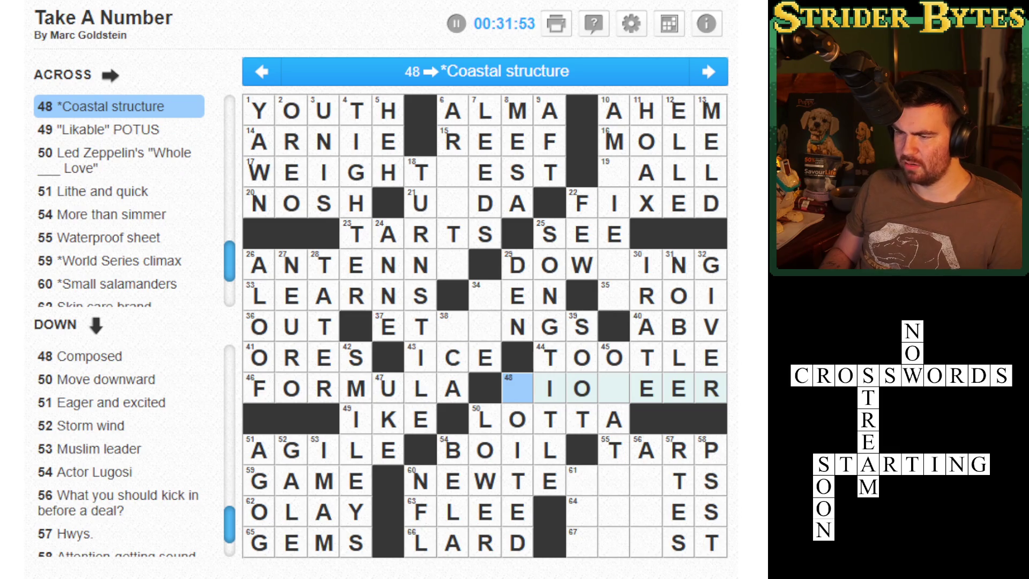
pyautogui.write('PN')
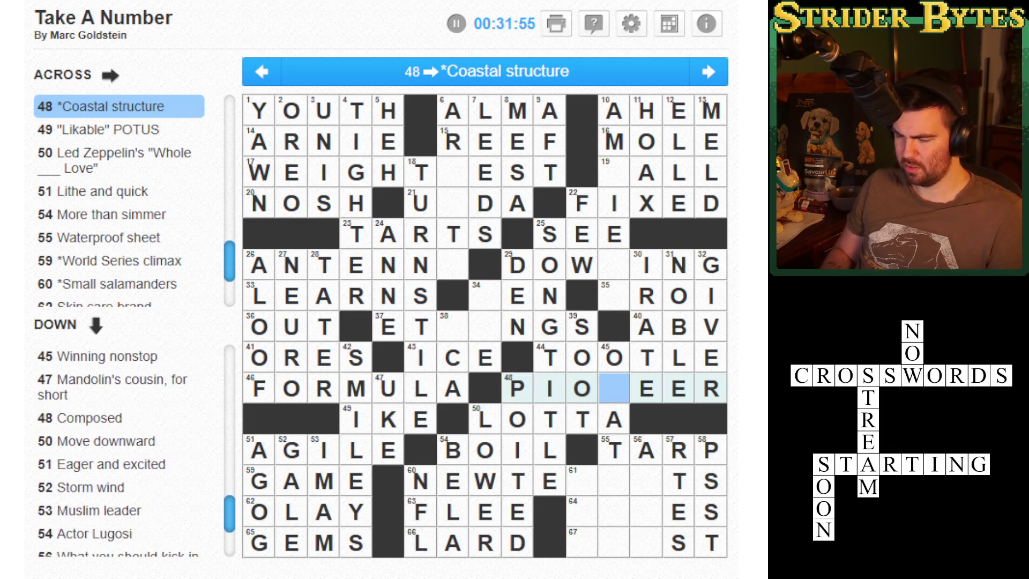
pyautogui.press('Down')
pyautogui.press('Down')
pyautogui.press('Down')
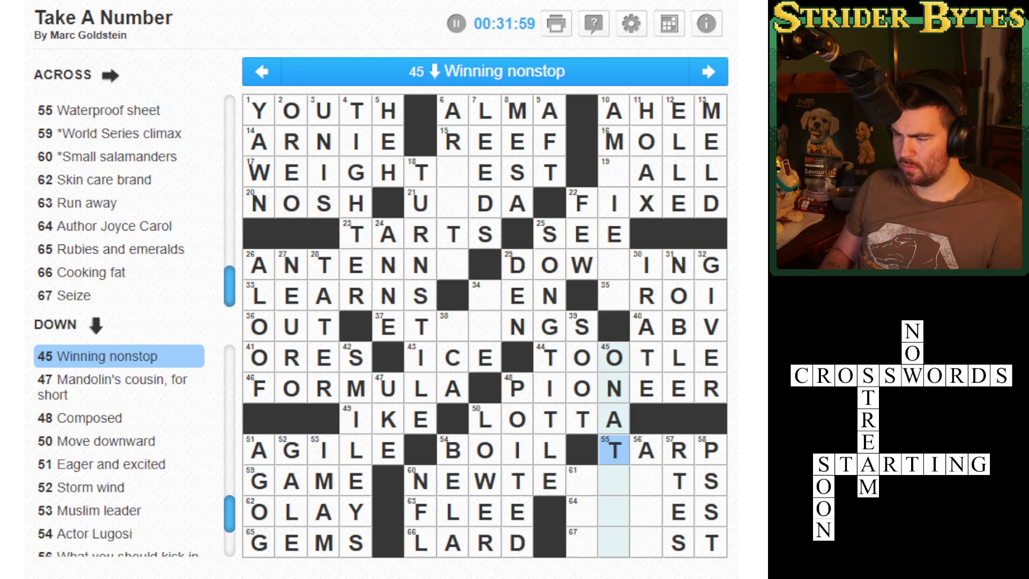
pyautogui.click(614, 481)
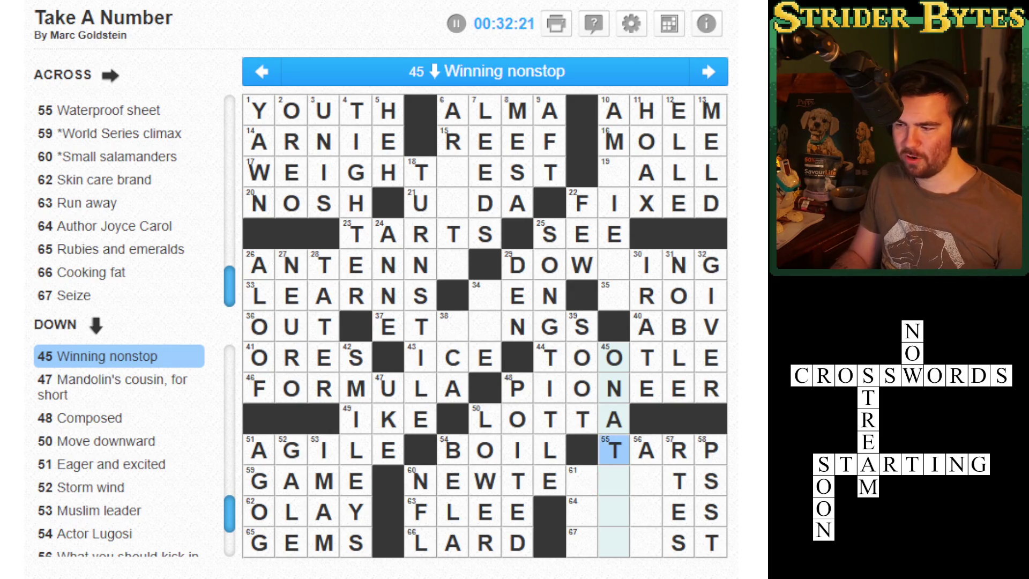
pyautogui.click(646, 450)
pyautogui.click(614, 450)
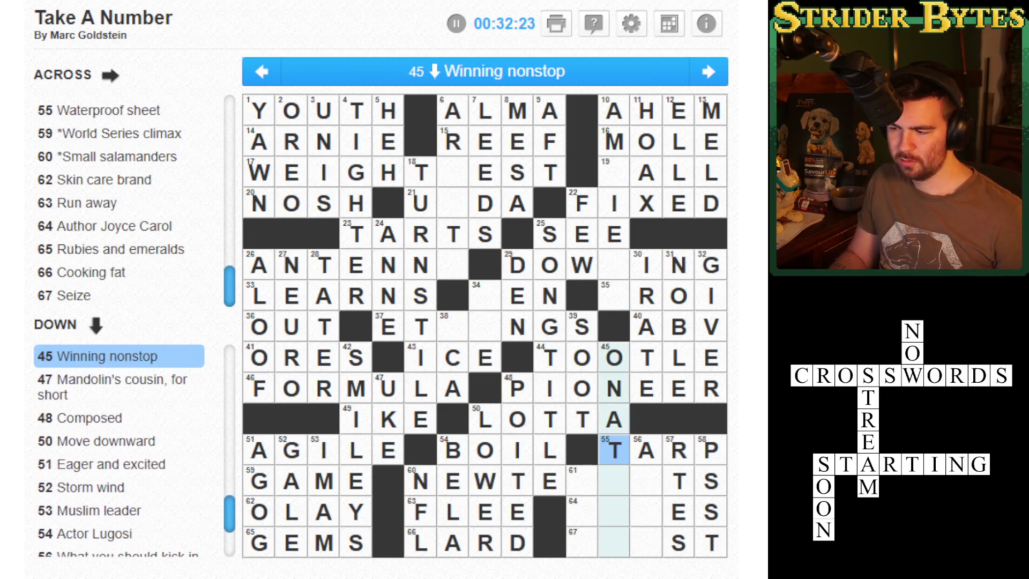
pyautogui.press('space')
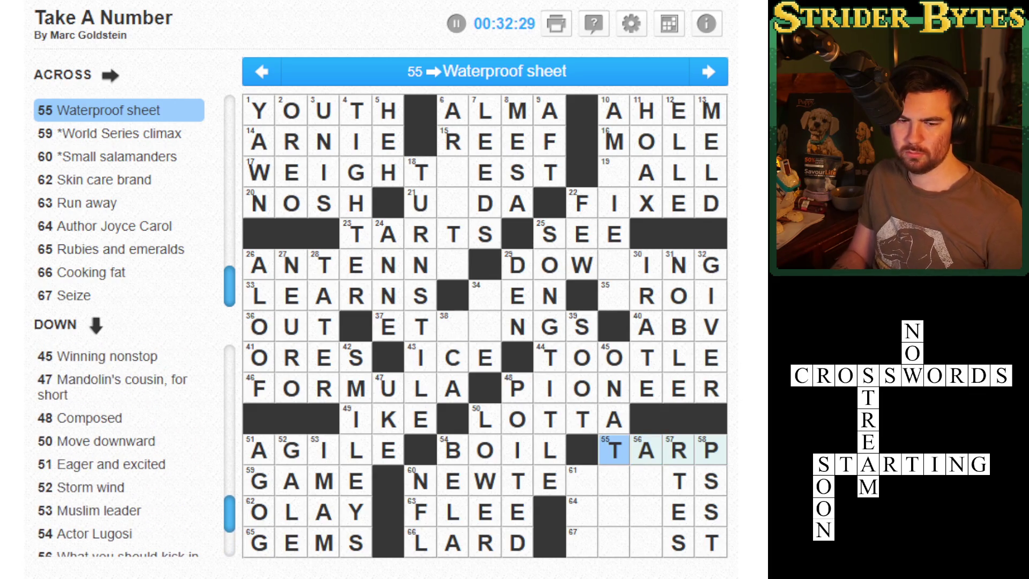
pyautogui.press('Right')
pyautogui.press('BackSpace')
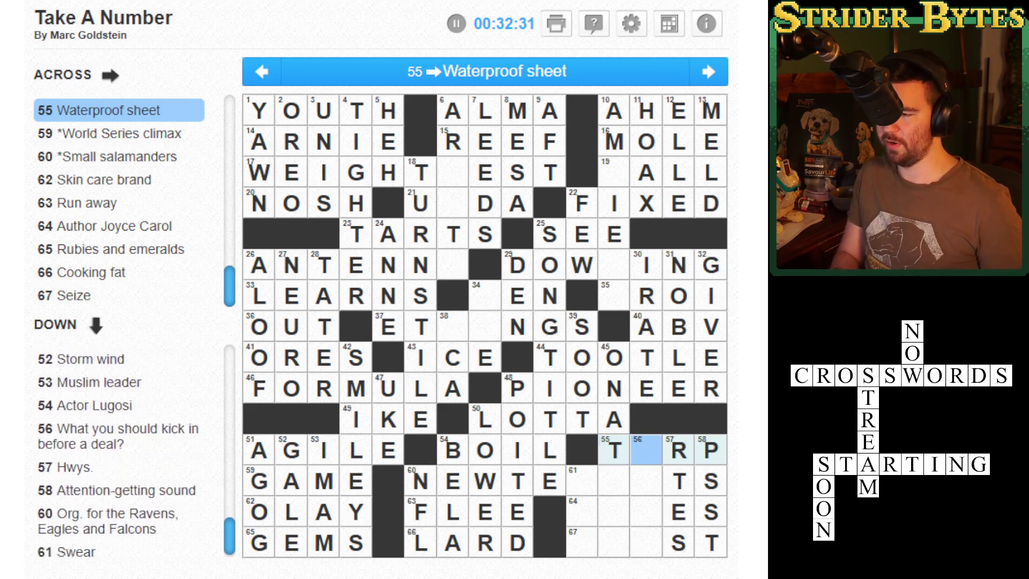
pyautogui.press('BackSpace')
pyautogui.write('R')
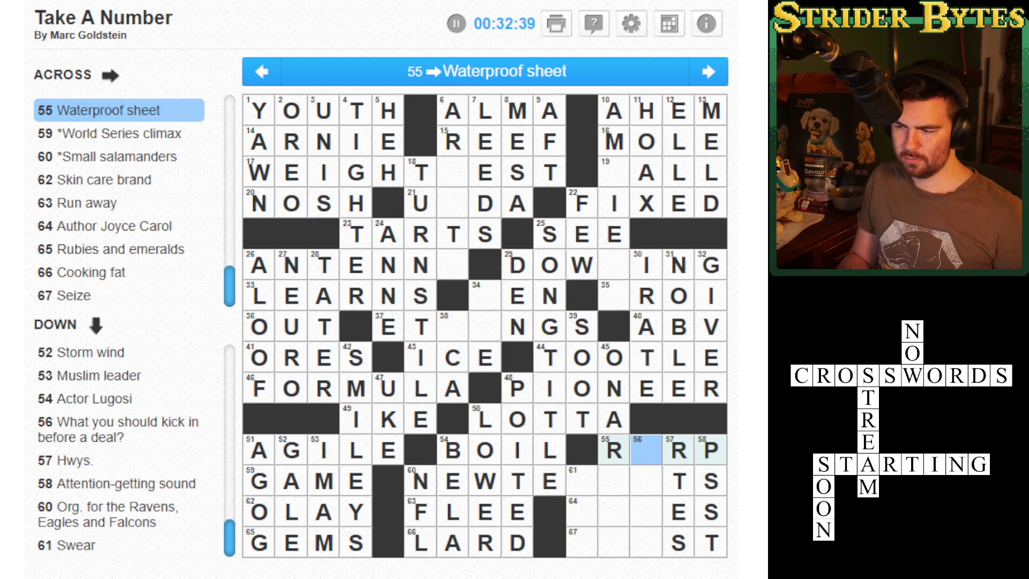
pyautogui.press('Left')
pyautogui.write('TA')
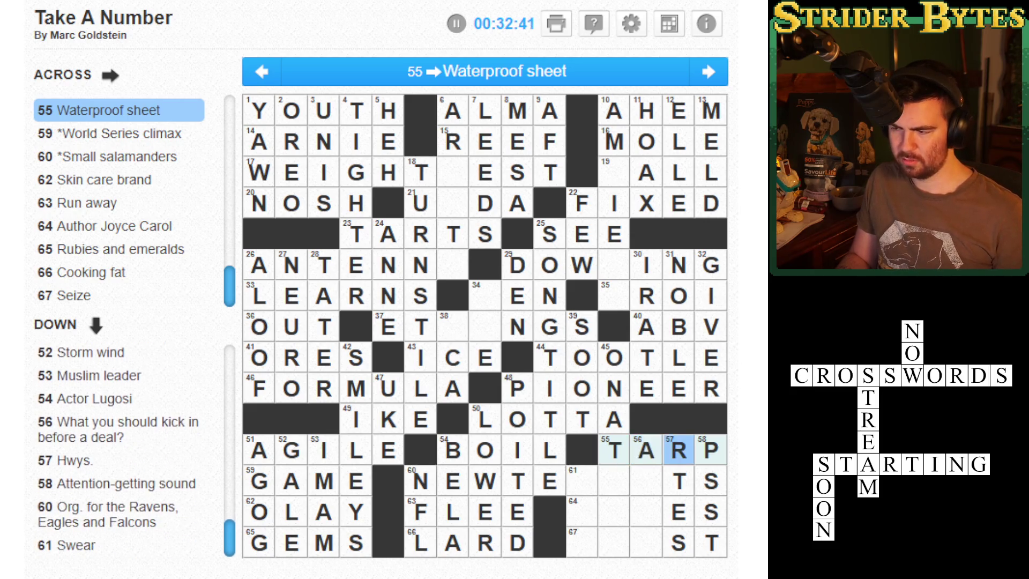
pyautogui.press('Left')
pyautogui.press('Left')
pyautogui.press('Down')
pyautogui.press('Down')
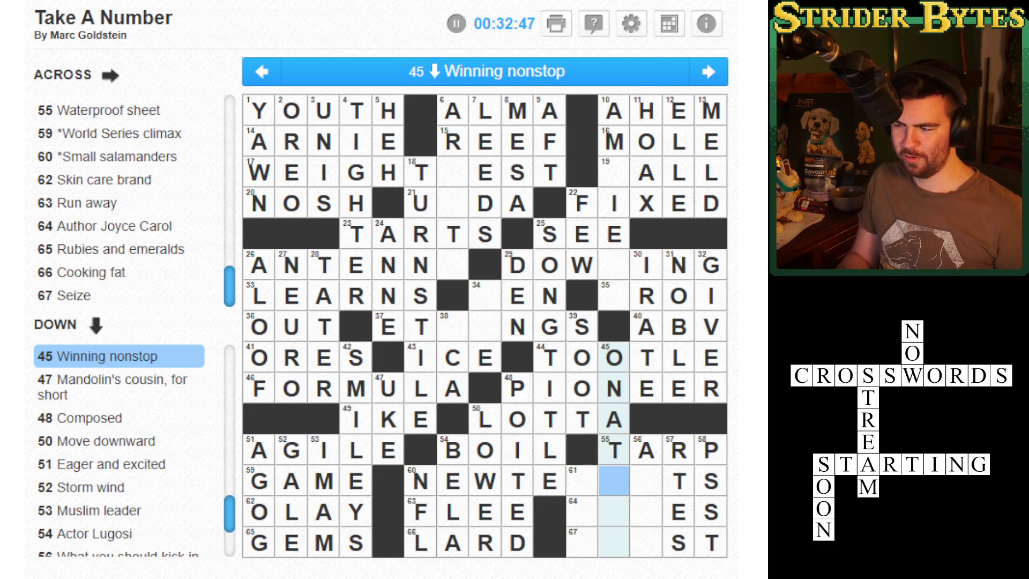
pyautogui.press('Up')
pyautogui.press('Right')
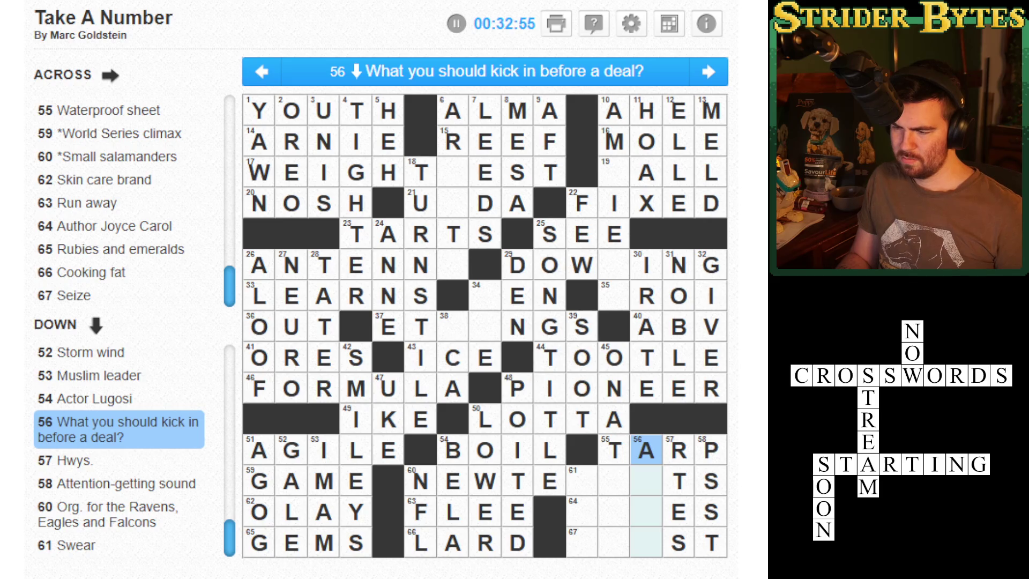
pyautogui.press('Down')
pyautogui.press('Down')
pyautogui.press('Right')
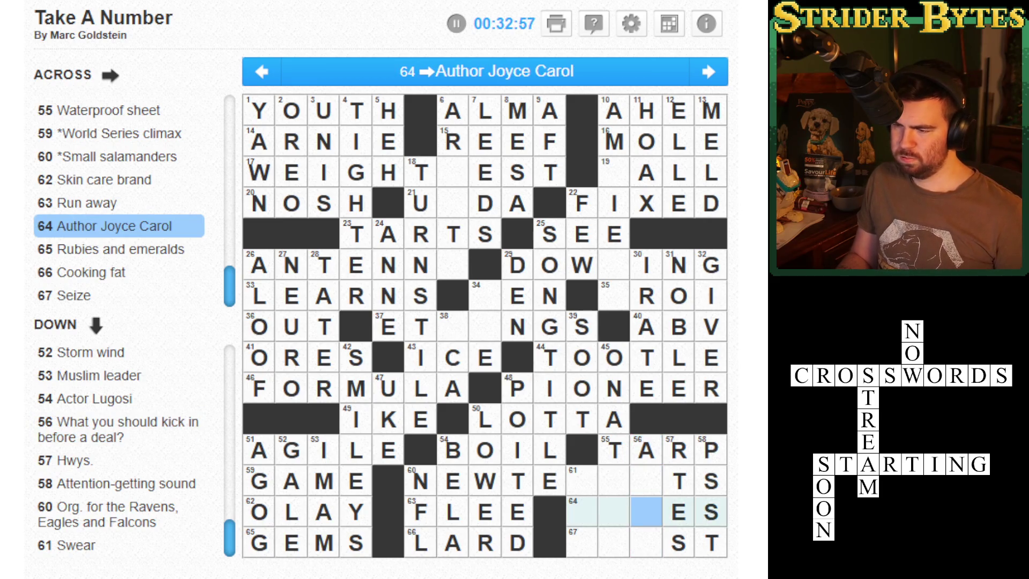
pyautogui.press('Down')
pyautogui.press('Left')
pyautogui.press('Left')
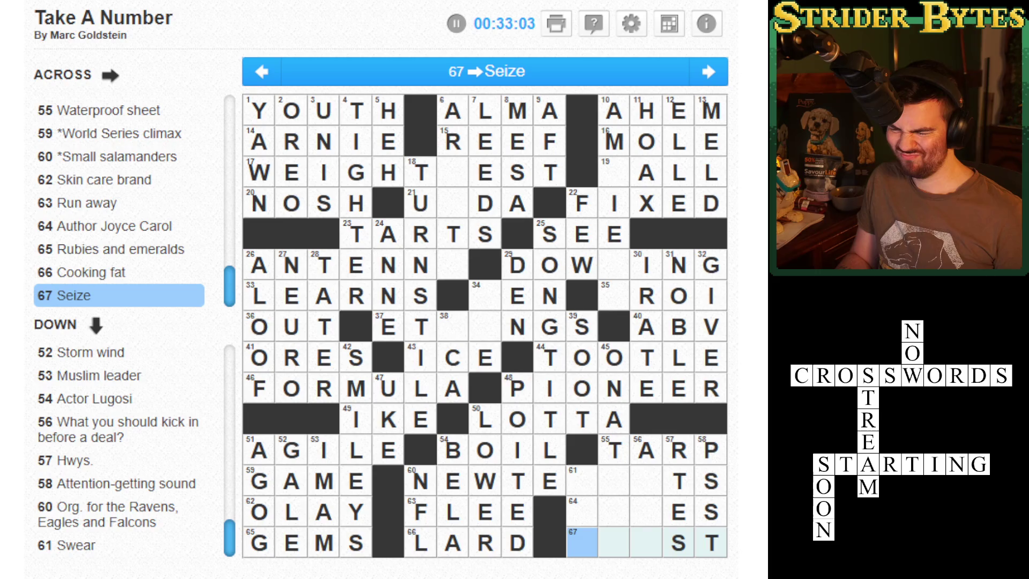
pyautogui.press('Down')
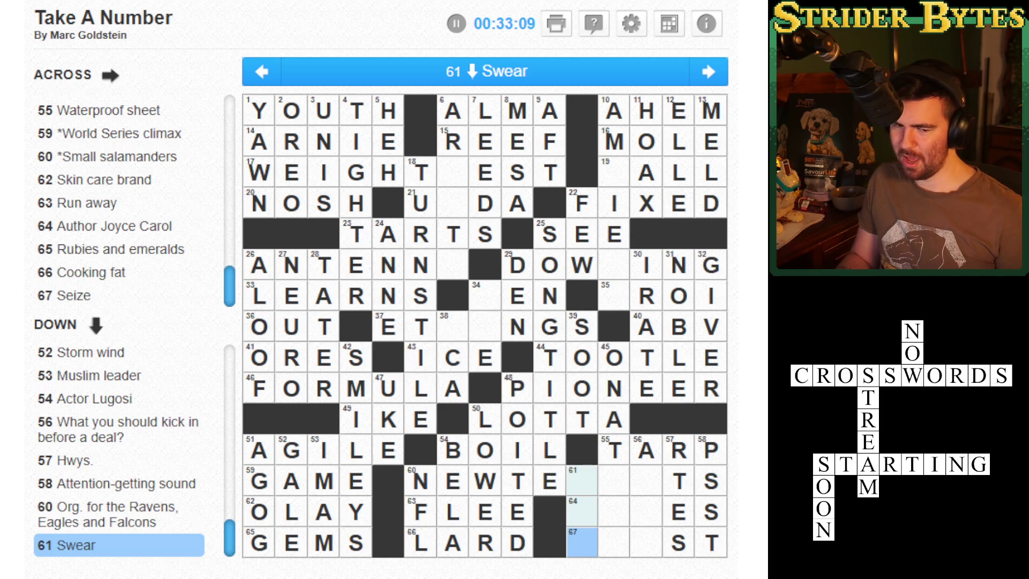
pyautogui.click(581, 512)
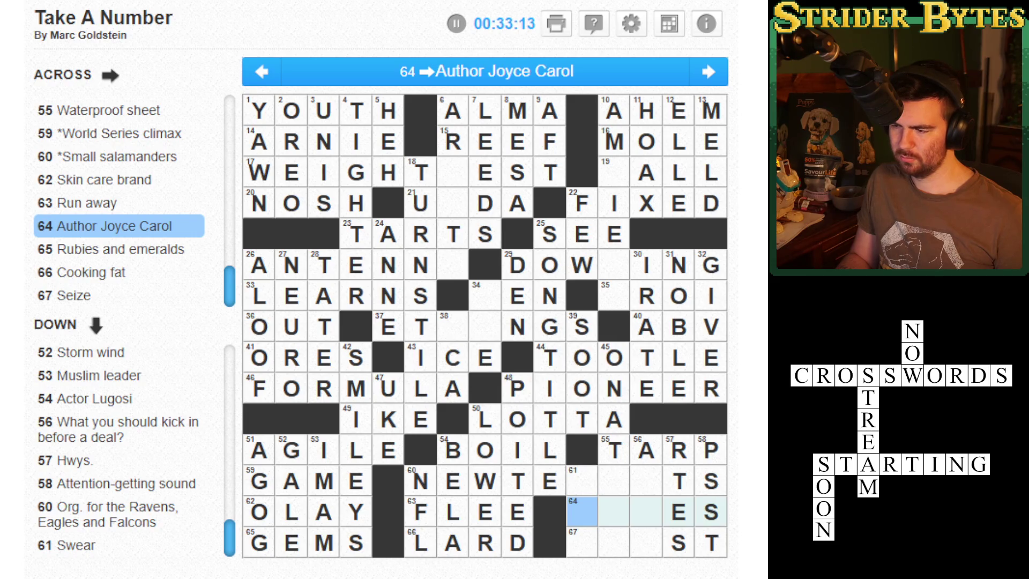
pyautogui.click(614, 481)
pyautogui.click(613, 481)
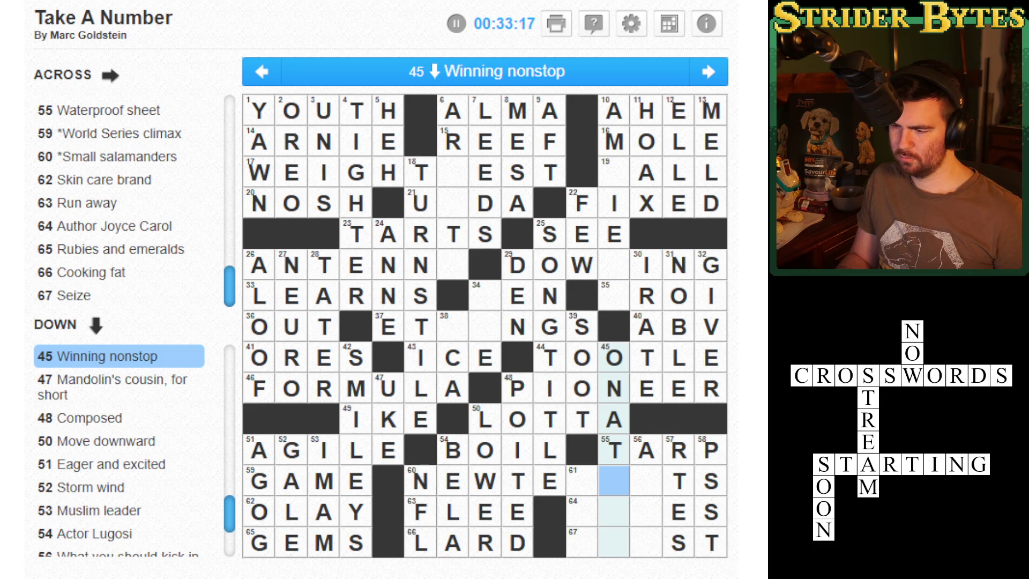
pyautogui.click(646, 480)
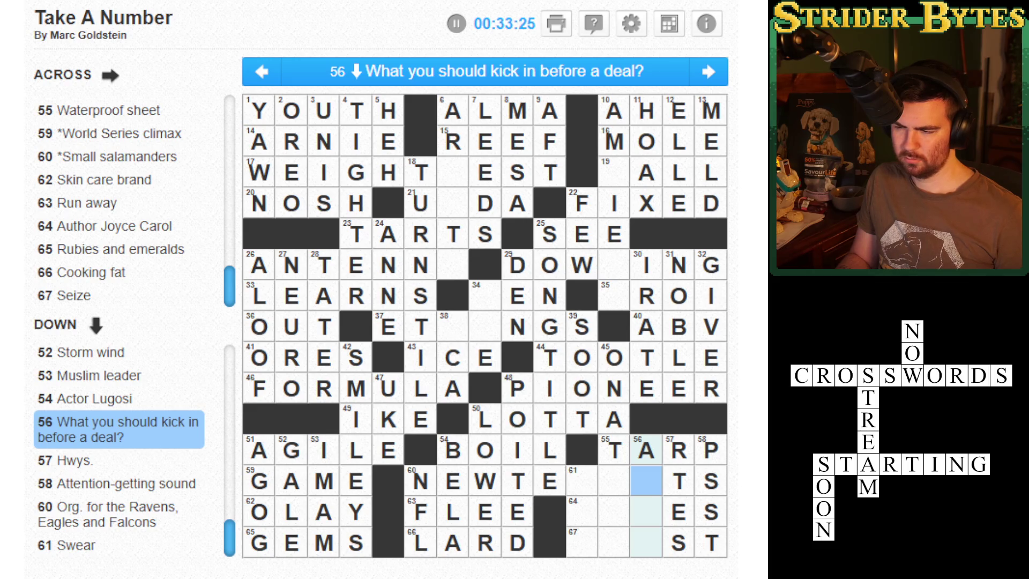
pyautogui.hotkey('shift', 'Tab')
pyautogui.hotkey('shift', 'Tab')
pyautogui.hotkey('shift', 'Tab')
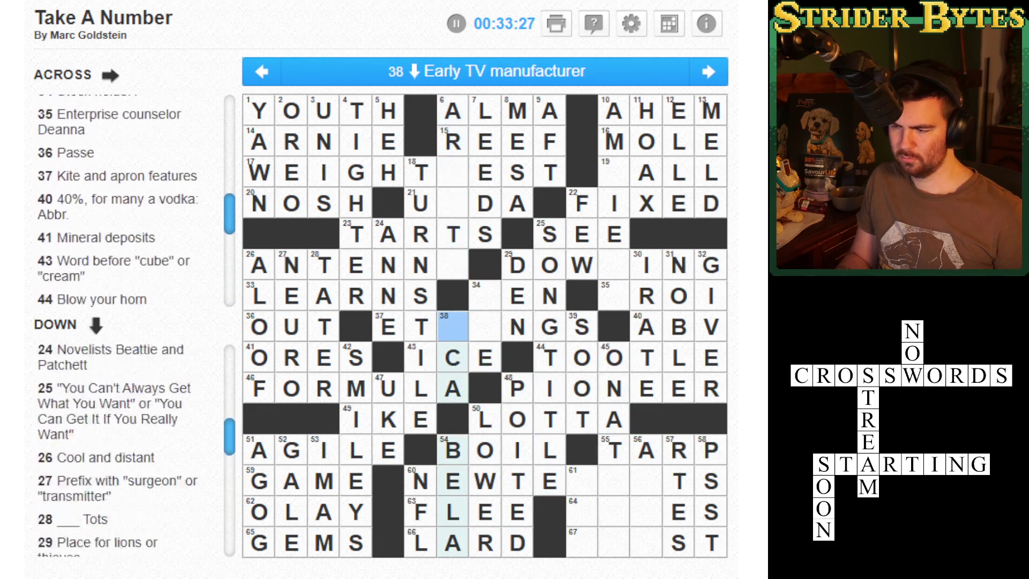
pyautogui.press('Right')
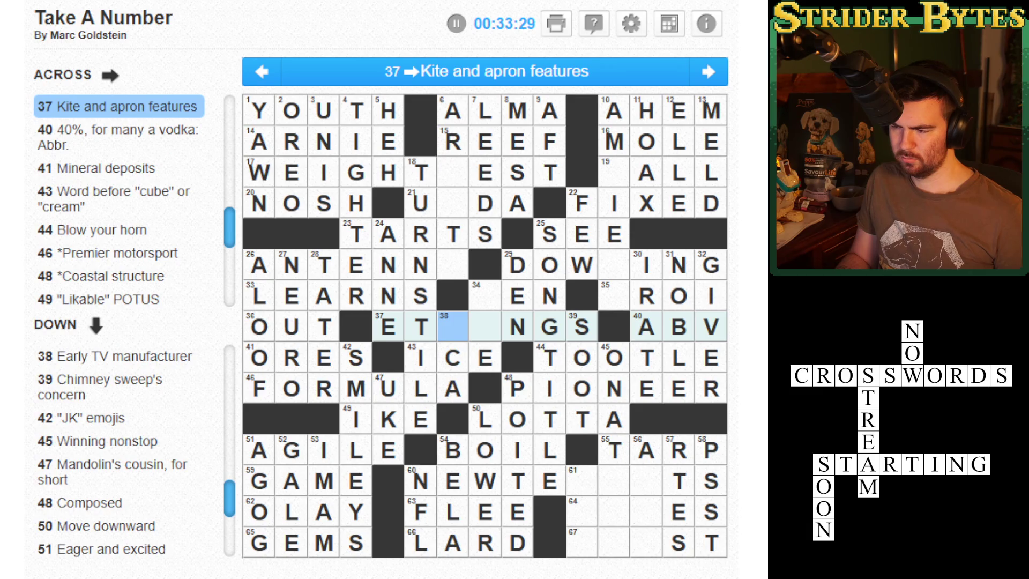
# - Change square 37 from E to S and add RI so 37 Across reads STRINGS
pyautogui.press('Left')
pyautogui.press('Left')
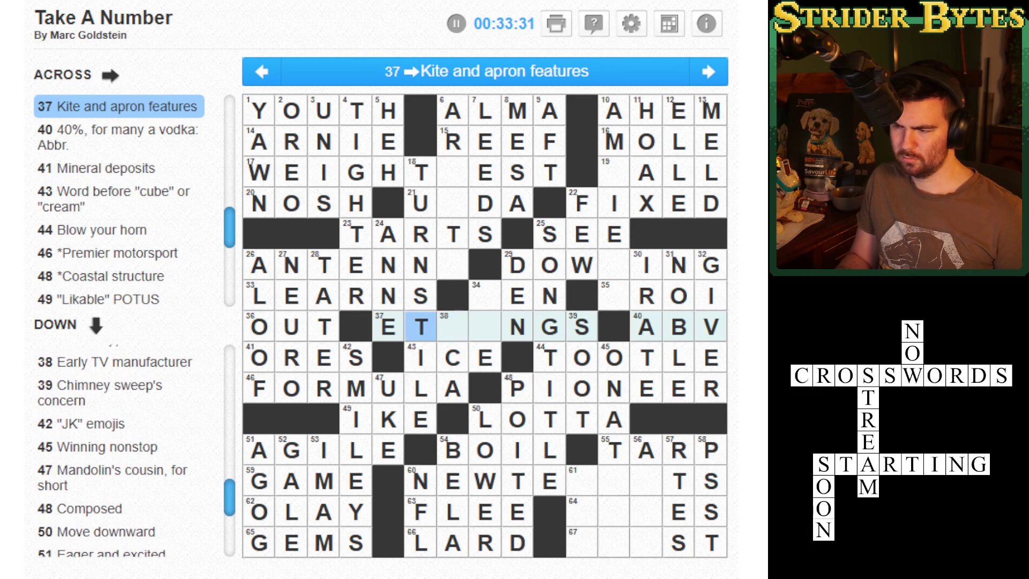
pyautogui.write('S')
pyautogui.press('Down')
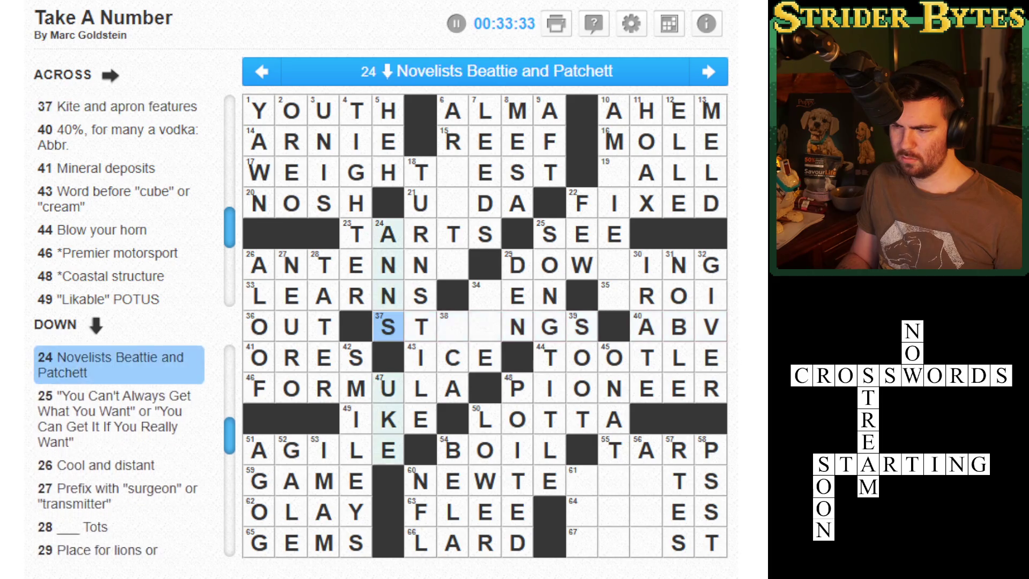
pyautogui.press('Left')
pyautogui.press('Down')
pyautogui.press('Right')
pyautogui.press('Right')
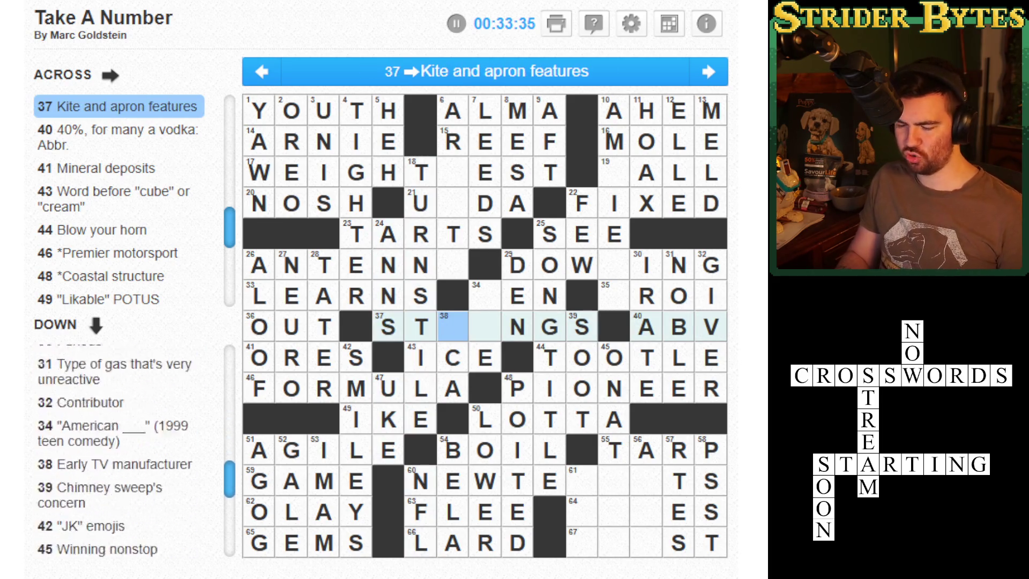
pyautogui.write('RI')
# - Enter P at square 34, giving PIE at 34 Down and PEN at 34 Across
pyautogui.press('Left')
pyautogui.press('Up')
pyautogui.press('Up')
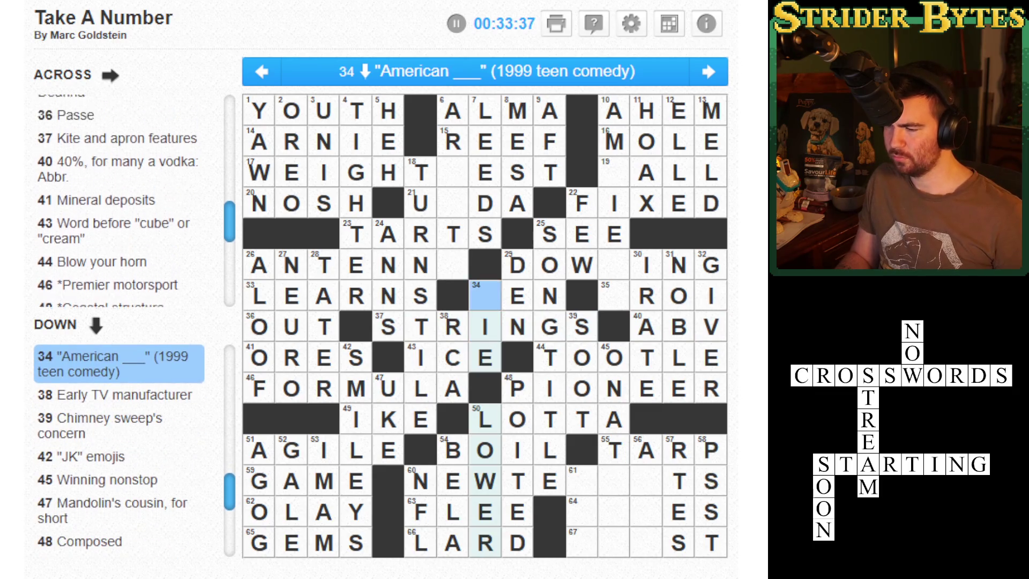
pyautogui.write('P')
pyautogui.press('Up')
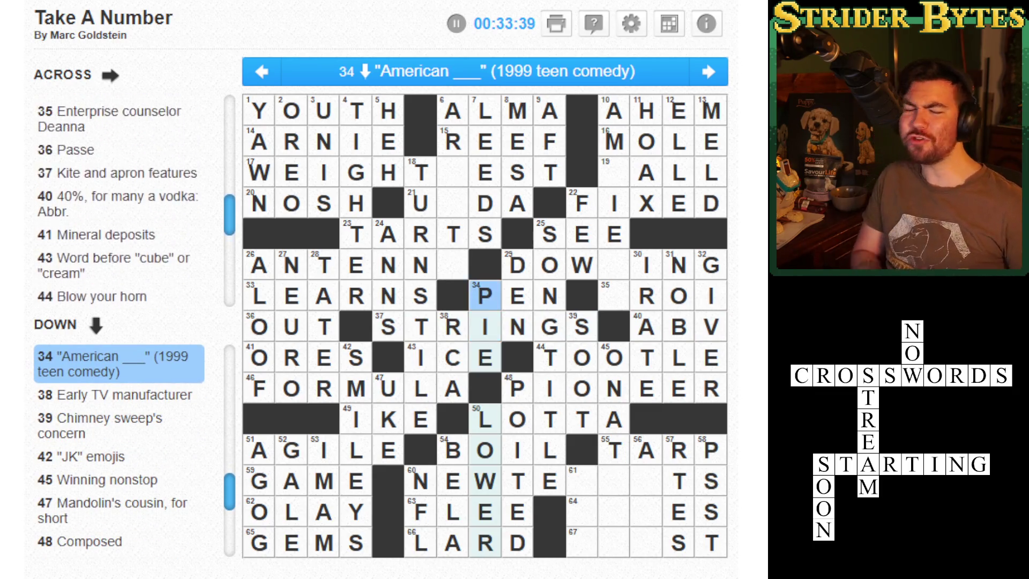
pyautogui.press('Right')
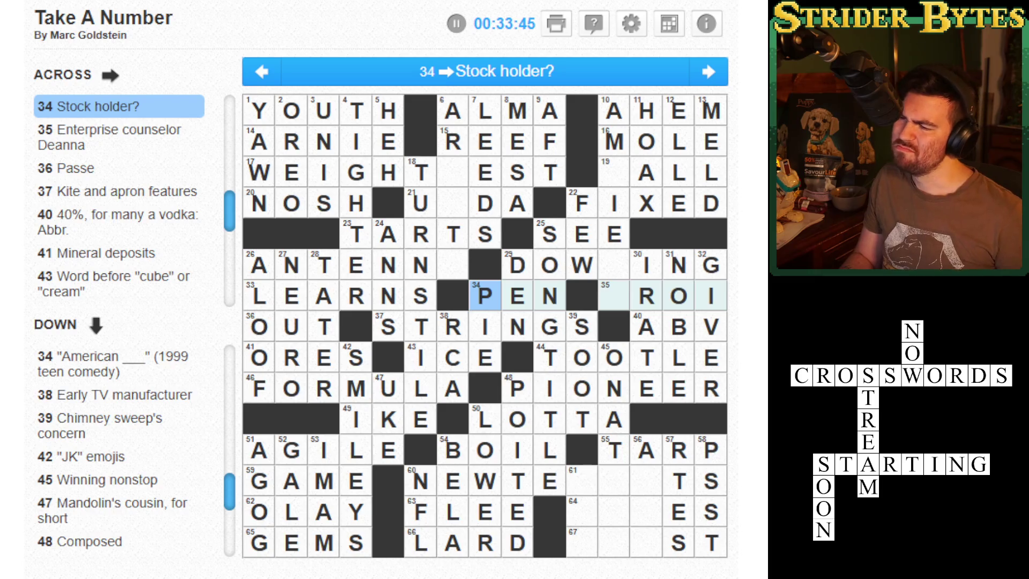
pyautogui.click(549, 264)
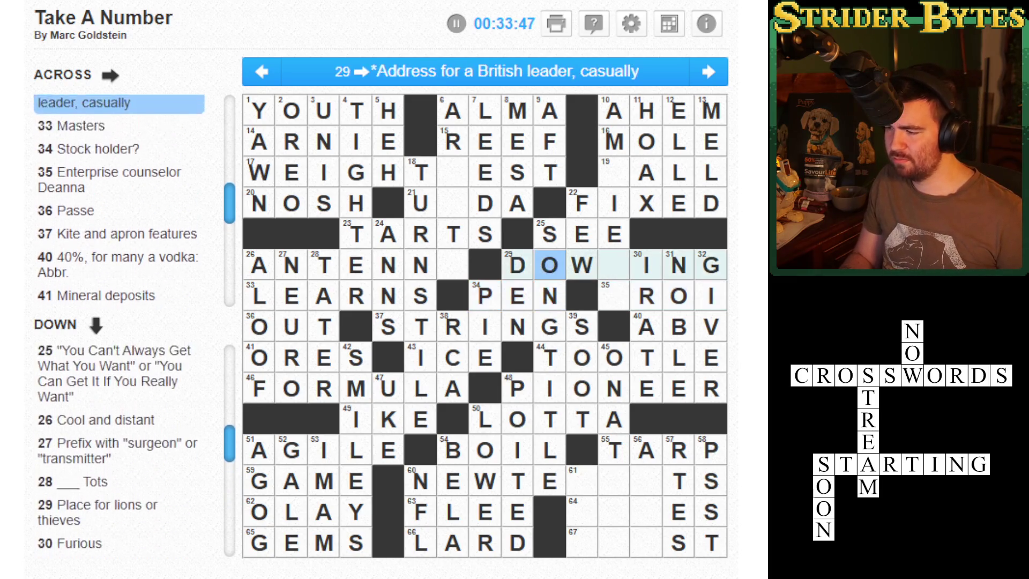
pyautogui.click(516, 264)
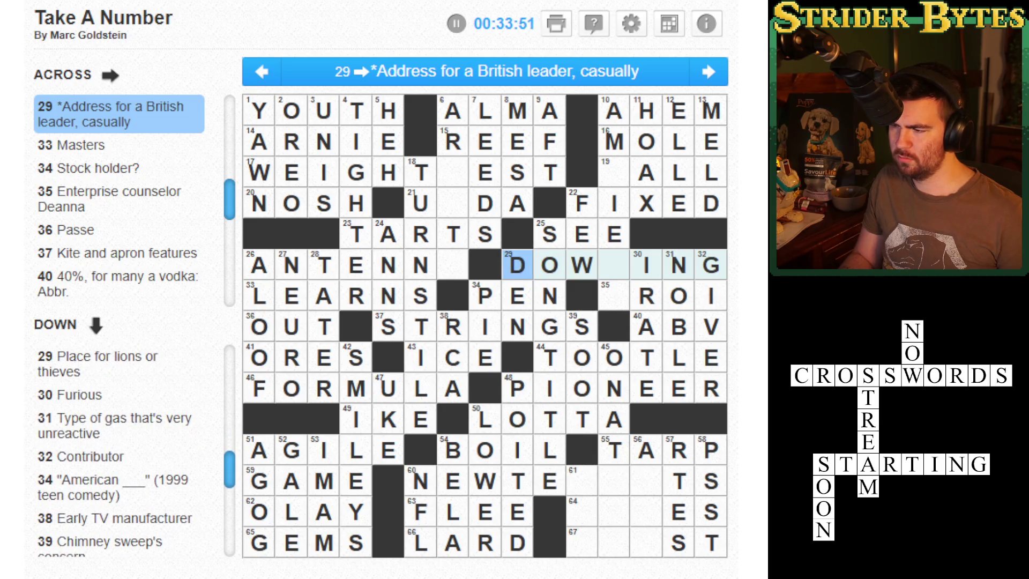
pyautogui.click(613, 265)
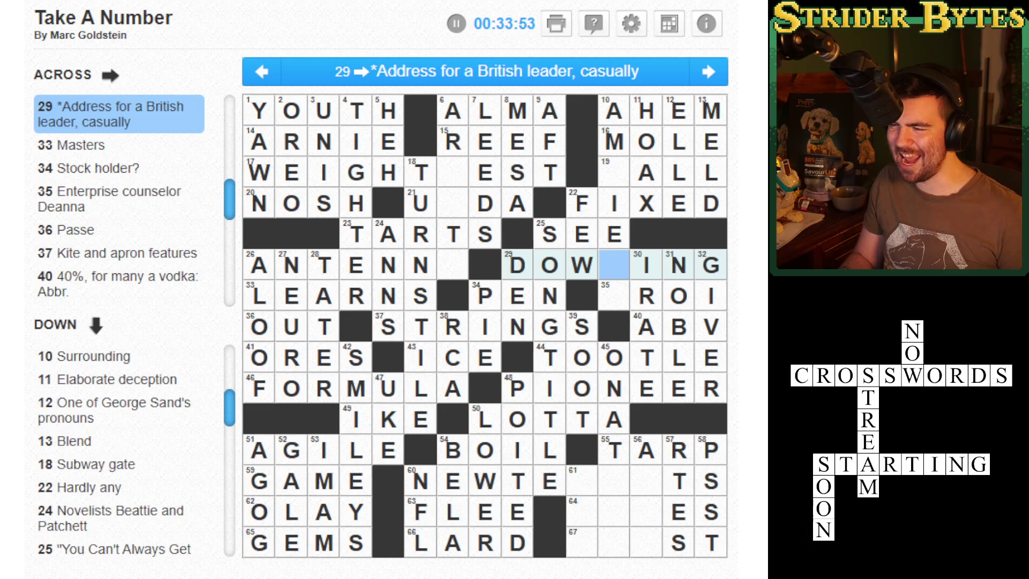
pyautogui.click(613, 296)
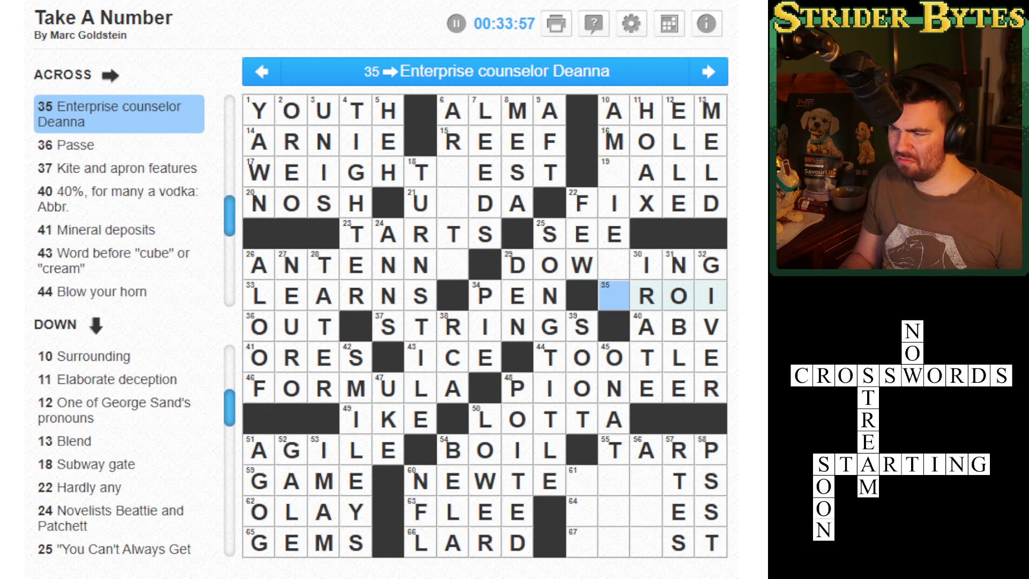
pyautogui.press('Up')
pyautogui.press('Up')
pyautogui.press('Up')
pyautogui.press('Left')
pyautogui.press('Left')
pyautogui.press('Left')
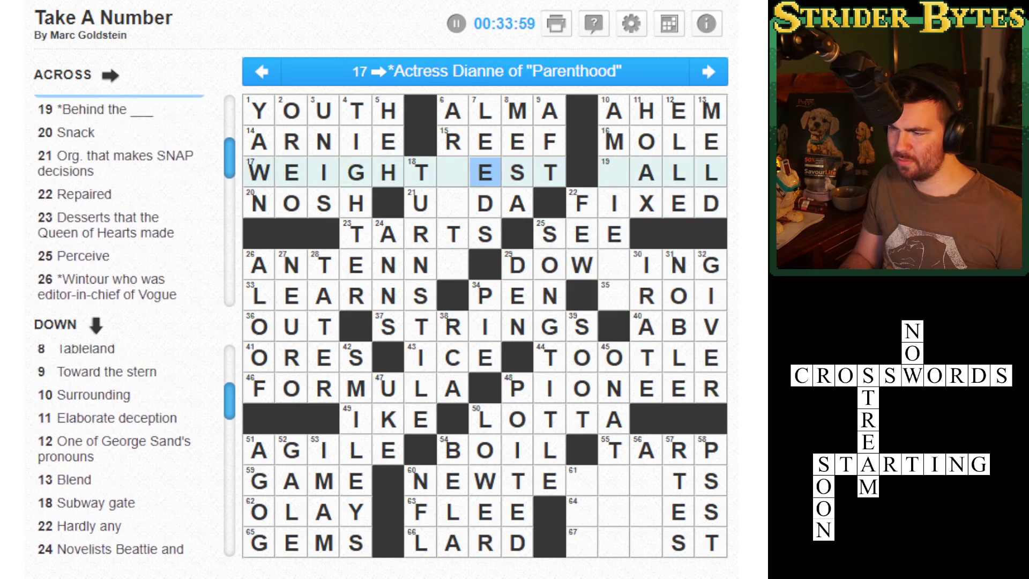
pyautogui.press('Down')
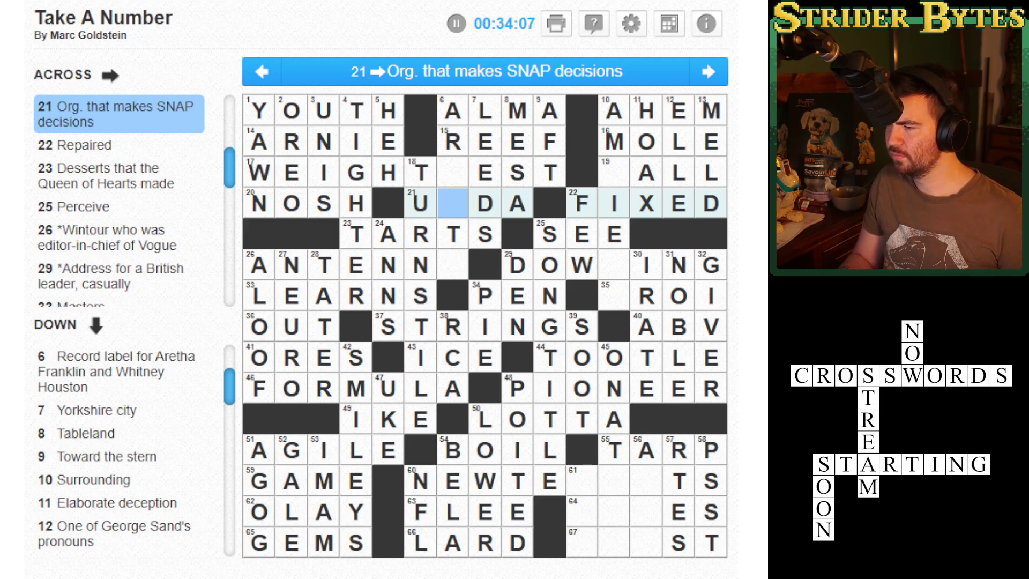
pyautogui.click(453, 172)
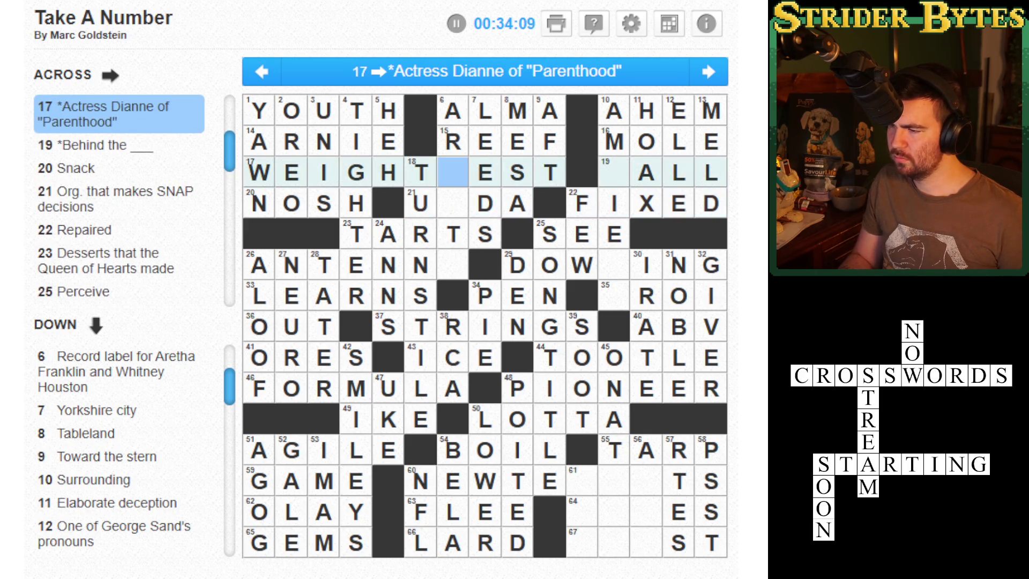
pyautogui.press('Down')
pyautogui.press('Down')
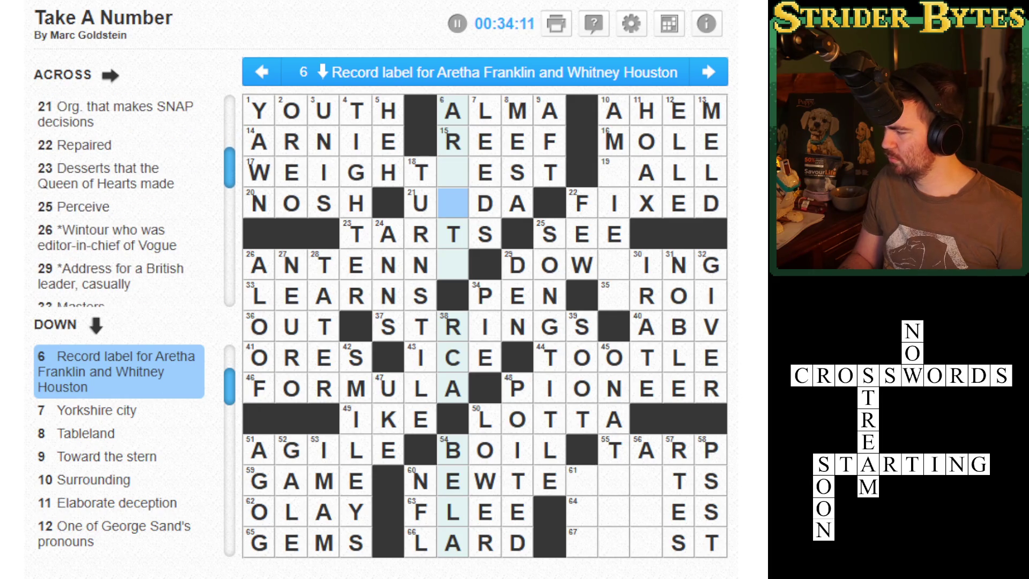
pyautogui.press('Down')
pyautogui.press('Down')
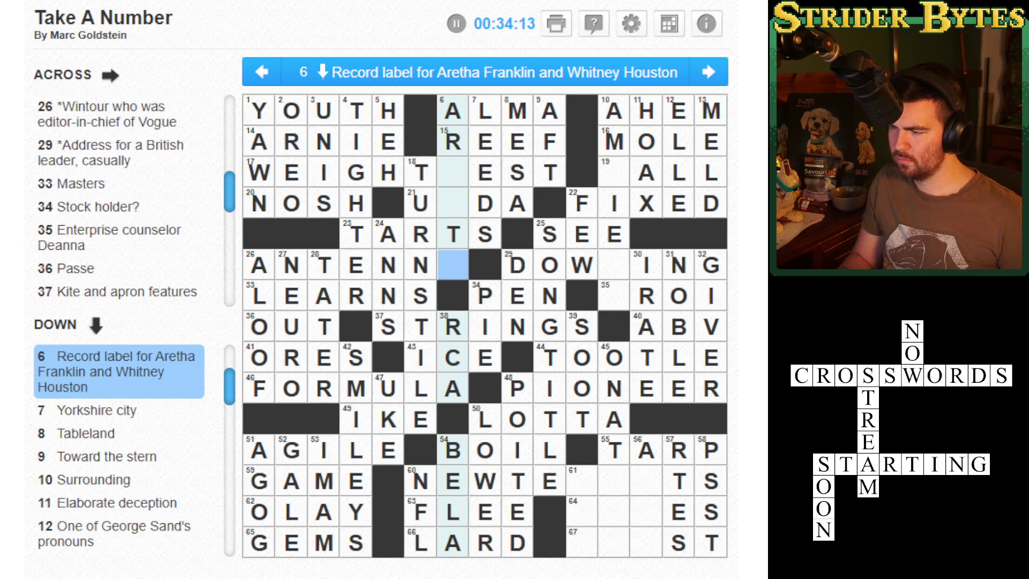
pyautogui.click(549, 357)
pyautogui.click(613, 419)
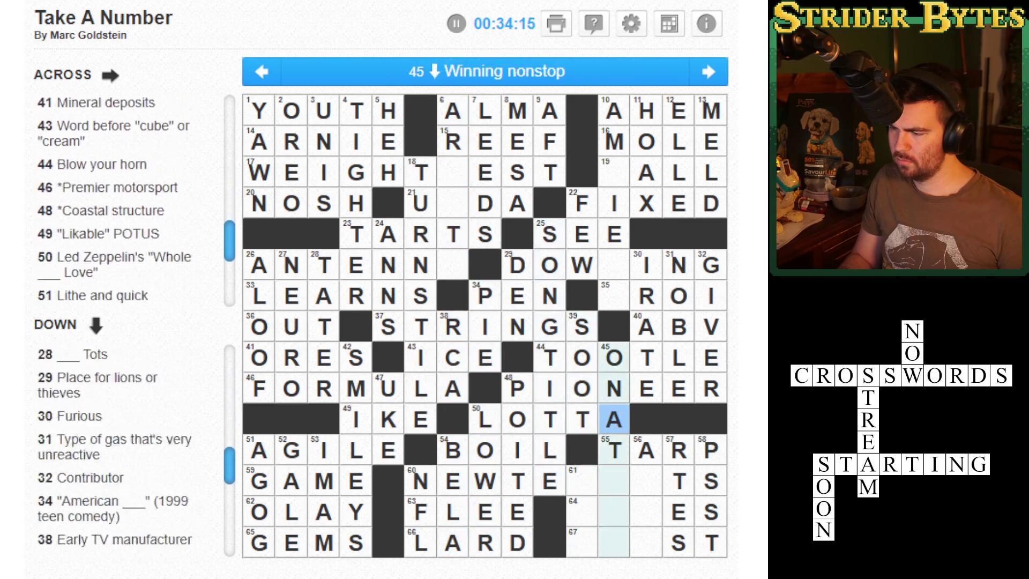
pyautogui.press('Down')
pyautogui.click(645, 450)
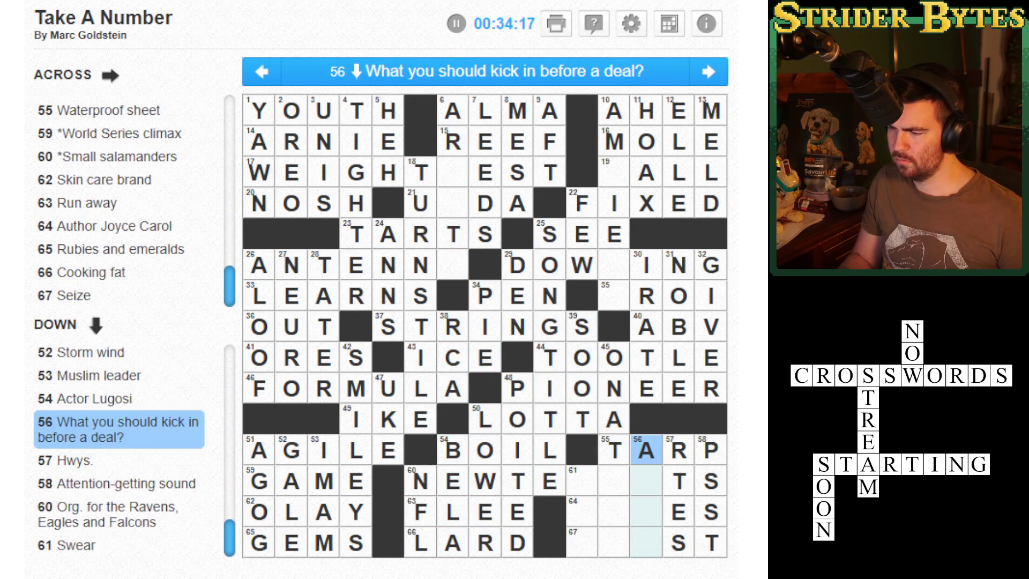
pyautogui.press('Down')
pyautogui.press('Down')
pyautogui.press('Up')
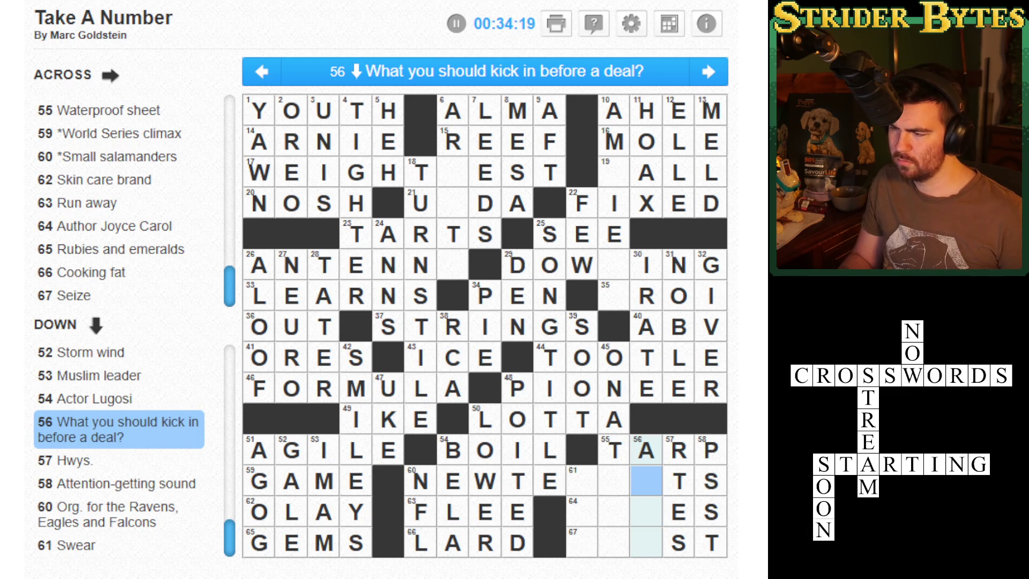
pyautogui.press('Down')
pyautogui.press('Right')
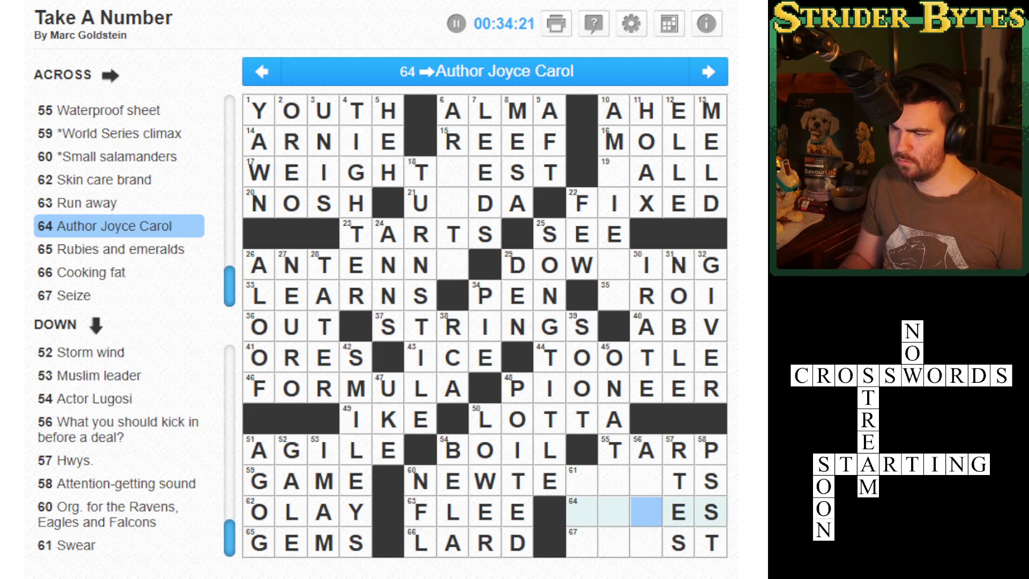
pyautogui.click(613, 542)
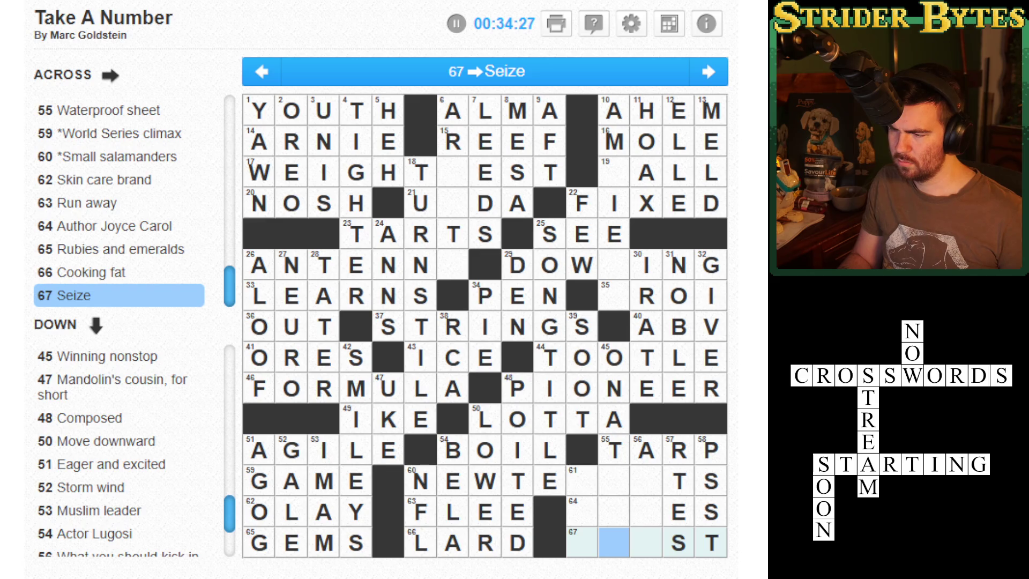
pyautogui.click(582, 542)
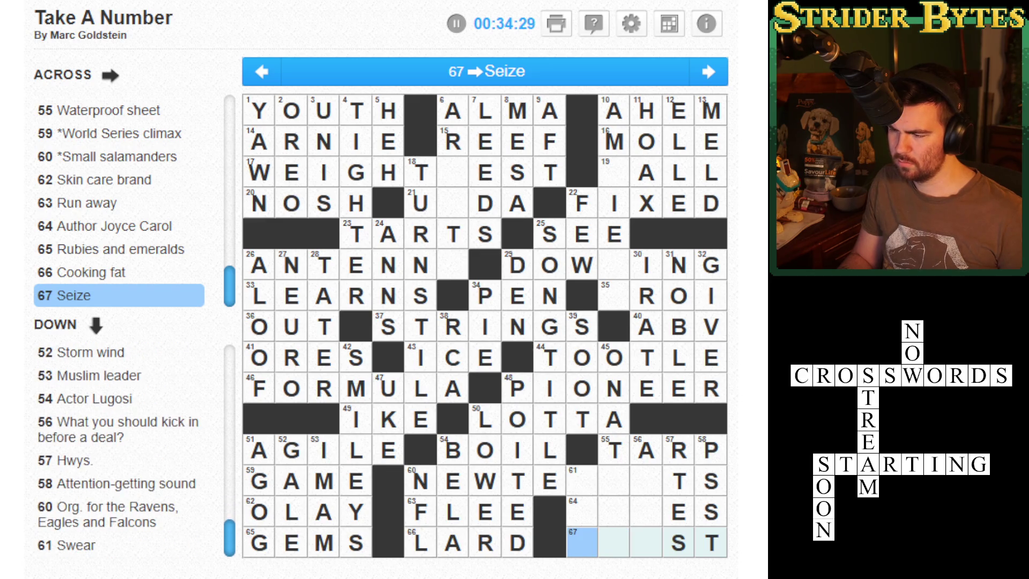
pyautogui.press('Up')
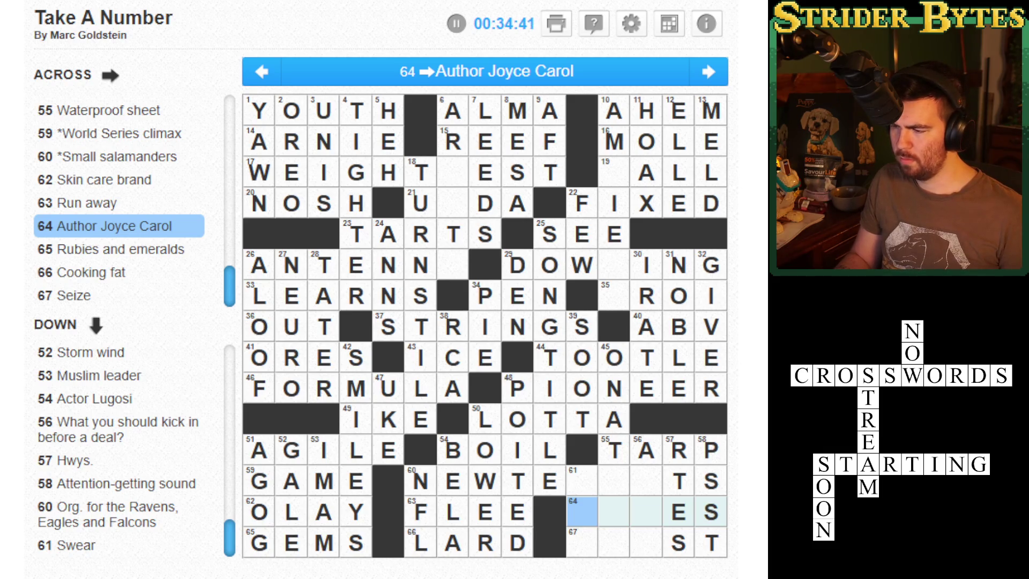
pyautogui.click(581, 481)
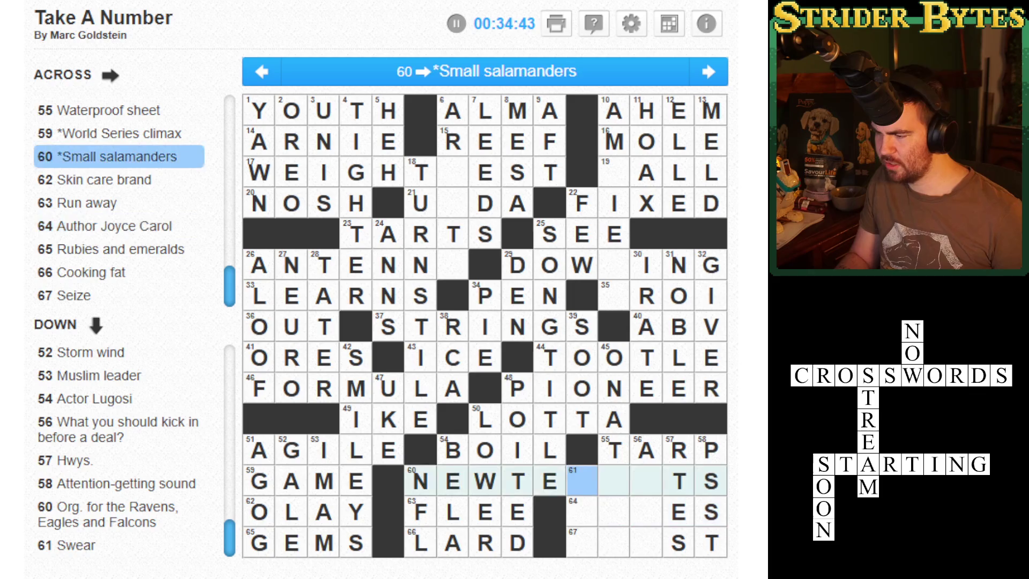
pyautogui.click(581, 481)
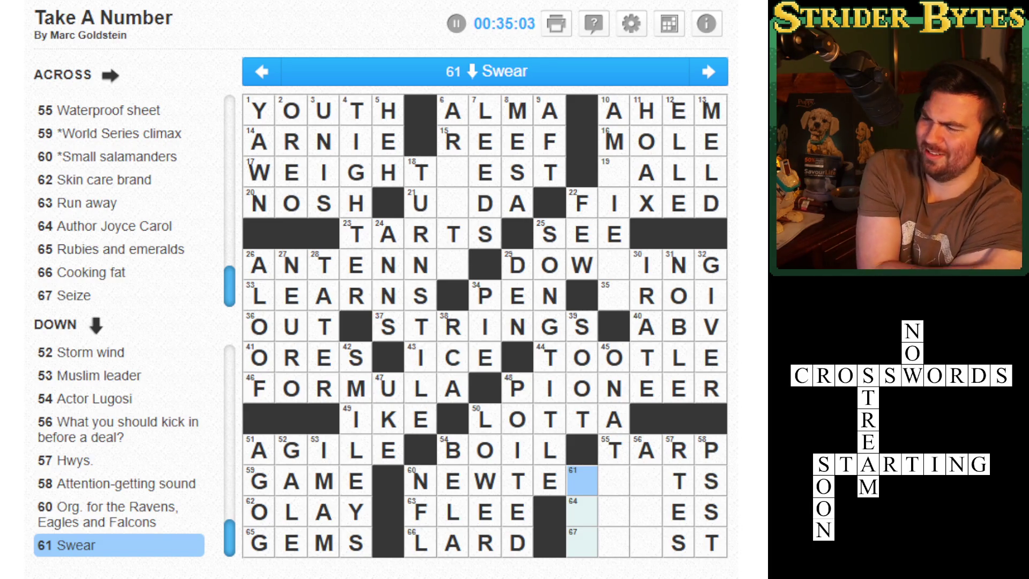
pyautogui.click(613, 479)
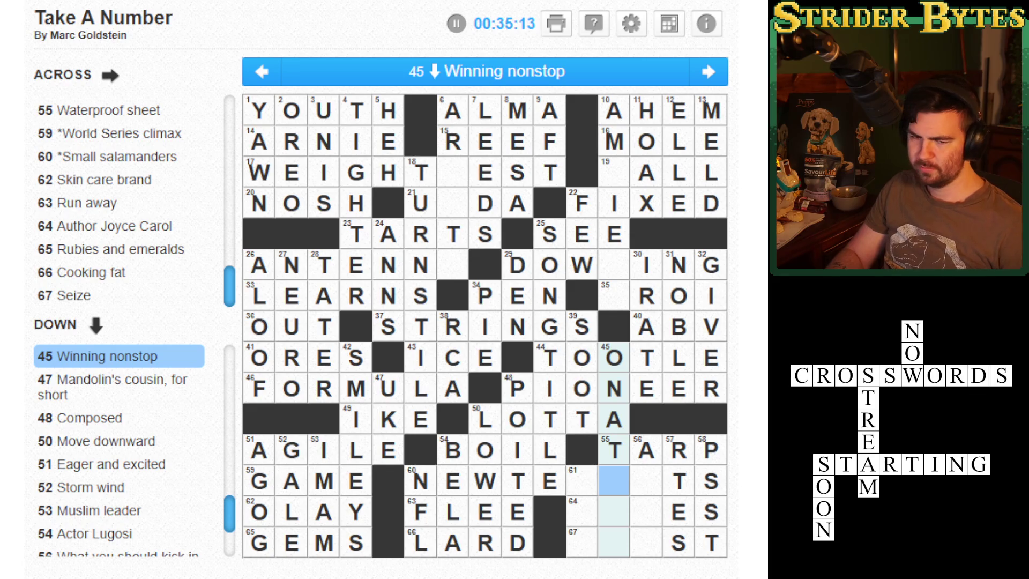
pyautogui.click(581, 480)
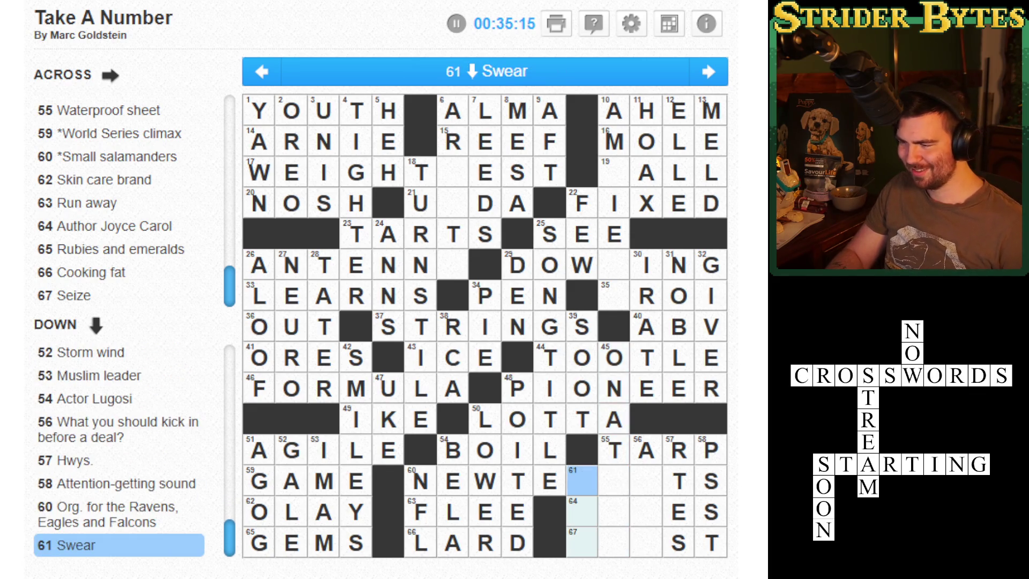
pyautogui.click(581, 479)
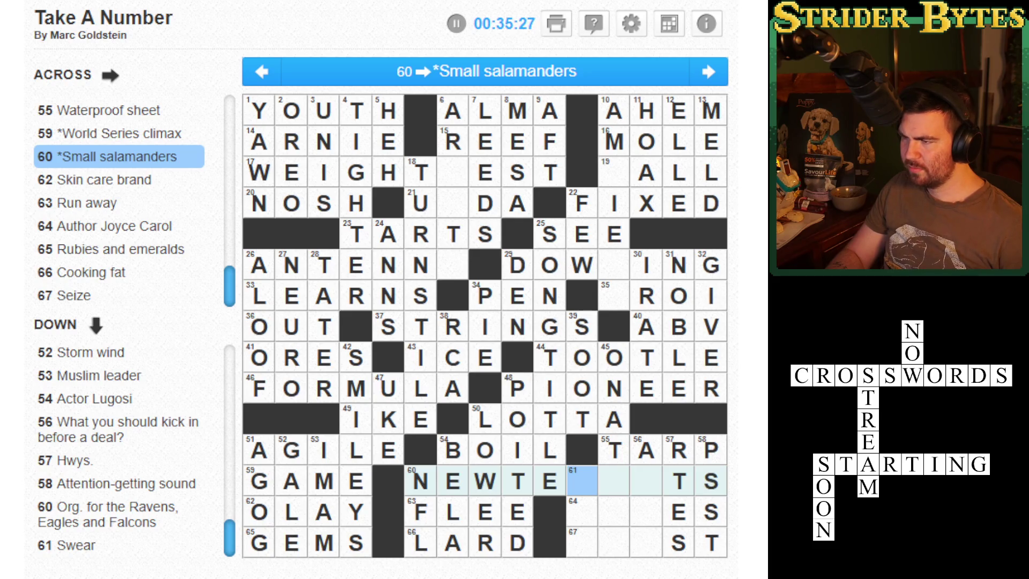
pyautogui.click(485, 480)
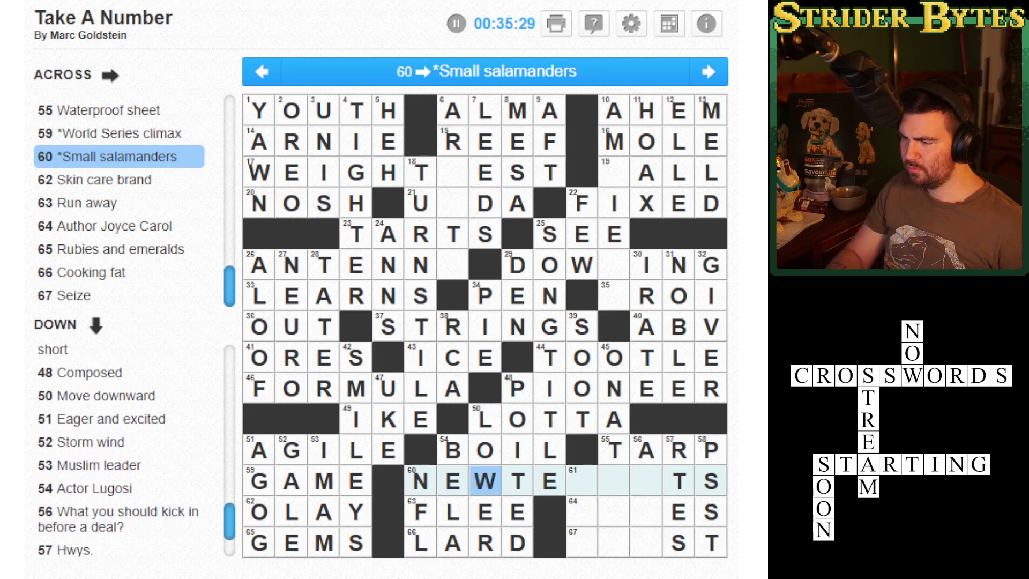
pyautogui.click(355, 481)
pyautogui.click(420, 481)
pyautogui.click(517, 481)
pyautogui.click(581, 481)
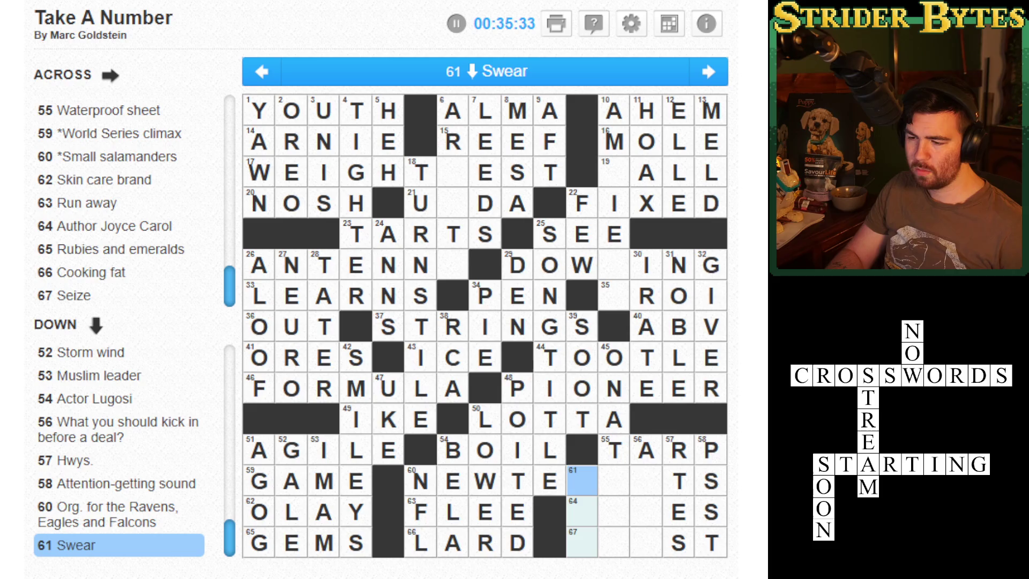
pyautogui.press('space')
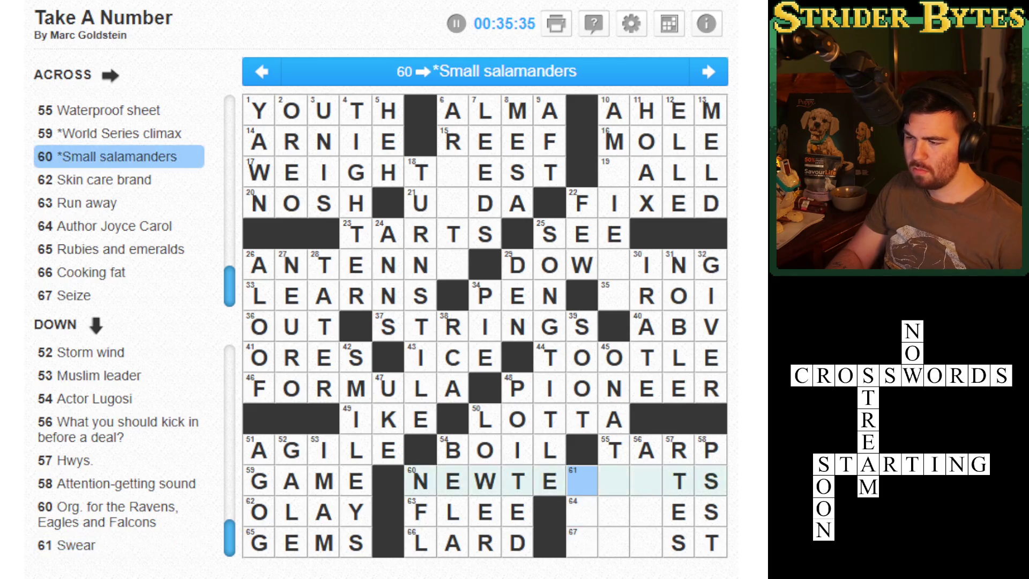
pyautogui.press('Up')
pyautogui.press('Up')
pyautogui.press('Up')
pyautogui.press('Up')
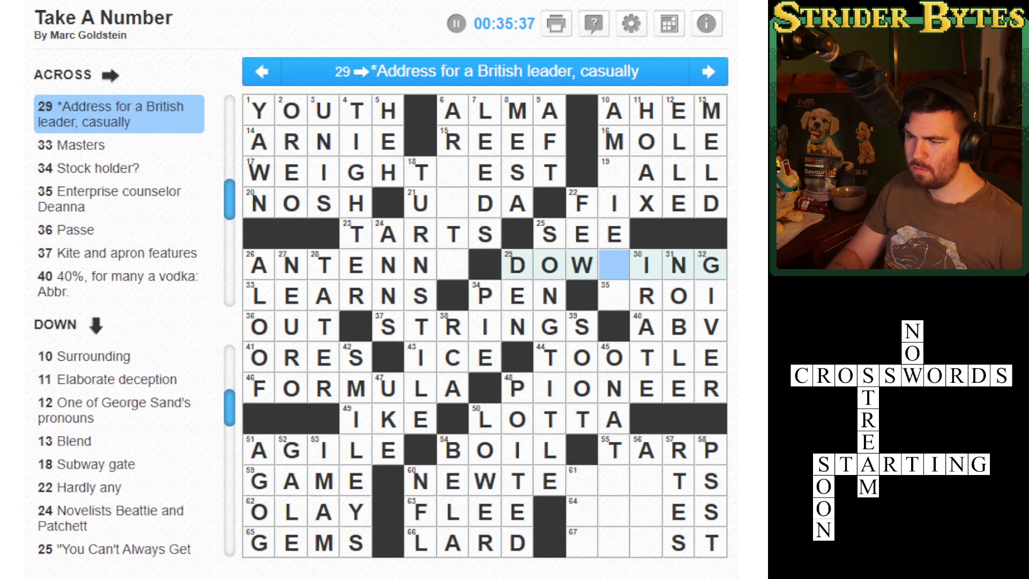
pyautogui.press('Down')
pyautogui.click(614, 265)
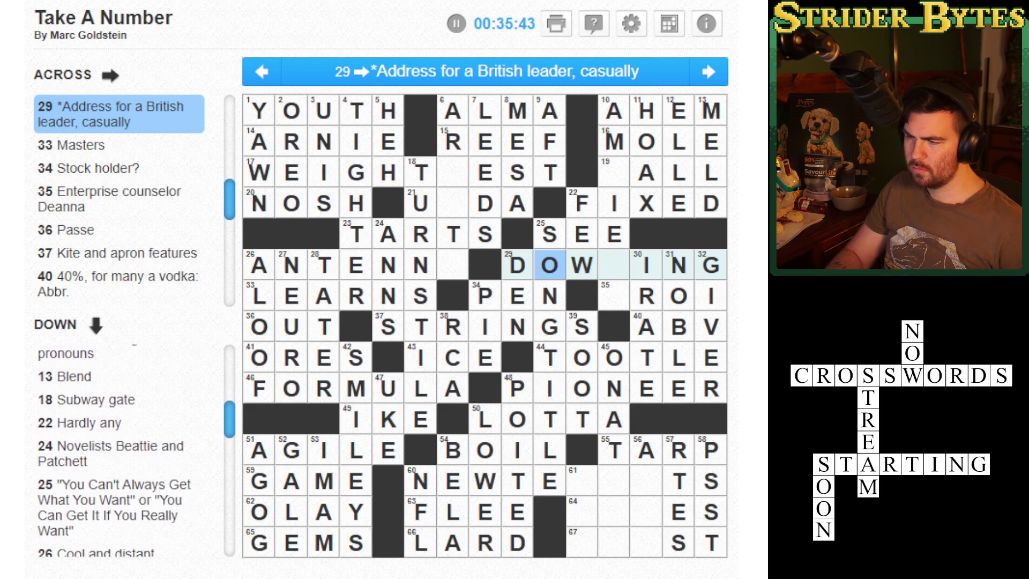
pyautogui.hotkey('shift', 'Tab')
pyautogui.hotkey('shift', 'Tab')
pyautogui.hotkey('shift', 'Tab')
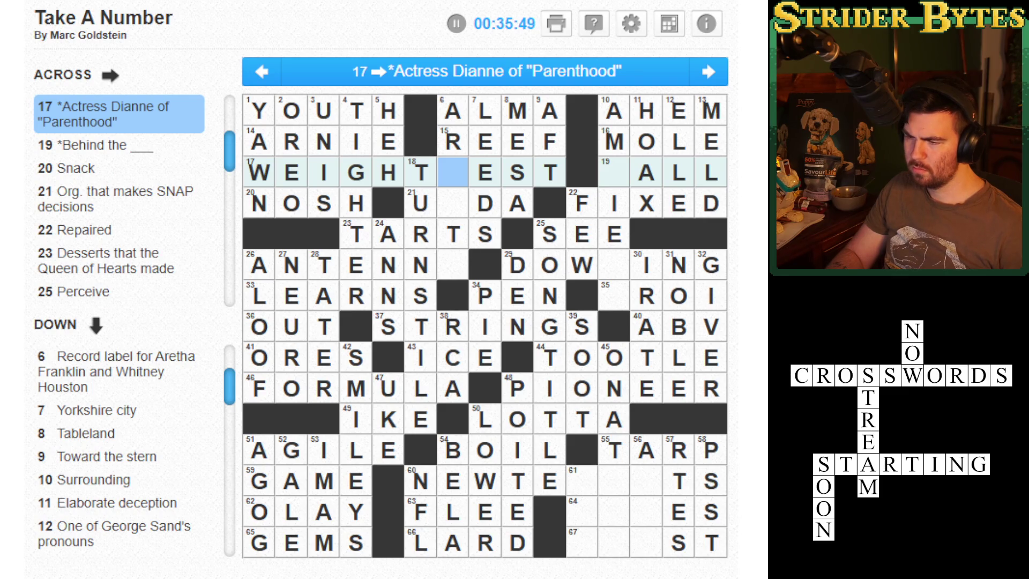
pyautogui.click(613, 172)
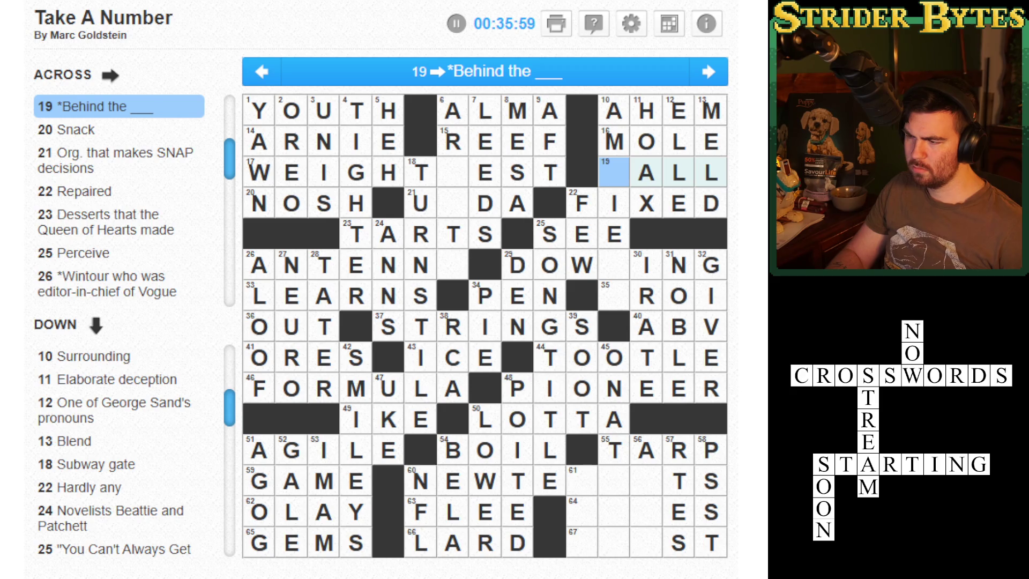
pyautogui.press('Down')
pyautogui.press('Right')
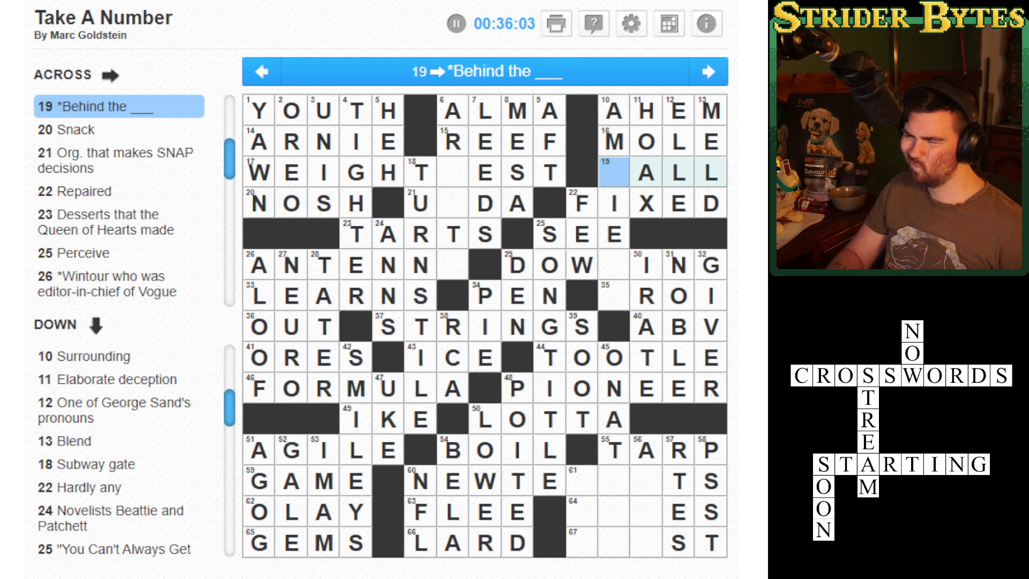
pyautogui.click(613, 234)
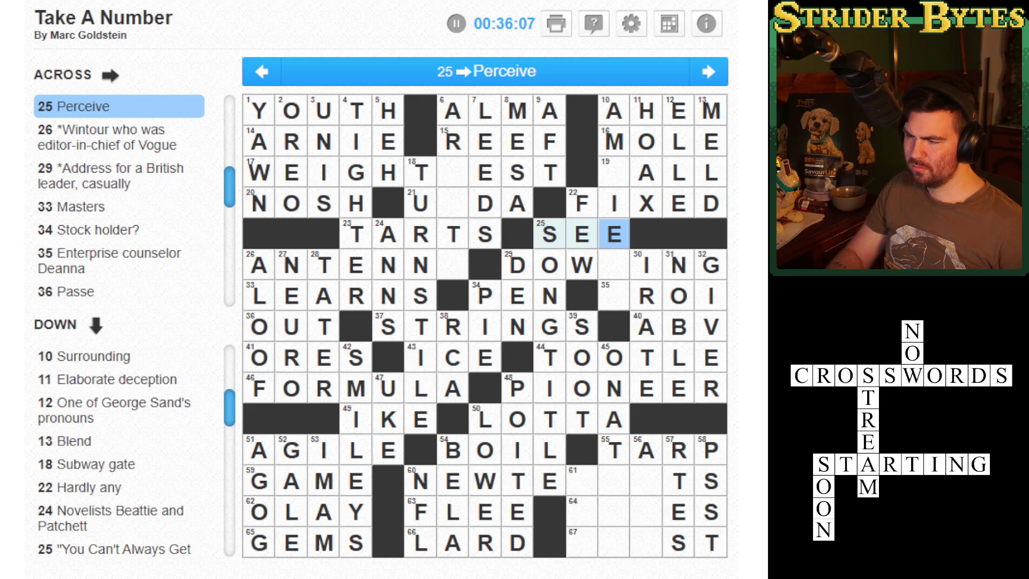
pyautogui.click(614, 265)
pyautogui.click(613, 296)
pyautogui.click(613, 265)
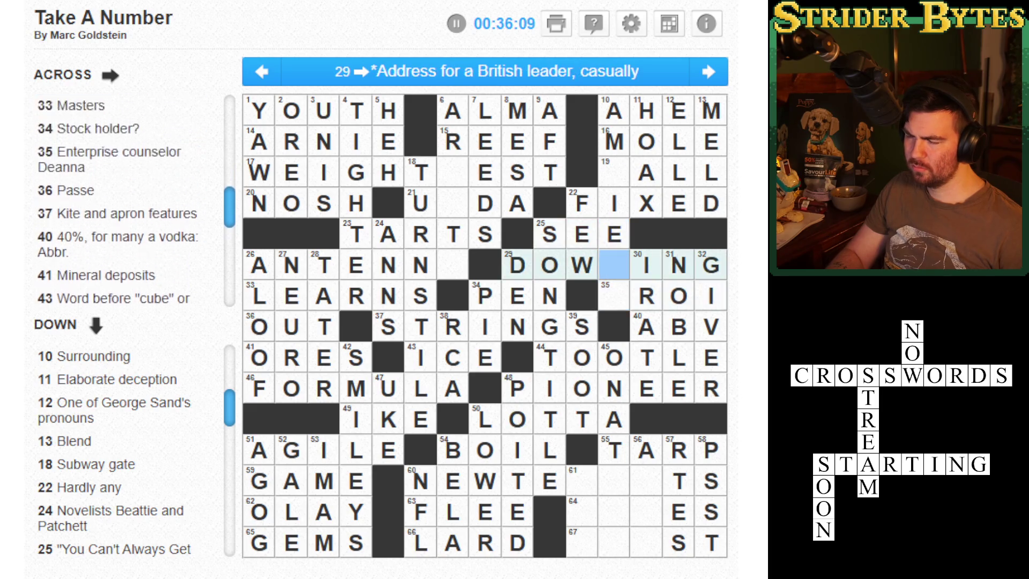
pyautogui.click(613, 388)
pyautogui.click(613, 450)
pyautogui.click(613, 480)
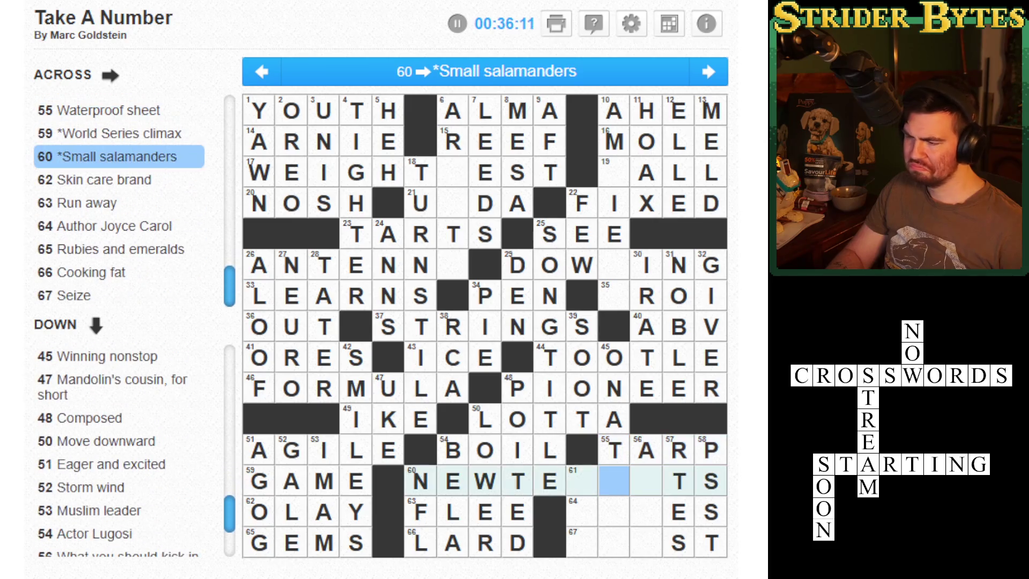
pyautogui.click(582, 481)
pyautogui.click(581, 512)
pyautogui.click(582, 480)
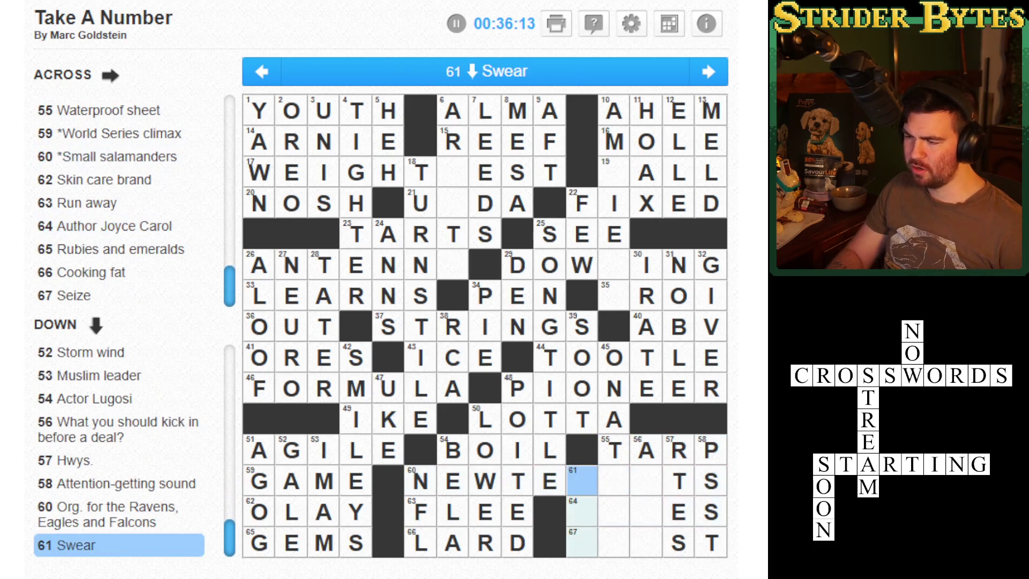
pyautogui.click(645, 481)
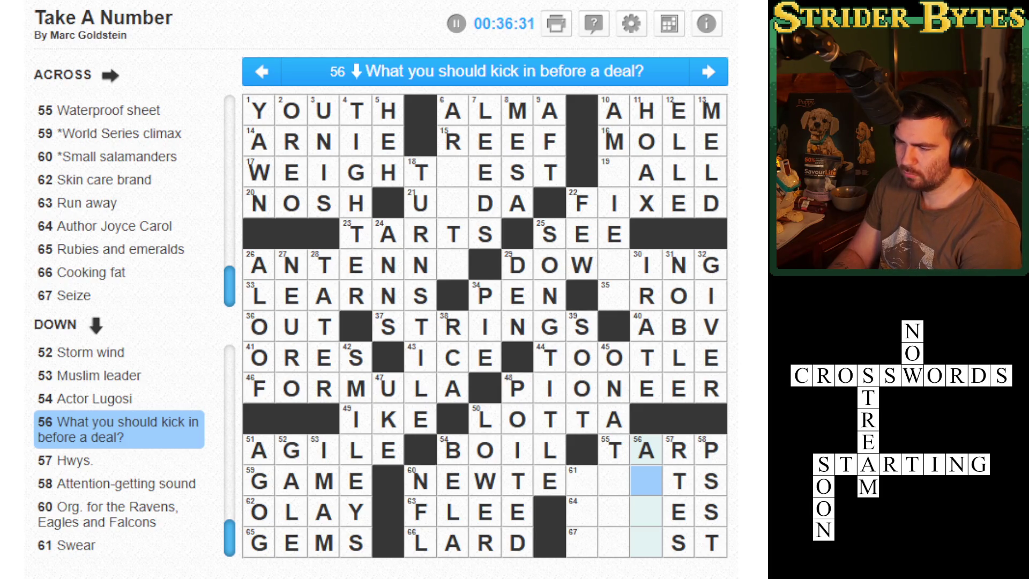
pyautogui.hotkey('shift', 'Tab')
pyautogui.hotkey('shift', 'Tab')
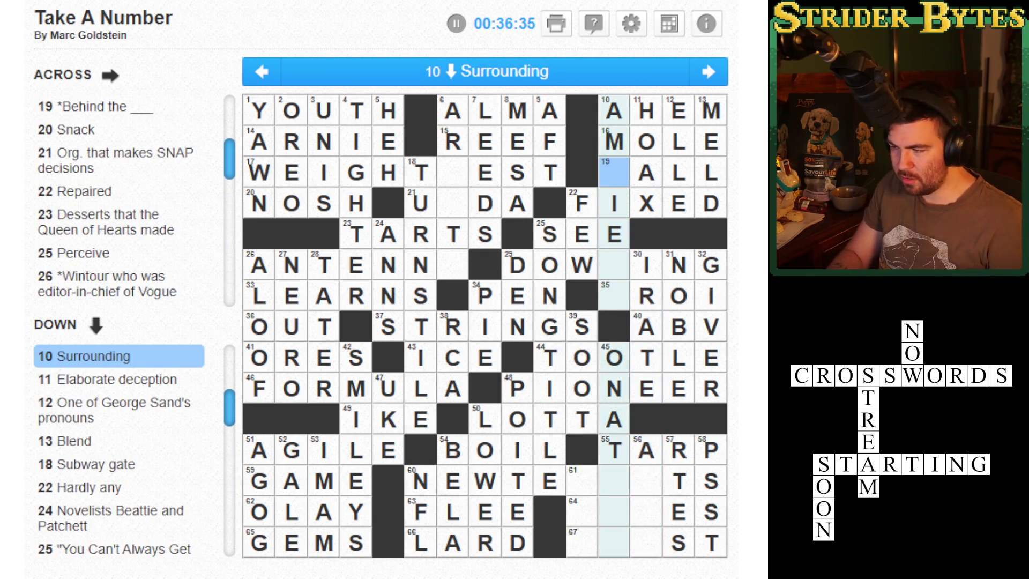
pyautogui.write('bnt')
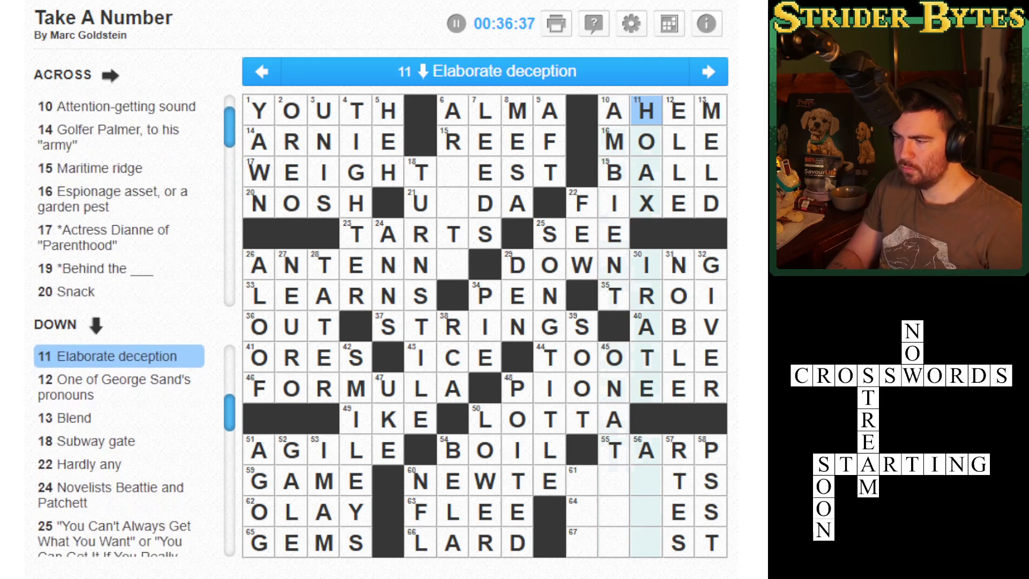
pyautogui.press('Tab')
pyautogui.press('Tab')
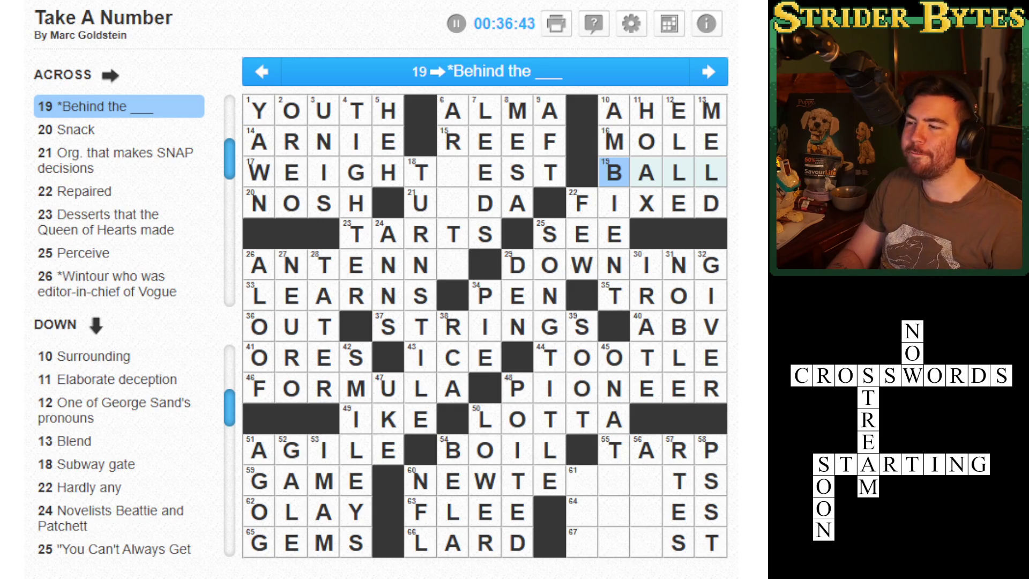
pyautogui.press('Down')
pyautogui.press('Down')
pyautogui.press('Down')
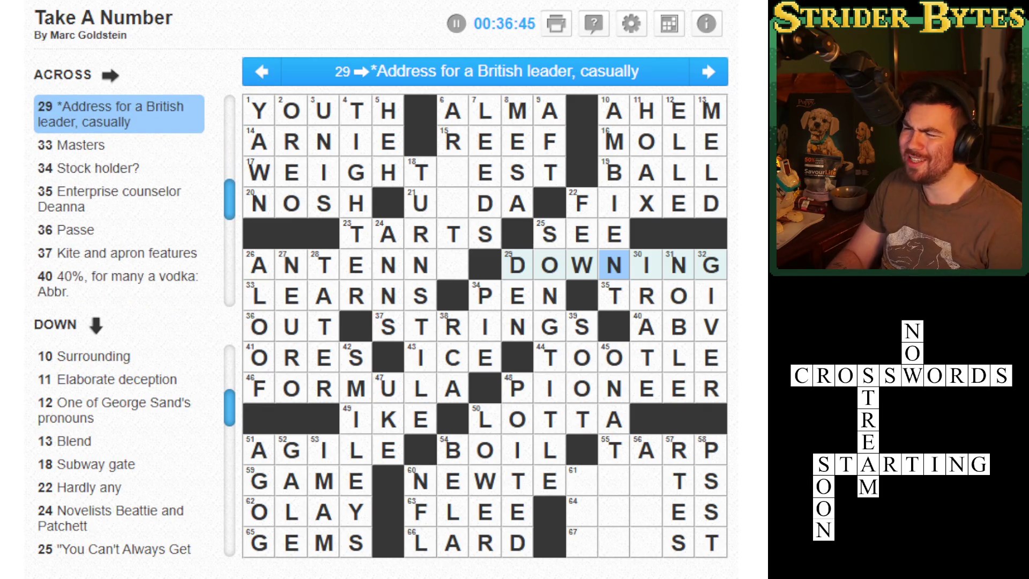
pyautogui.click(614, 295)
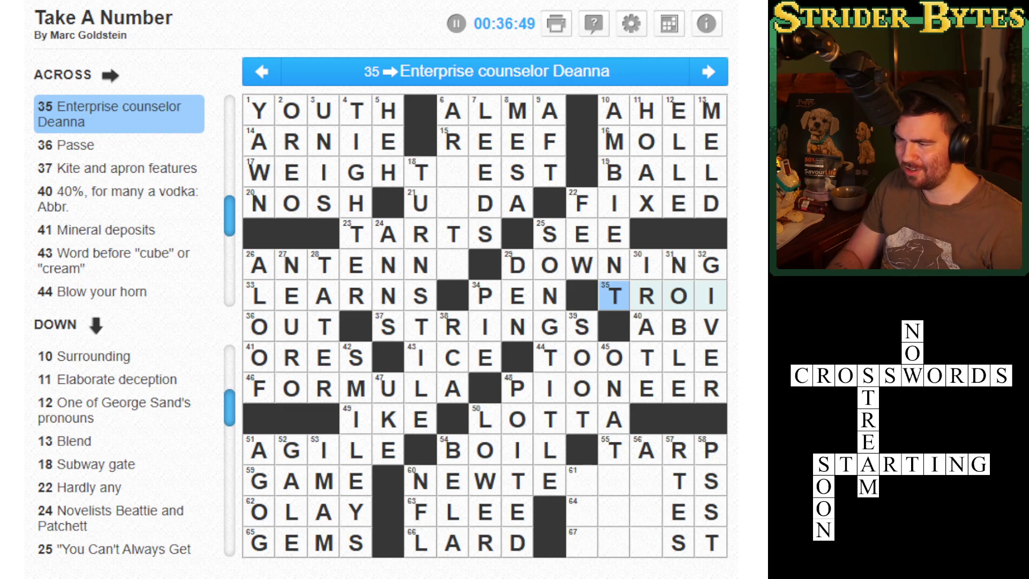
pyautogui.hotkey('shift', 'Tab')
pyautogui.hotkey('shift', 'Tab')
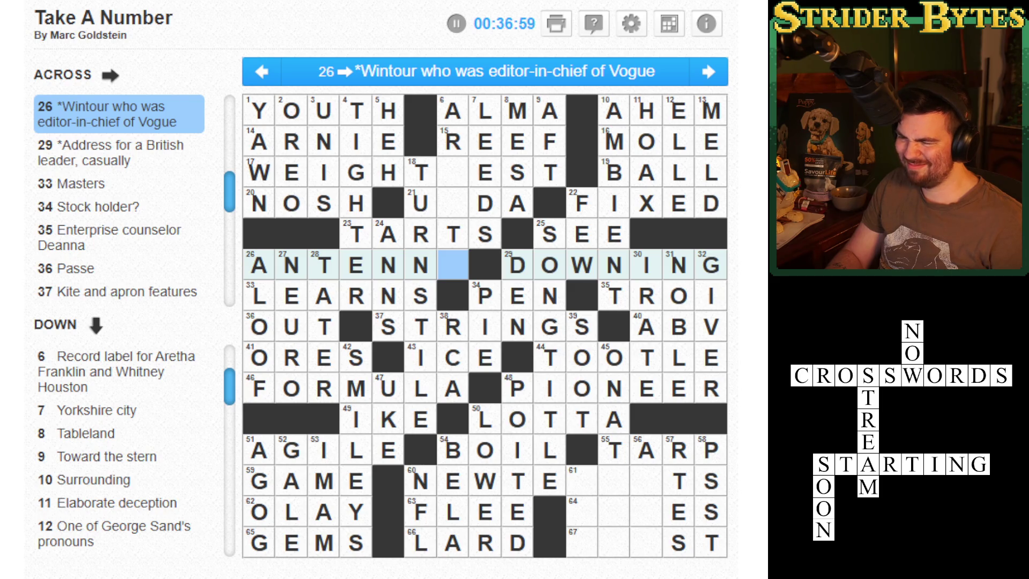
pyautogui.press('Up')
pyautogui.press('Up')
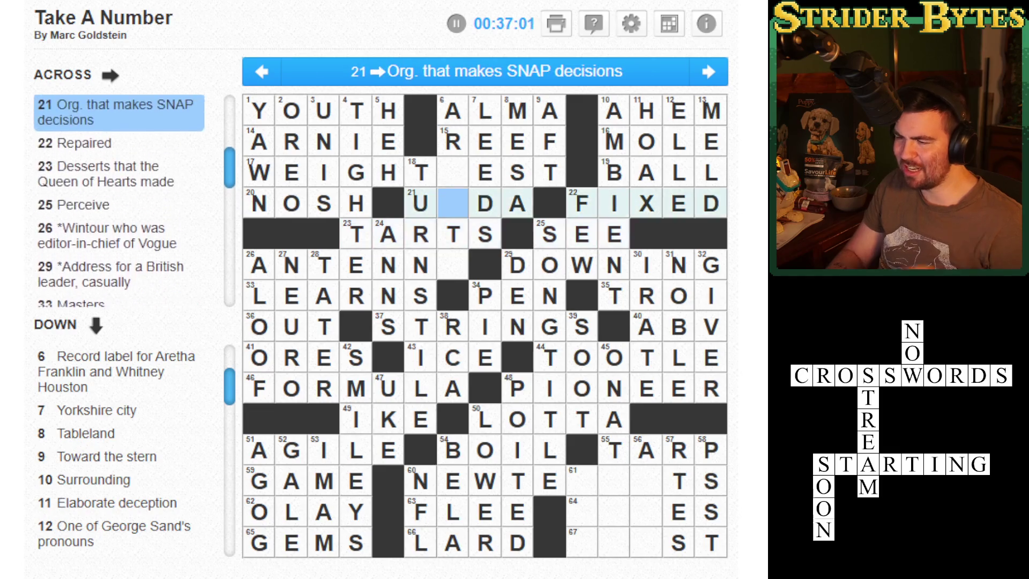
pyautogui.click(453, 172)
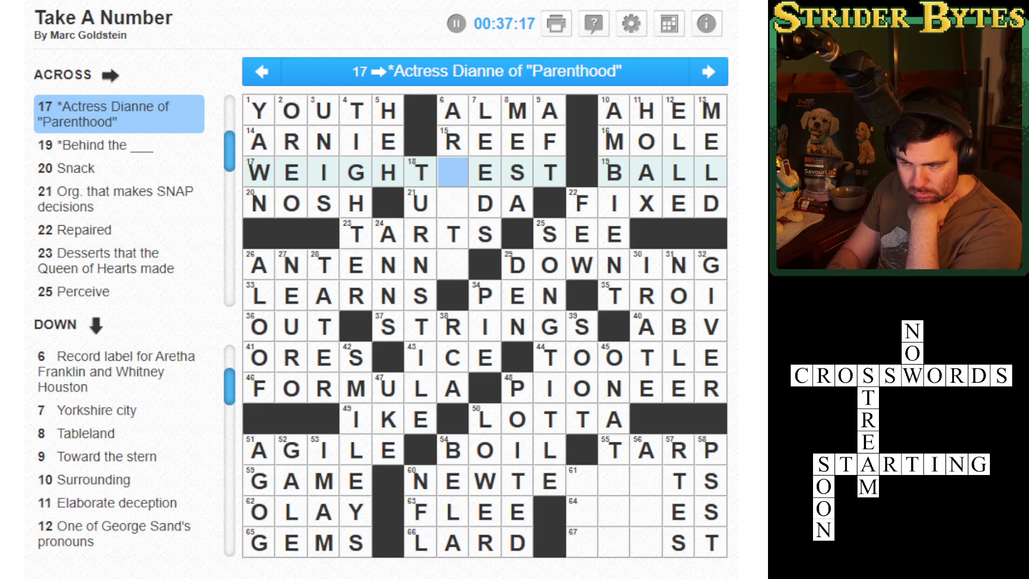
pyautogui.press('space')
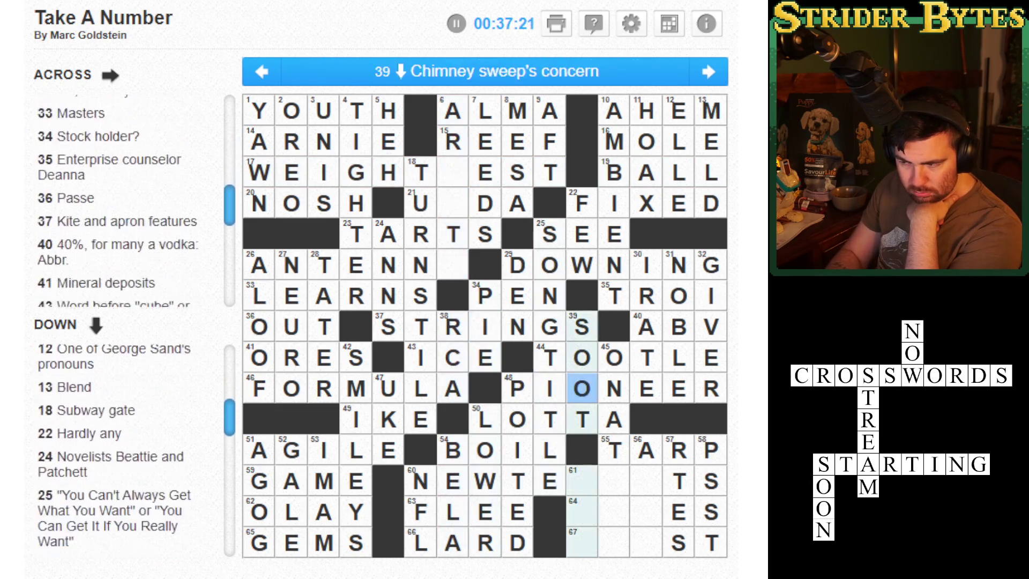
pyautogui.click(614, 419)
pyautogui.click(484, 326)
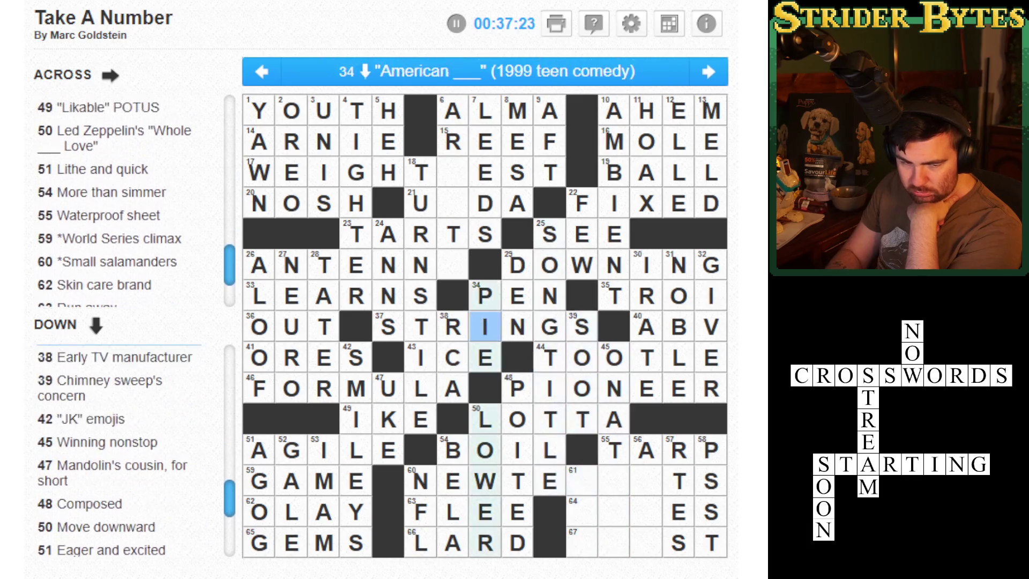
pyautogui.click(421, 295)
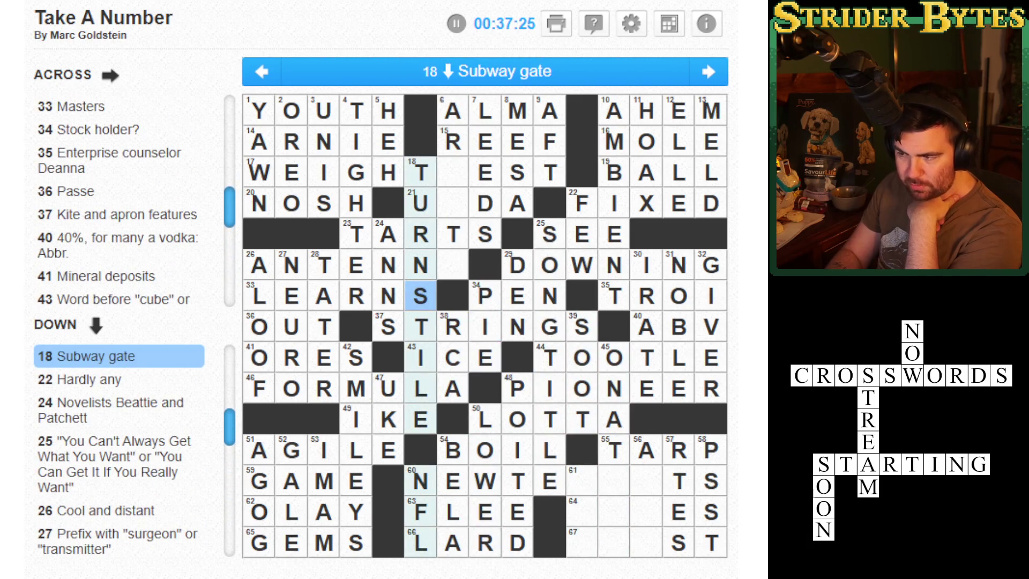
pyautogui.click(453, 234)
pyautogui.click(582, 203)
pyautogui.click(613, 234)
pyautogui.click(613, 295)
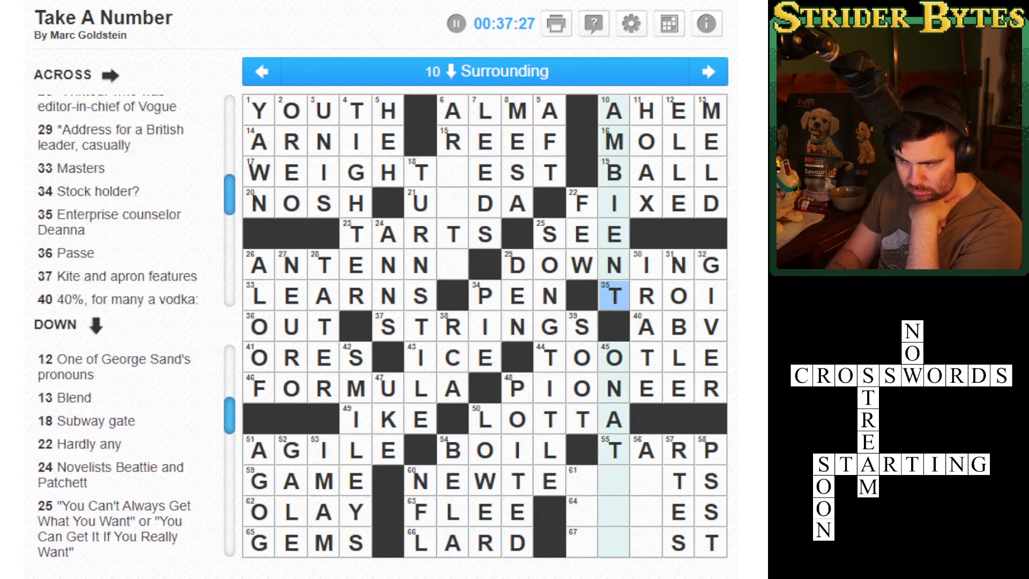
pyautogui.click(646, 295)
pyautogui.click(614, 295)
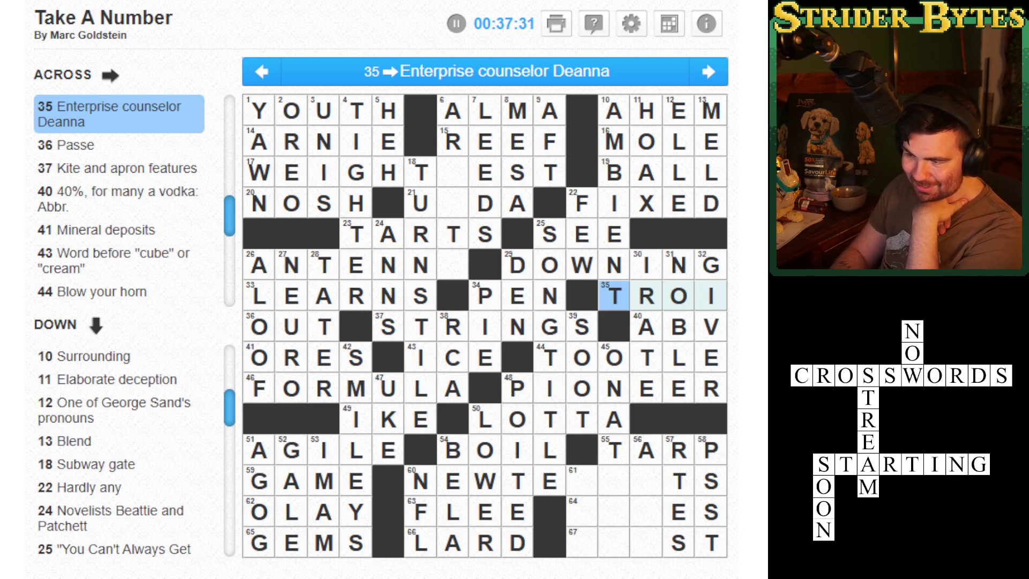
pyautogui.click(485, 234)
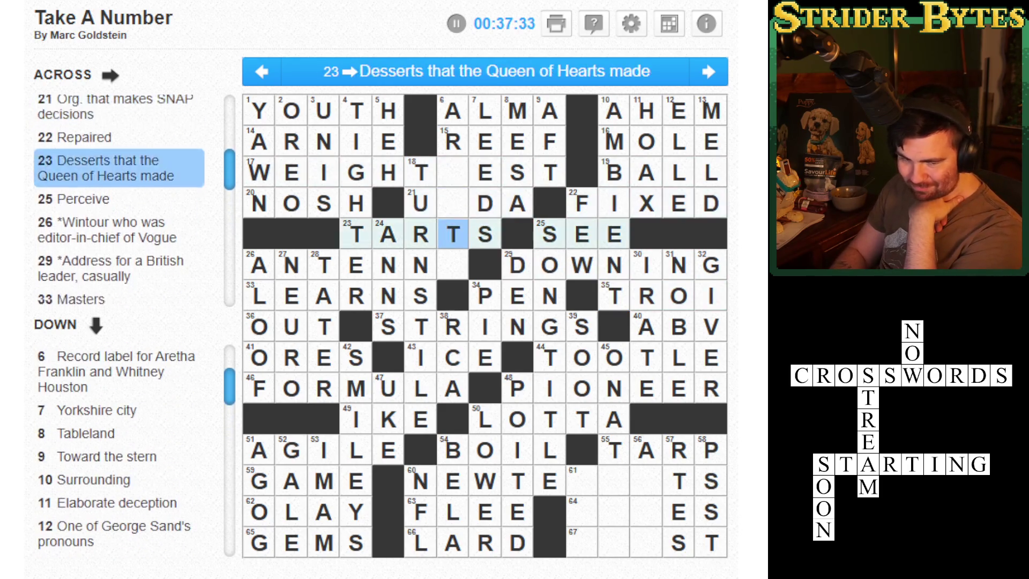
pyautogui.click(452, 265)
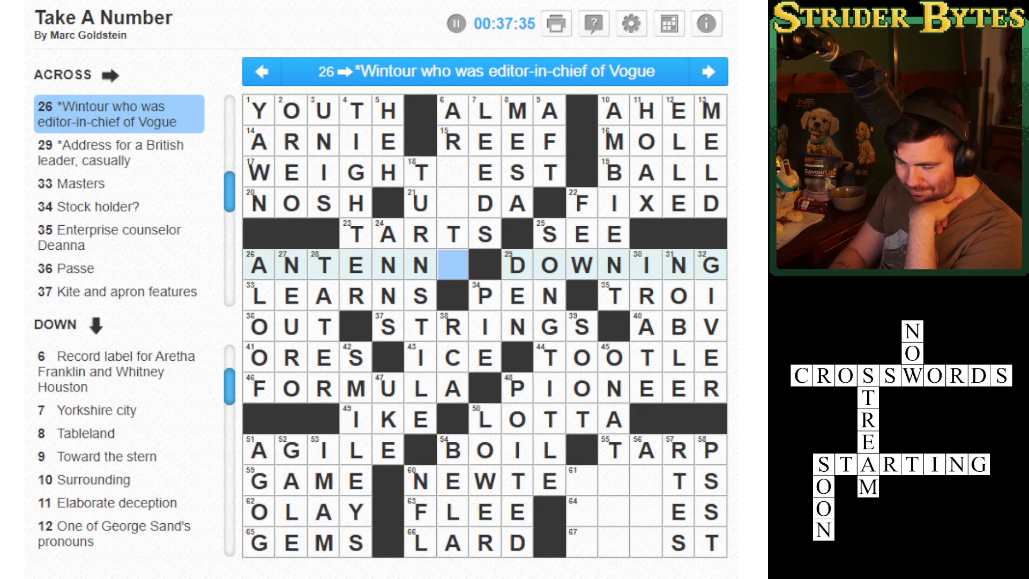
pyautogui.click(453, 234)
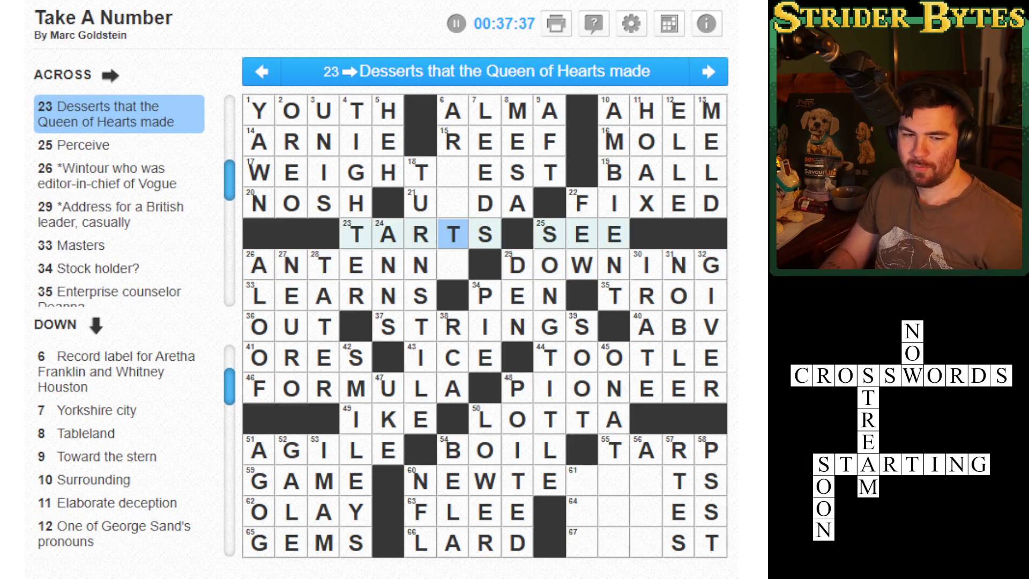
pyautogui.click(453, 203)
pyautogui.click(453, 172)
pyautogui.click(452, 172)
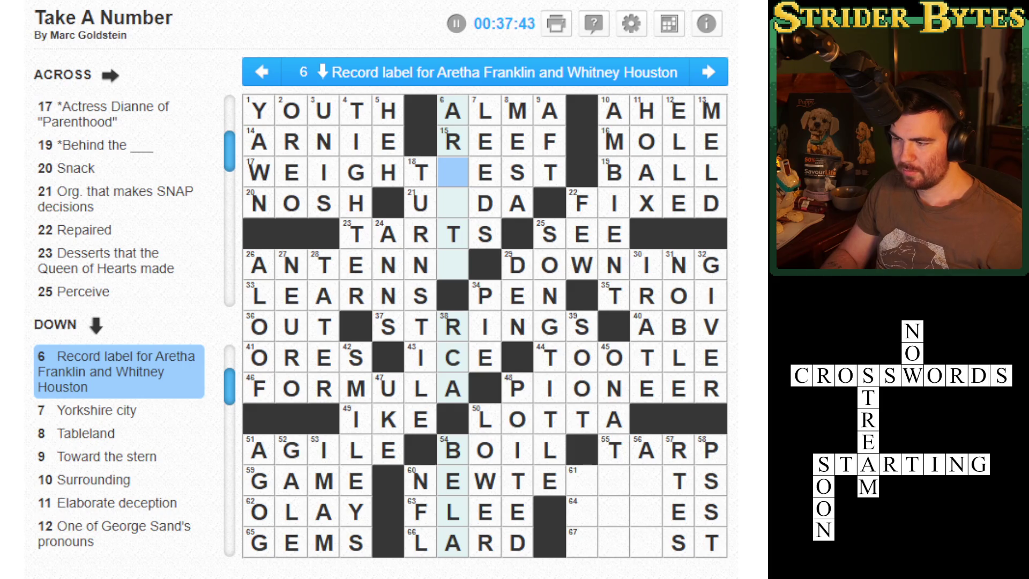
pyautogui.click(453, 203)
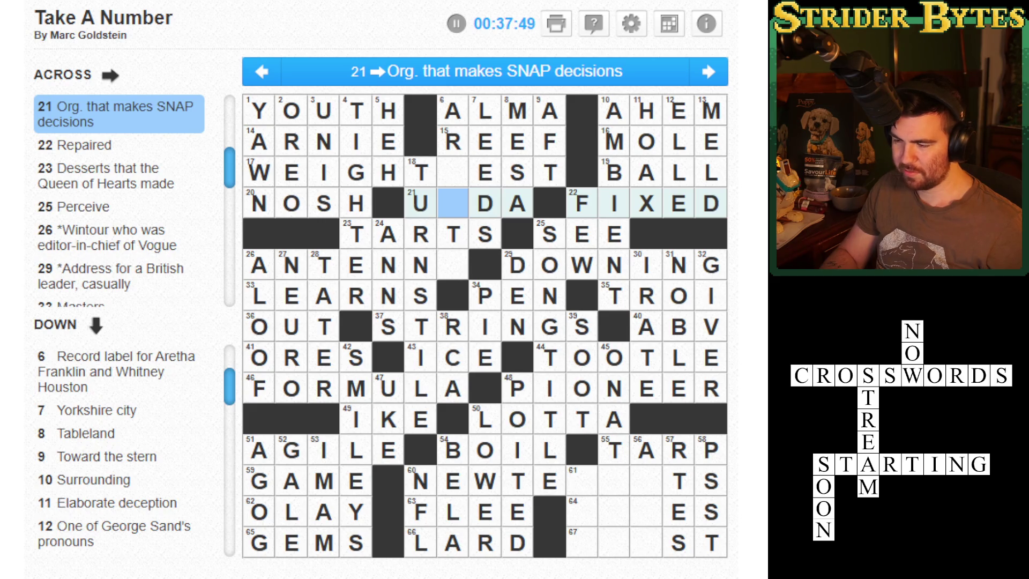
pyautogui.press('Tab')
pyautogui.press('Tab')
pyautogui.press('Tab')
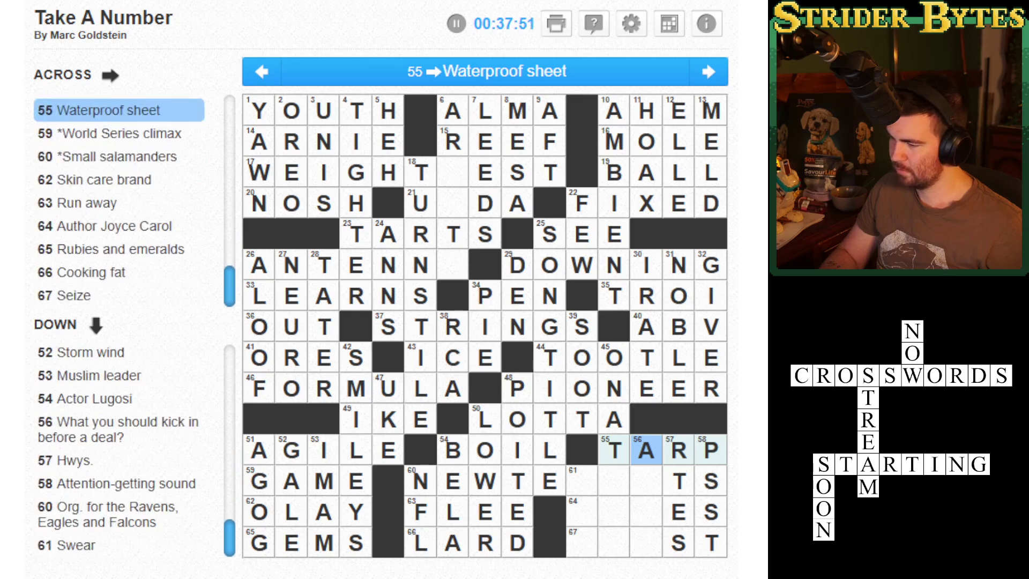
pyautogui.press('Tab')
pyautogui.press('Left')
pyautogui.press('Left')
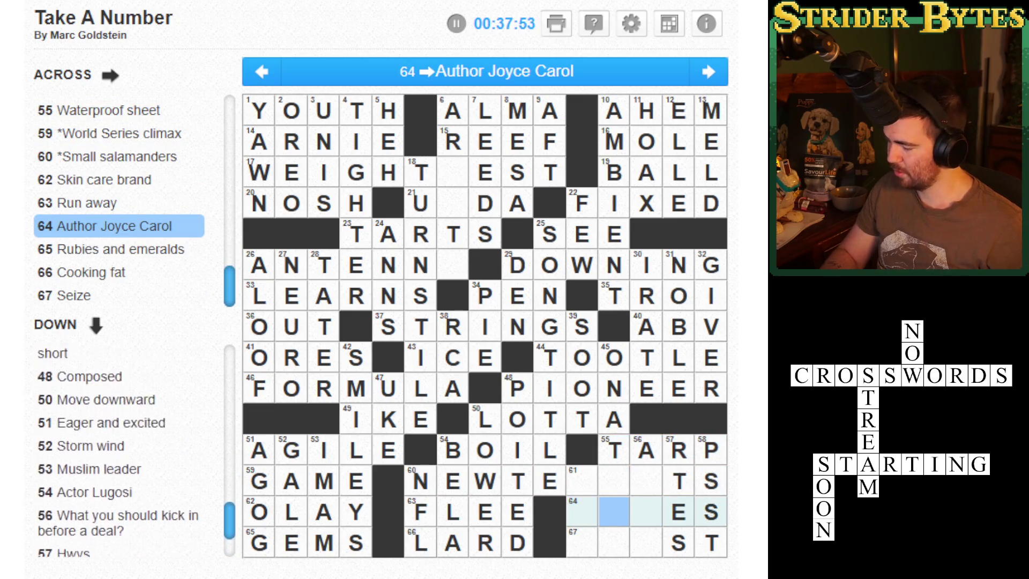
pyautogui.click(613, 543)
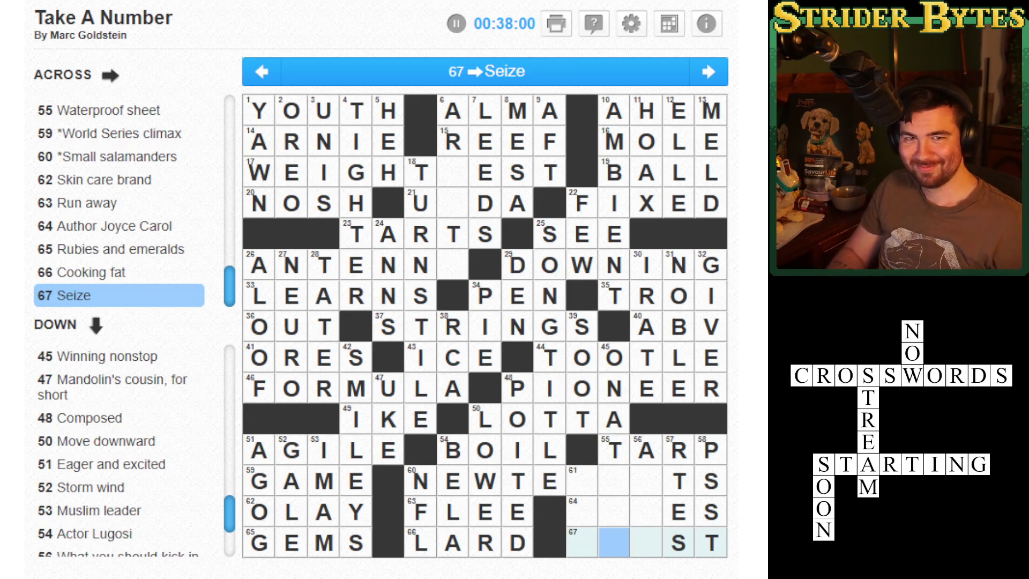
pyautogui.click(581, 511)
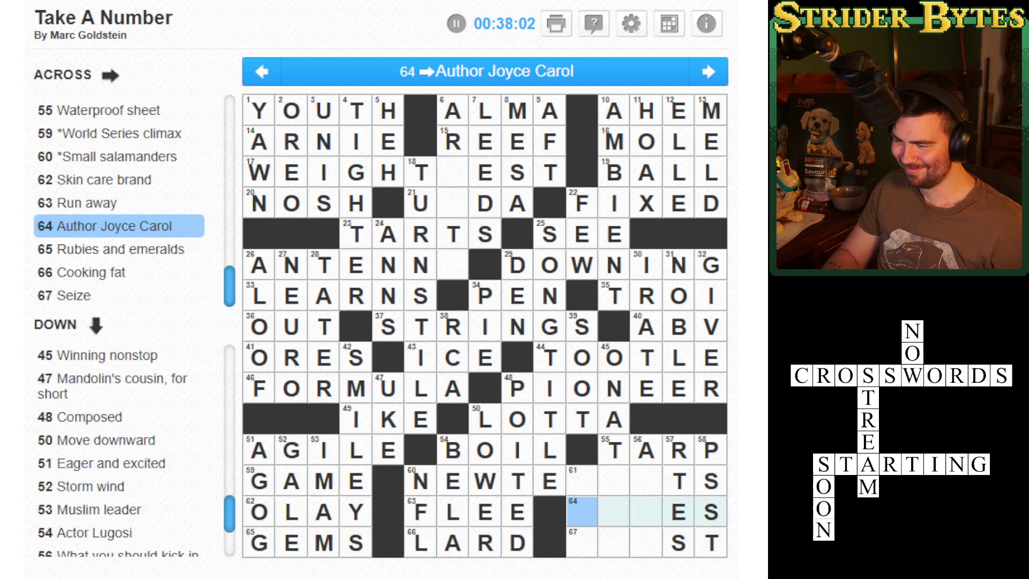
pyautogui.click(581, 480)
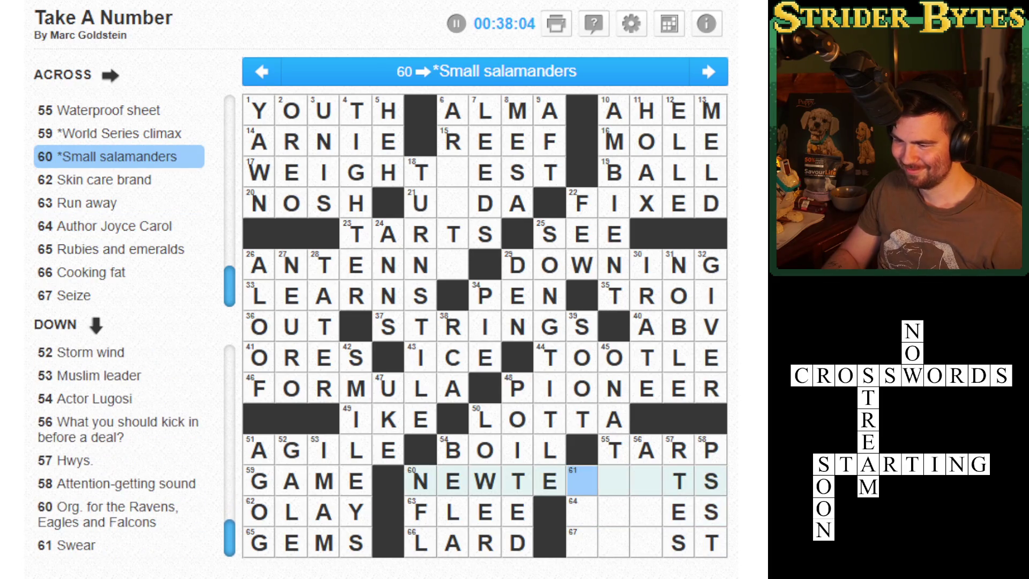
pyautogui.press('Right')
pyautogui.press('Right')
pyautogui.press('Down')
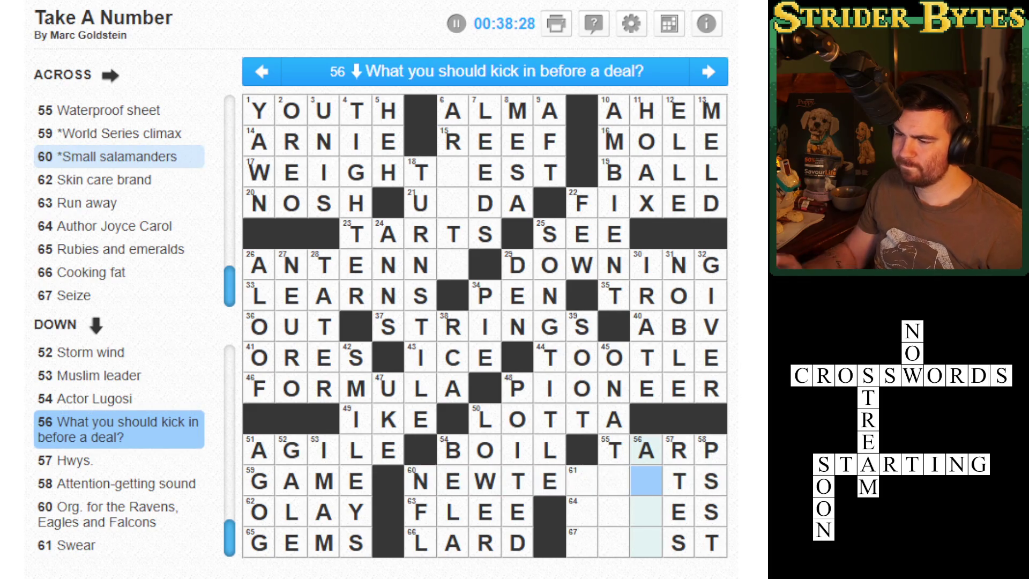
pyautogui.click(613, 481)
pyautogui.click(581, 481)
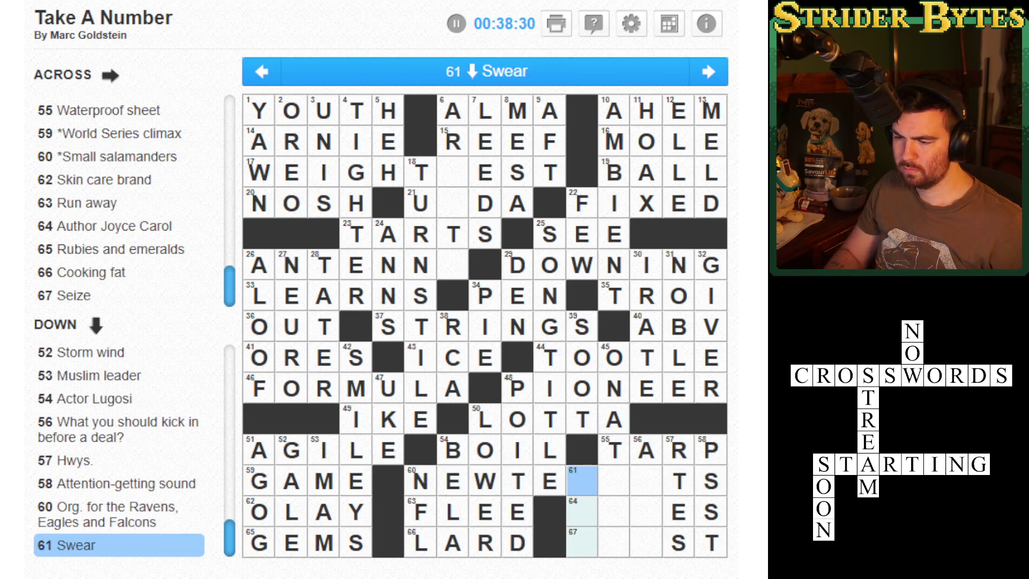
pyautogui.write('ASS')
pyautogui.click(678, 542)
pyautogui.click(582, 511)
pyautogui.click(549, 481)
pyautogui.click(581, 480)
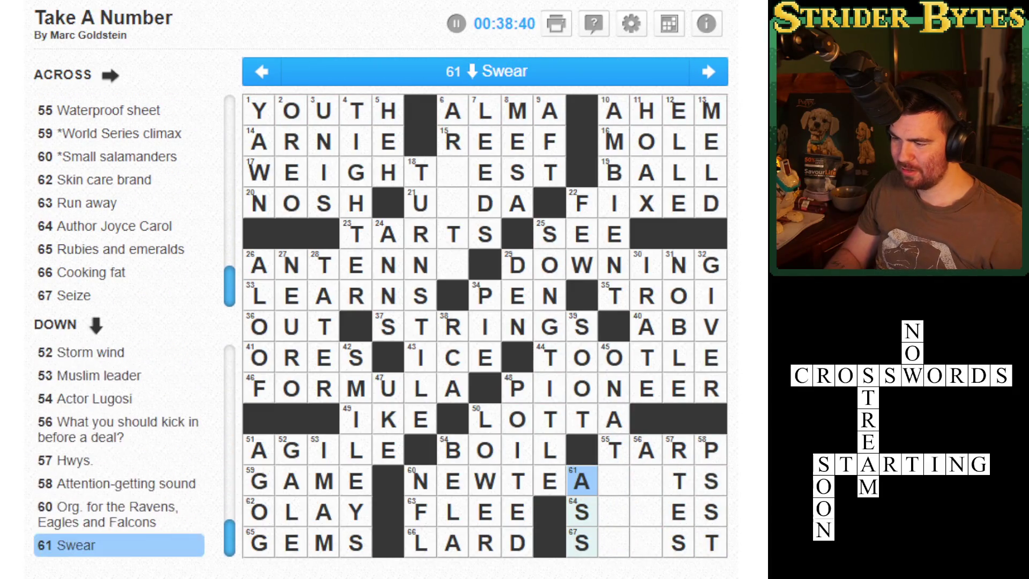
pyautogui.click(581, 542)
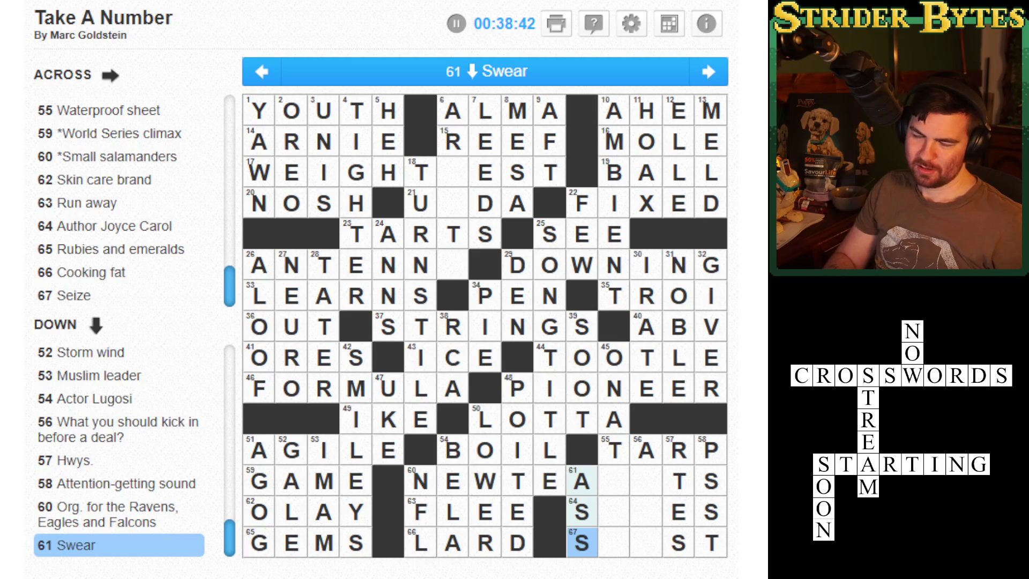
pyautogui.press('BackSpace')
pyautogui.press('BackSpace')
pyautogui.press('BackSpace')
pyautogui.click(645, 480)
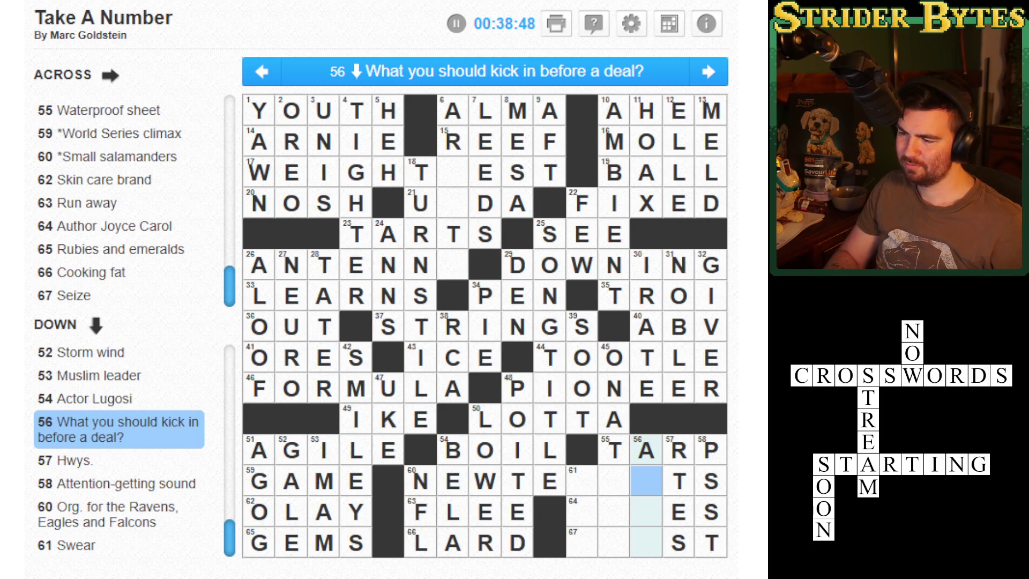
# - Run a Regular Check on 60-Across and erase the wrong T it flags
pyautogui.click(614, 480)
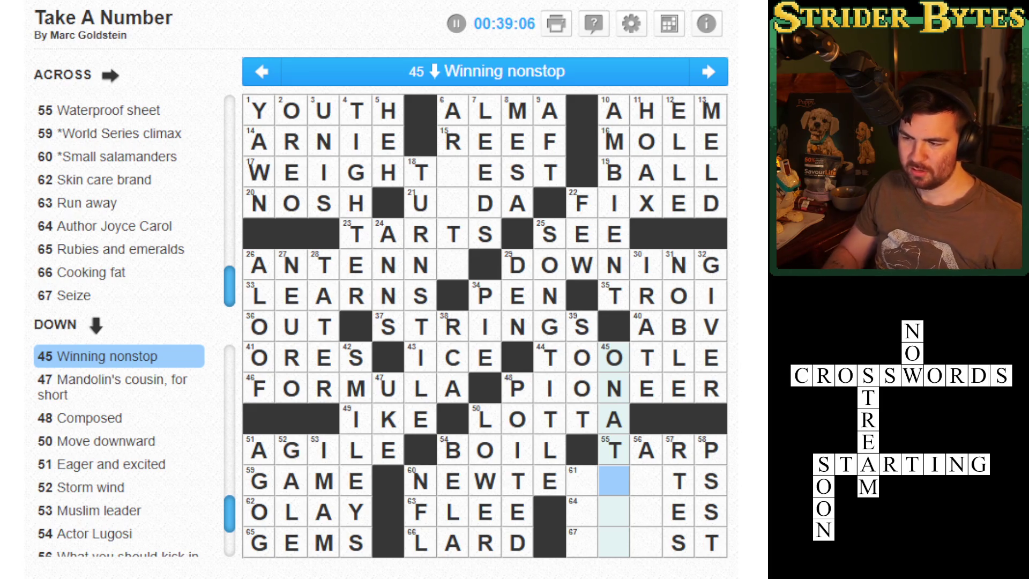
pyautogui.click(582, 480)
pyautogui.click(581, 480)
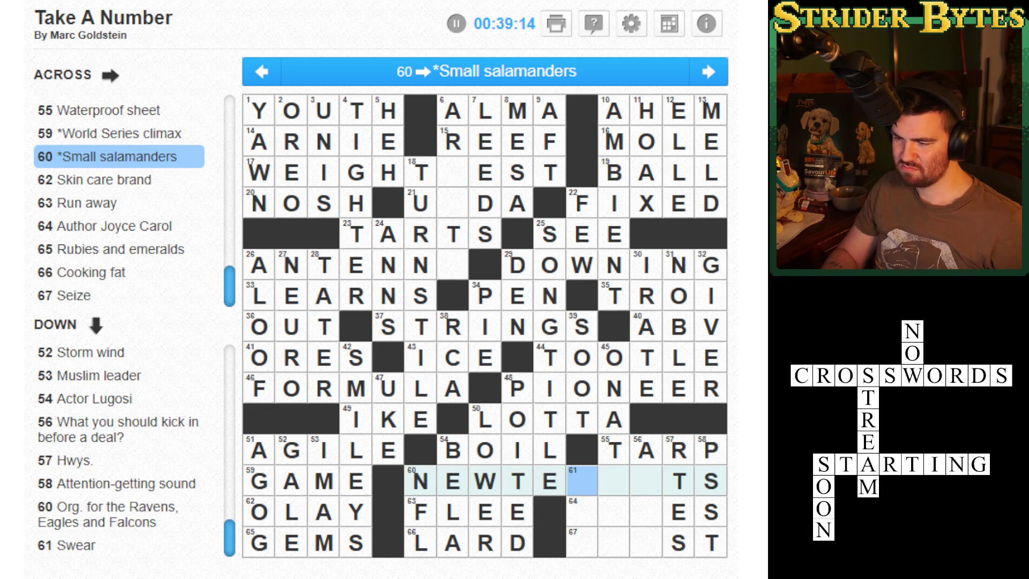
pyautogui.click(579, 28)
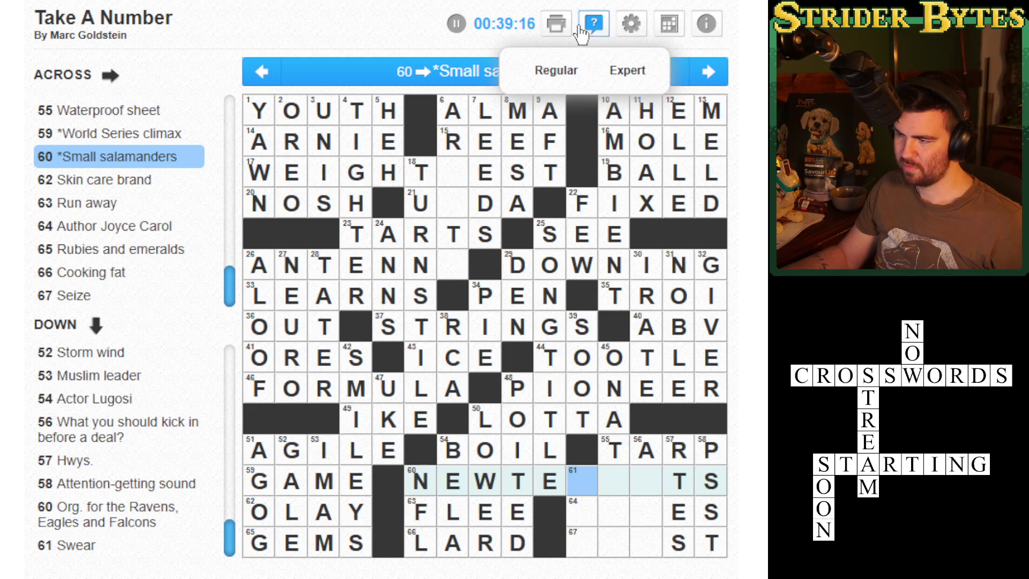
pyautogui.click(555, 71)
pyautogui.click(542, 133)
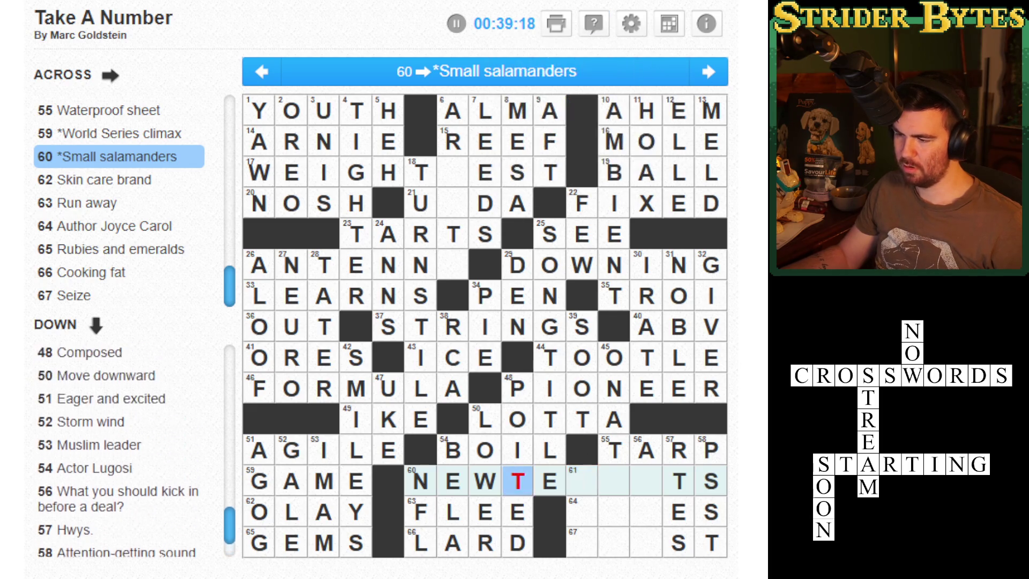
pyautogui.press('BackSpace')
pyautogui.press('Down')
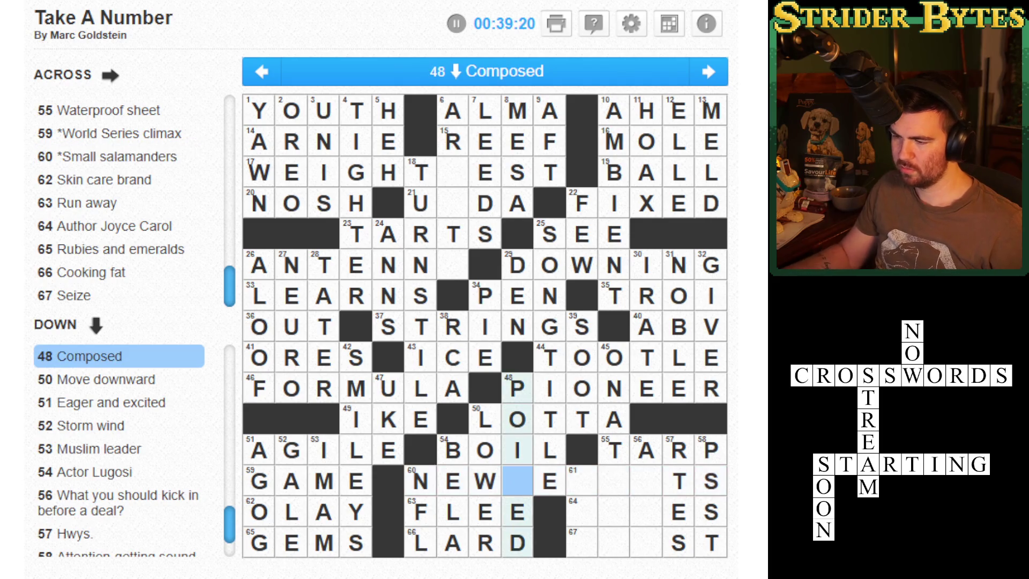
# - Type S in the 48-Down cell so 60-Across begins NEWSE, and add an A
pyautogui.click(595, 31)
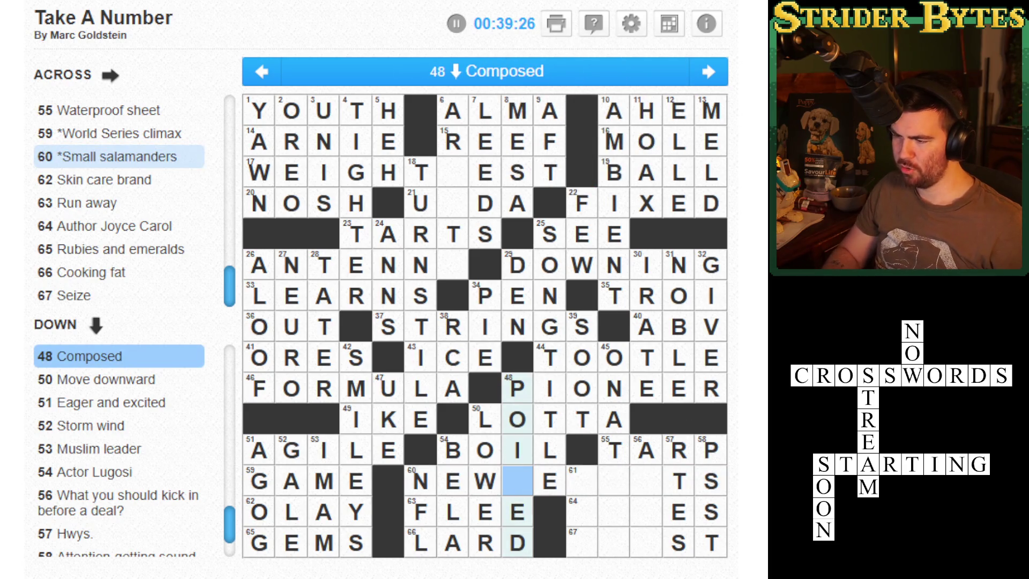
pyautogui.write('S')
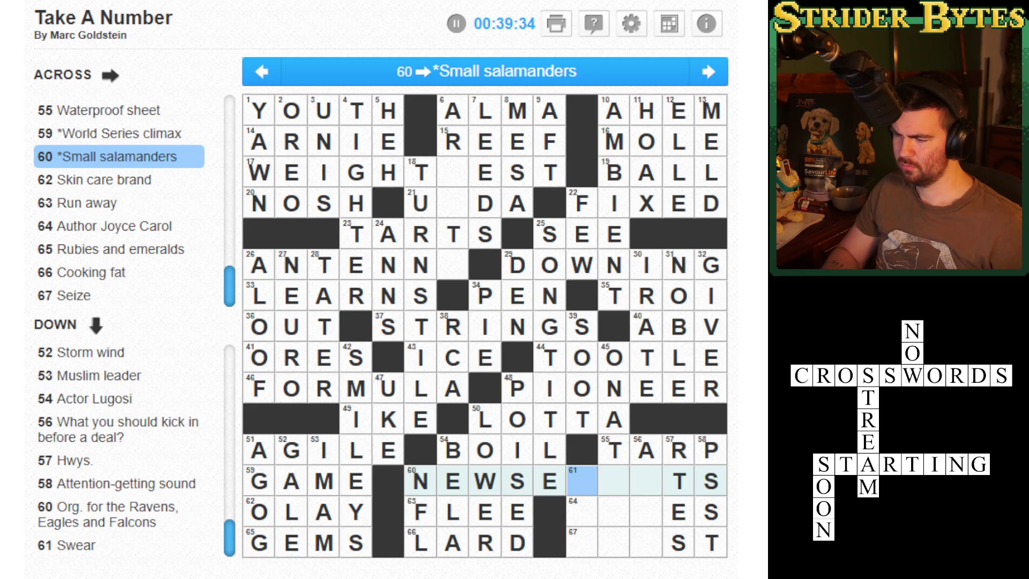
pyautogui.write('A')
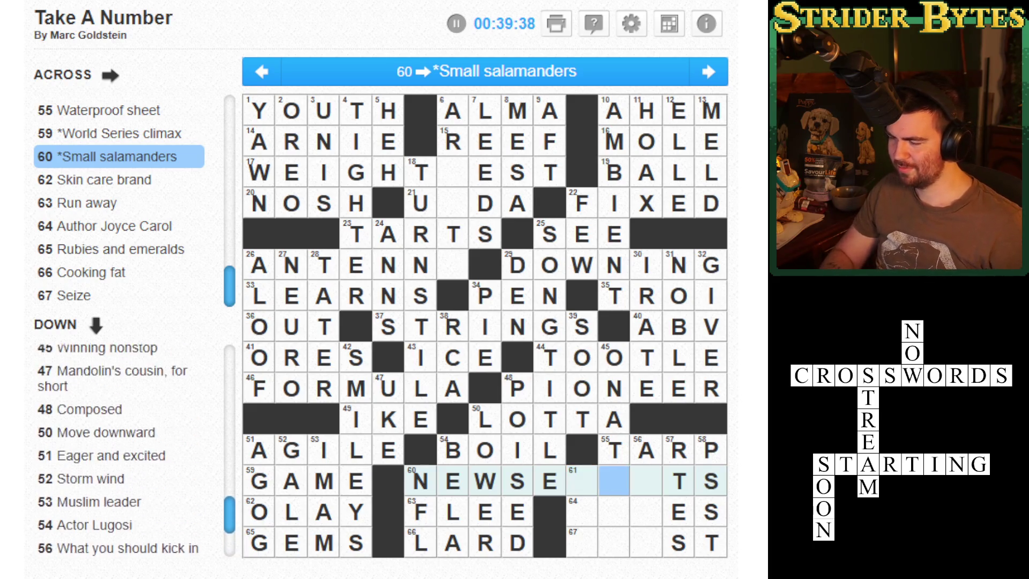
pyautogui.click(646, 480)
pyautogui.click(550, 481)
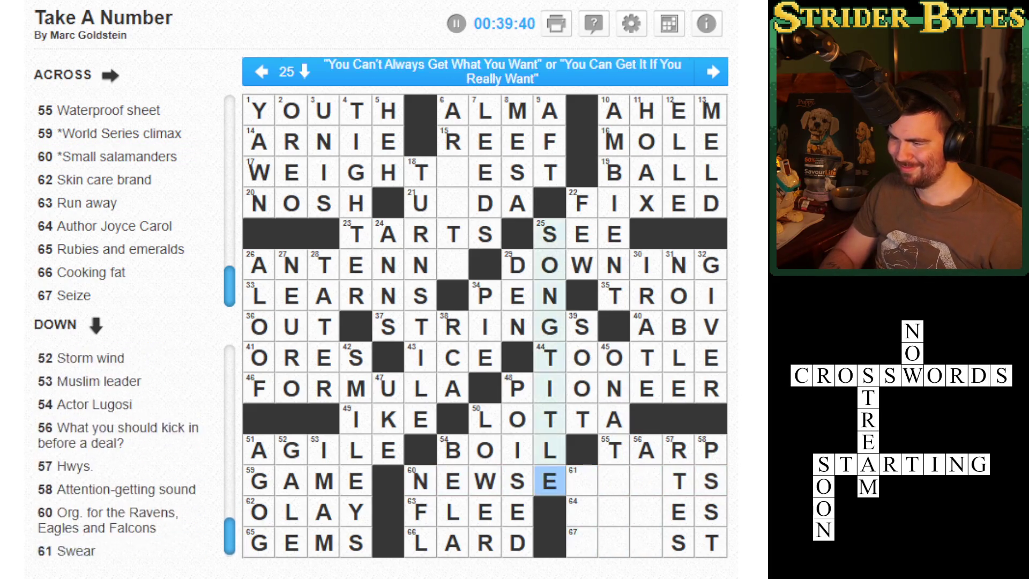
# - Enter A in the empty 6-Down square to complete 26-Across as ANTENNA
pyautogui.click(517, 388)
pyautogui.click(420, 296)
pyautogui.click(452, 265)
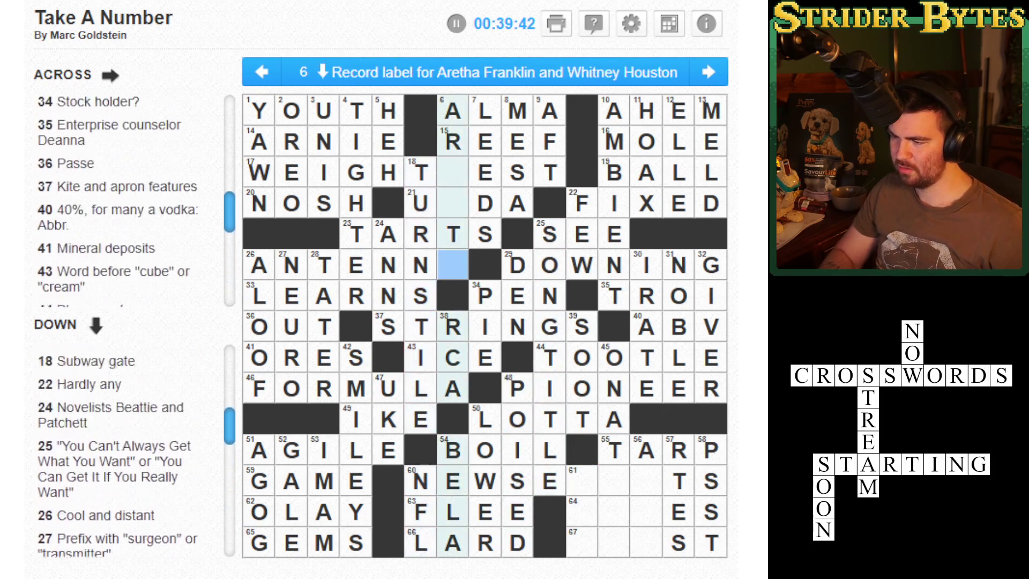
pyautogui.write('A')
pyautogui.press('Left')
pyautogui.press('Down')
pyautogui.press('Down')
pyautogui.press('Down')
# - Try HTB in 17-Across from the row-3 6-Down square, then erase the wrong B
pyautogui.click(453, 172)
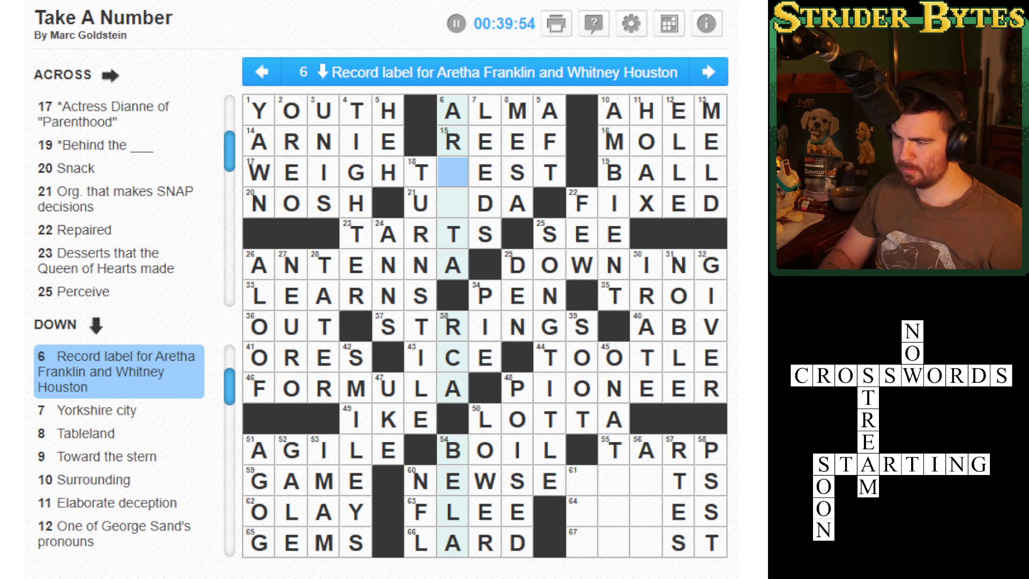
pyautogui.press('space')
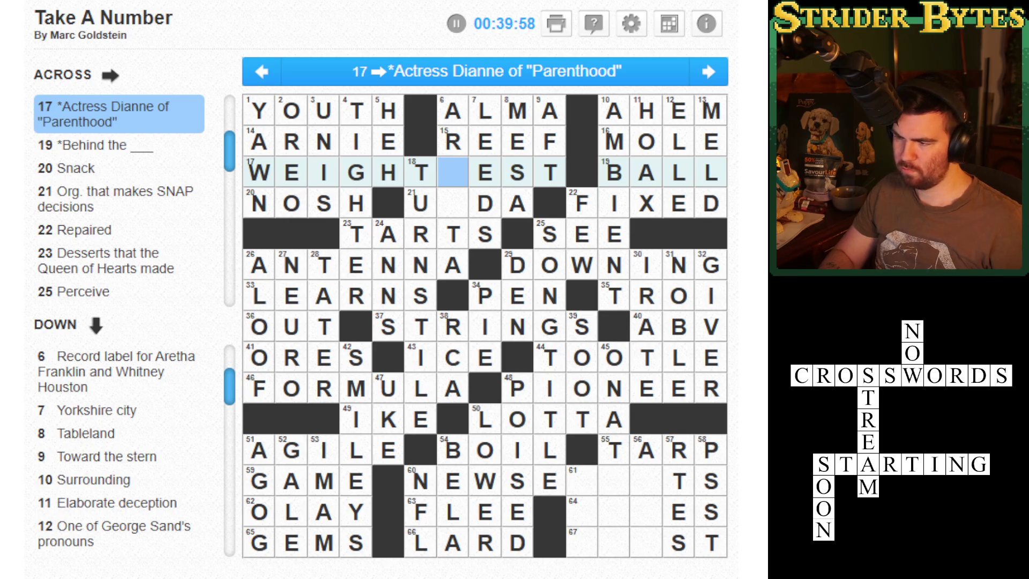
pyautogui.write('HTB')
pyautogui.press('BackSpace')
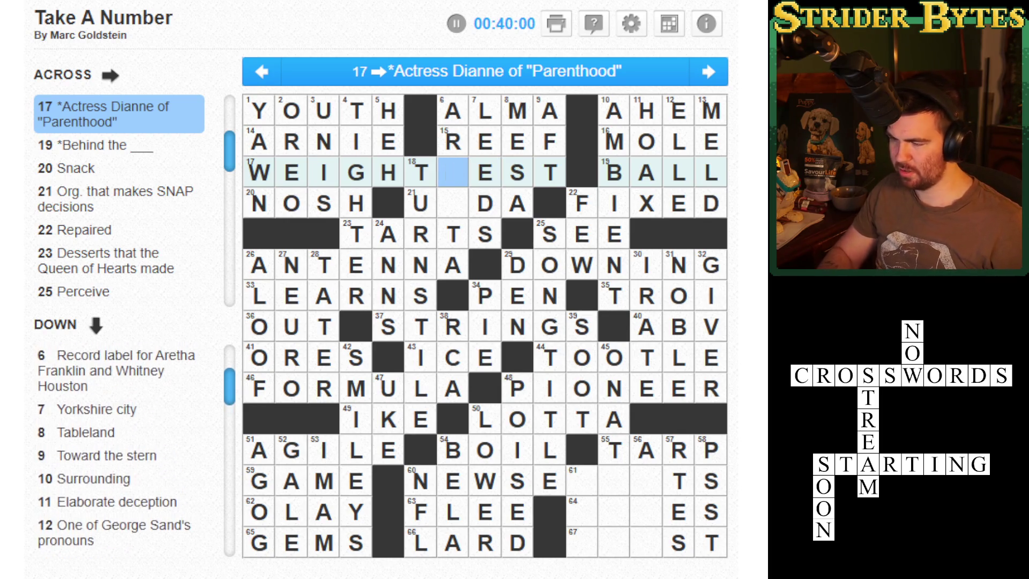
pyautogui.click(549, 234)
pyautogui.click(646, 327)
pyautogui.press('Tab')
pyautogui.press('Tab')
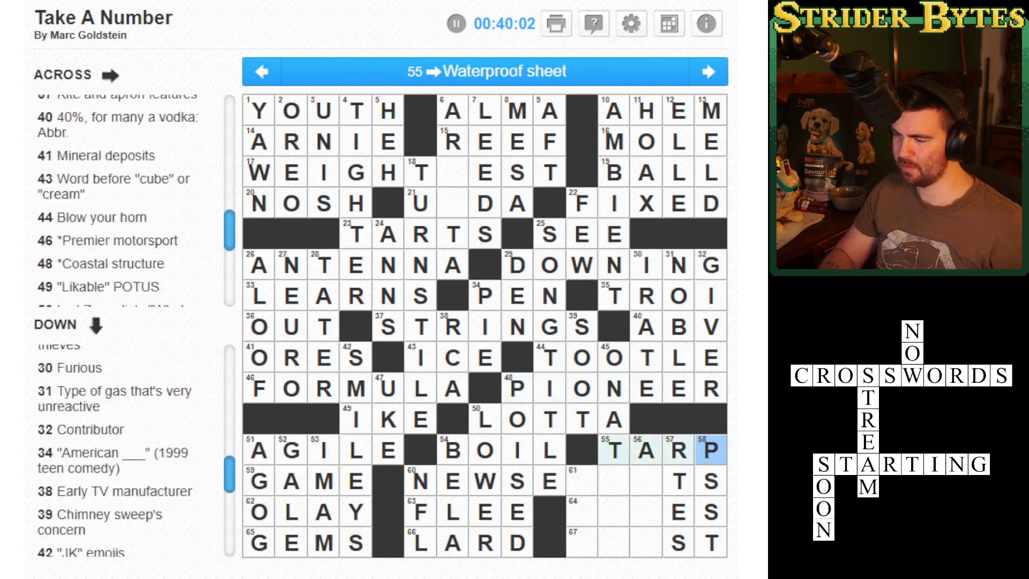
# - Try HE in 67-Across, then erase it
pyautogui.click(646, 511)
pyautogui.press('Tab')
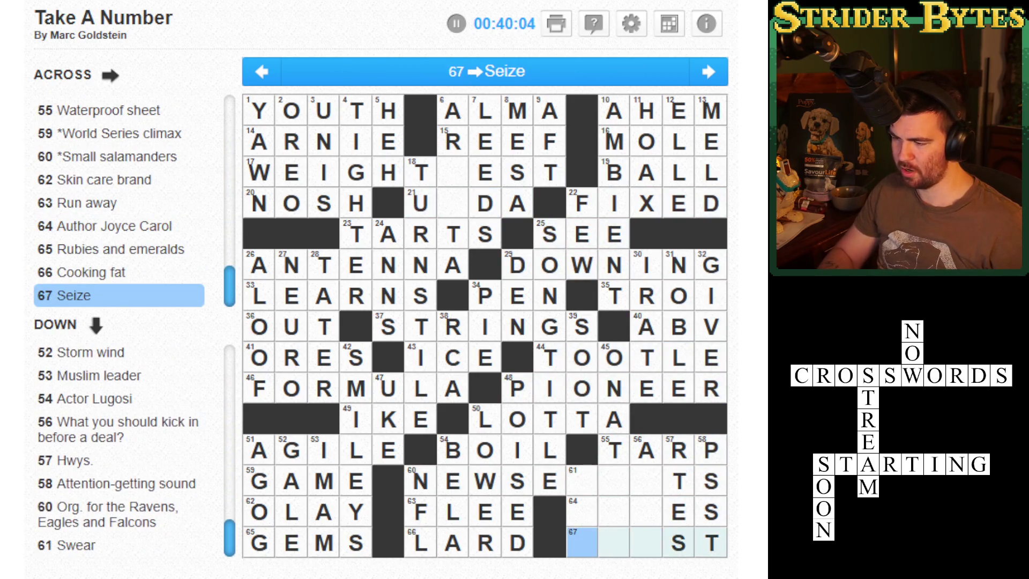
pyautogui.write('HE')
pyautogui.press('BackSpace')
pyautogui.press('BackSpace')
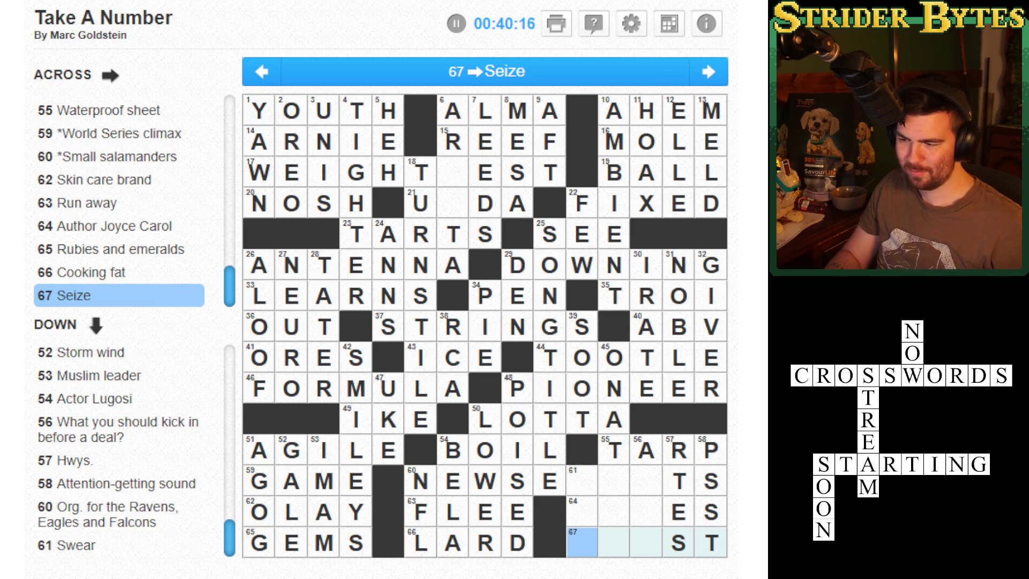
# - Try ASS in 61-Down and LE in 64-Across, erasing both trials
pyautogui.press('Up')
pyautogui.press('Up')
pyautogui.write('ASS')
pyautogui.hotkey('shift', 'Tab')
pyautogui.press('Tab')
pyautogui.press('BackSpace')
pyautogui.press('BackSpace')
pyautogui.press('BackSpace')
pyautogui.press('Down')
pyautogui.press('Right')
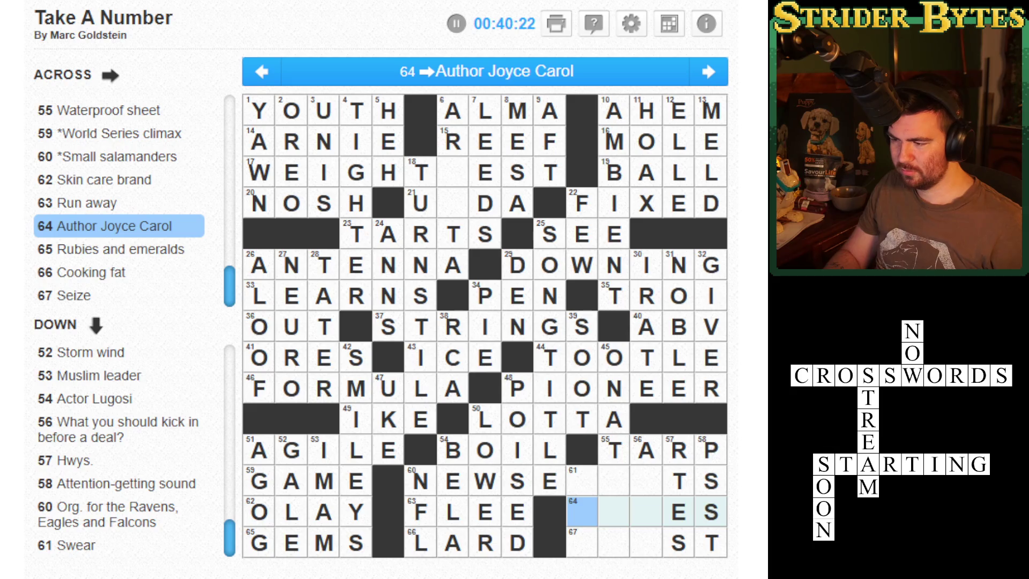
pyautogui.write('LE')
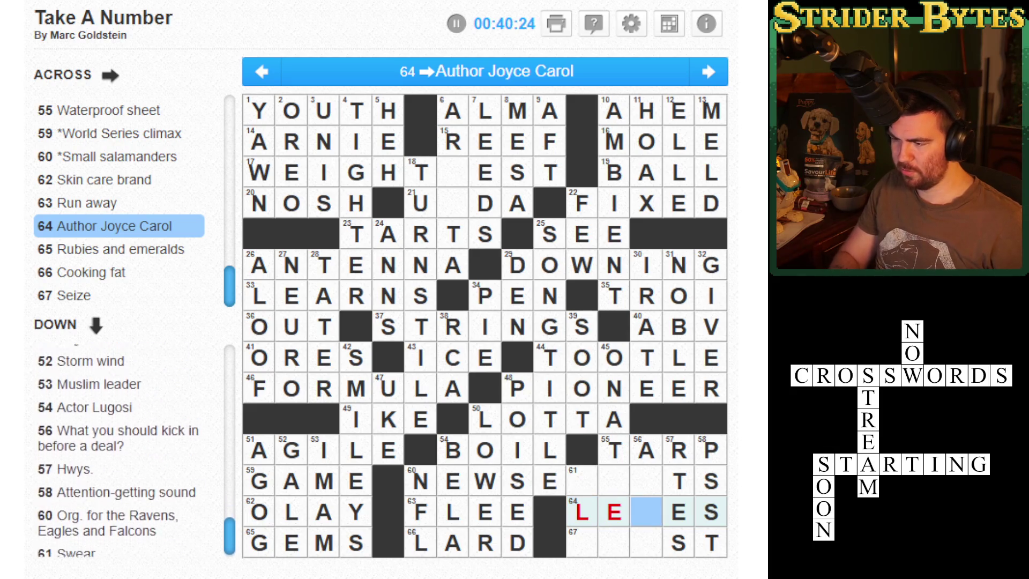
pyautogui.press('BackSpace')
pyautogui.press('BackSpace')
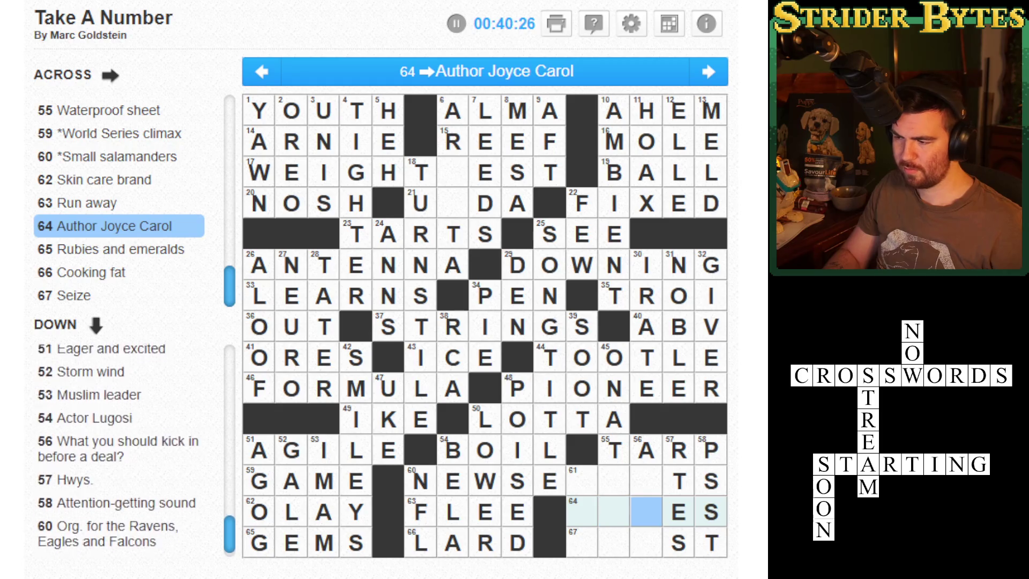
pyautogui.press('Up')
# - Step through the down clues to compare 56-Down with 45-Down
pyautogui.press('space')
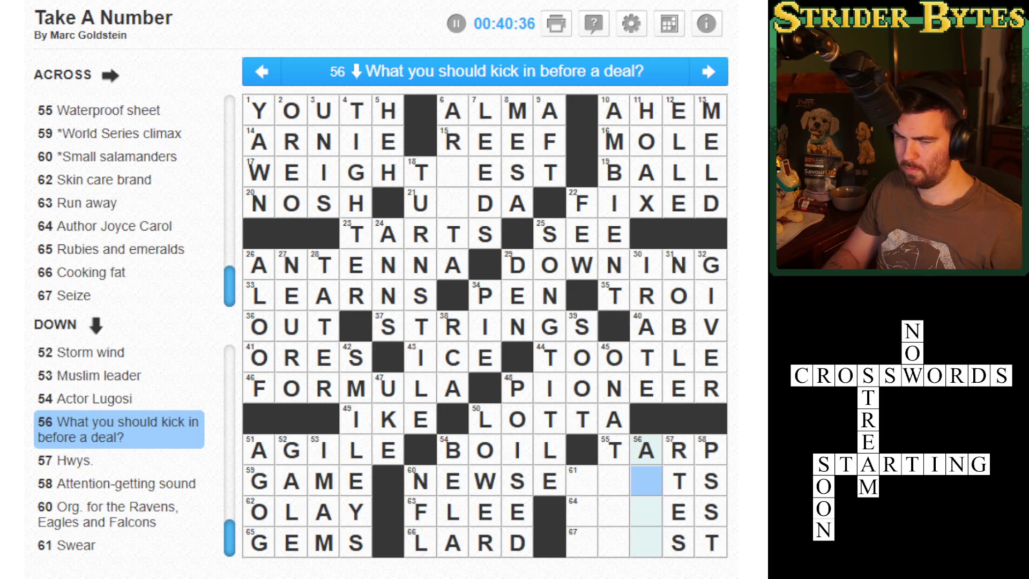
pyautogui.hotkey('shift', 'Tab')
pyautogui.hotkey('shift', 'Tab')
pyautogui.hotkey('shift', 'Tab')
pyautogui.click(614, 388)
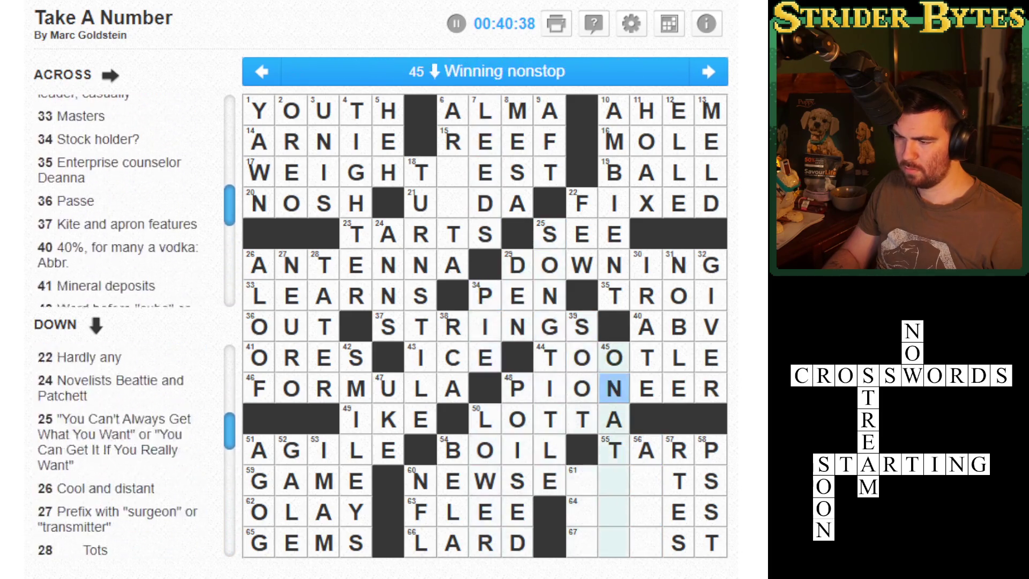
pyautogui.press('Down')
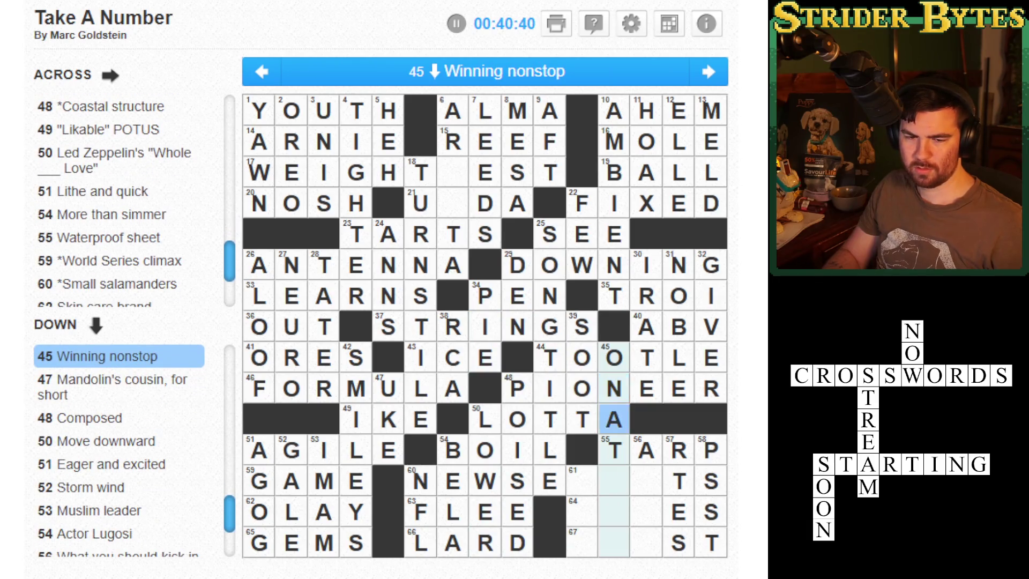
pyautogui.hotkey('shift', 'Tab')
pyautogui.hotkey('shift', 'Tab')
pyautogui.hotkey('shift', 'Tab')
pyautogui.hotkey('shift', 'Tab')
pyautogui.hotkey('shift', 'Tab')
pyautogui.hotkey('shift', 'Tab')
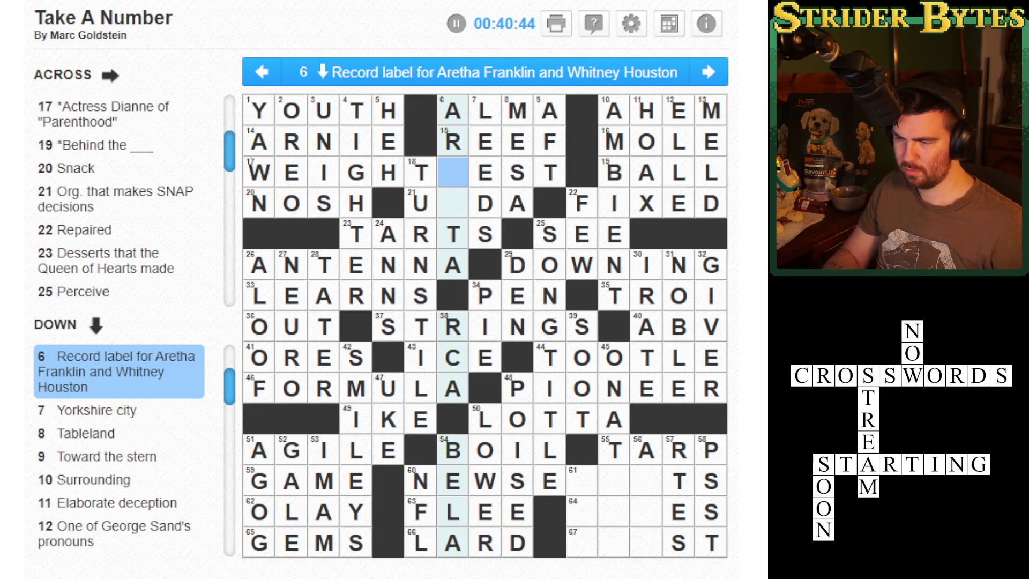
pyautogui.press('Tab')
pyautogui.press('Tab')
pyautogui.press('Tab')
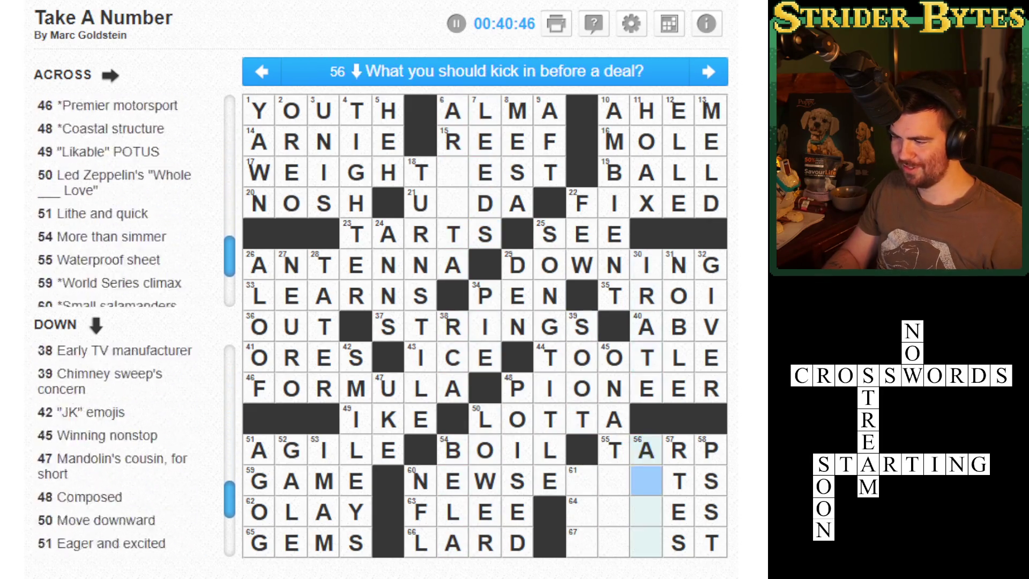
pyautogui.hotkey('shift', 'Tab')
pyautogui.press('Tab')
pyautogui.hotkey('shift', 'Tab')
pyautogui.press('space')
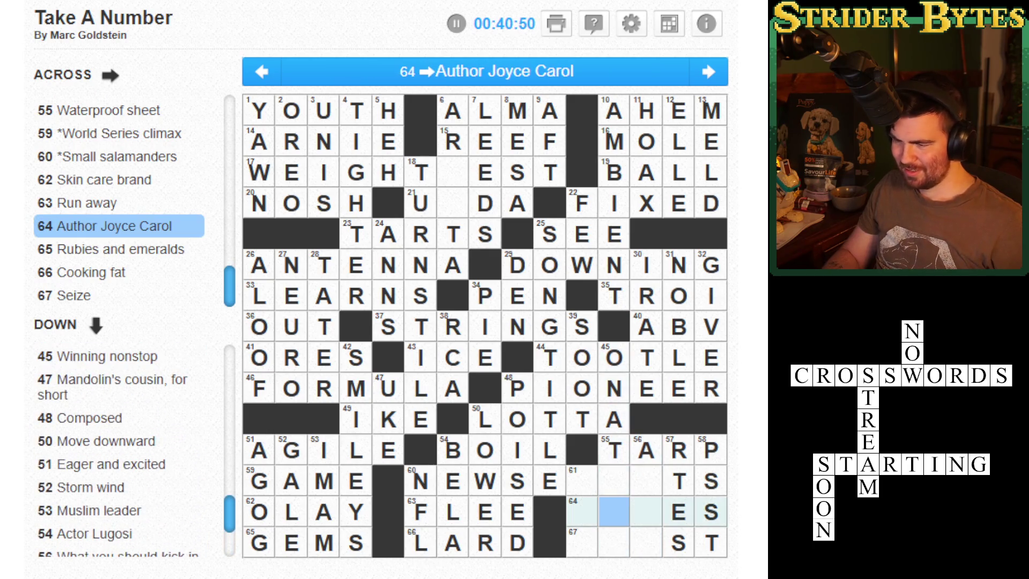
# - Enter WRE in 67-Across and NT in 56-Down, making WREST and ANTE
pyautogui.click(614, 542)
pyautogui.press('Left')
pyautogui.write('wre')
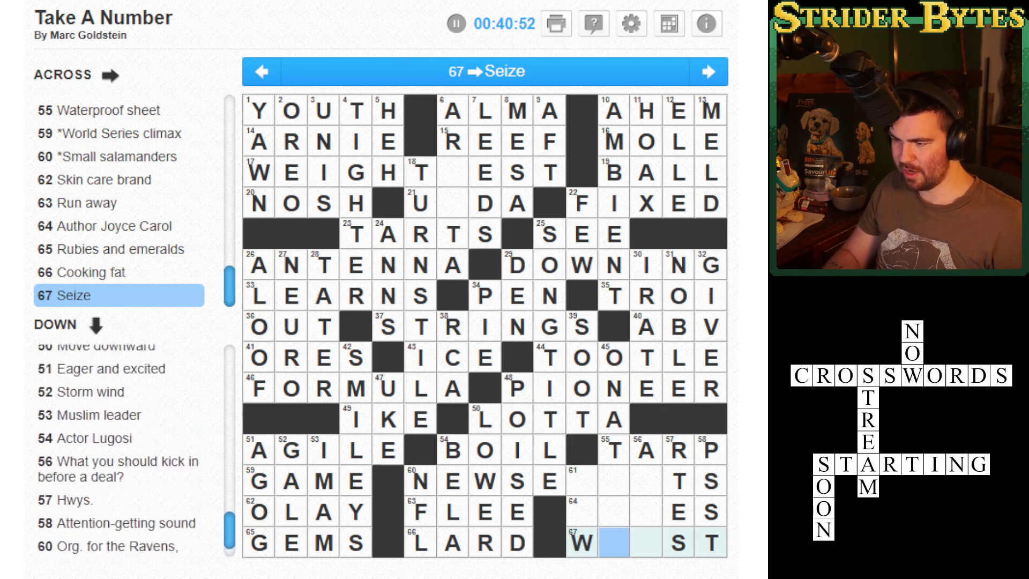
pyautogui.press('space')
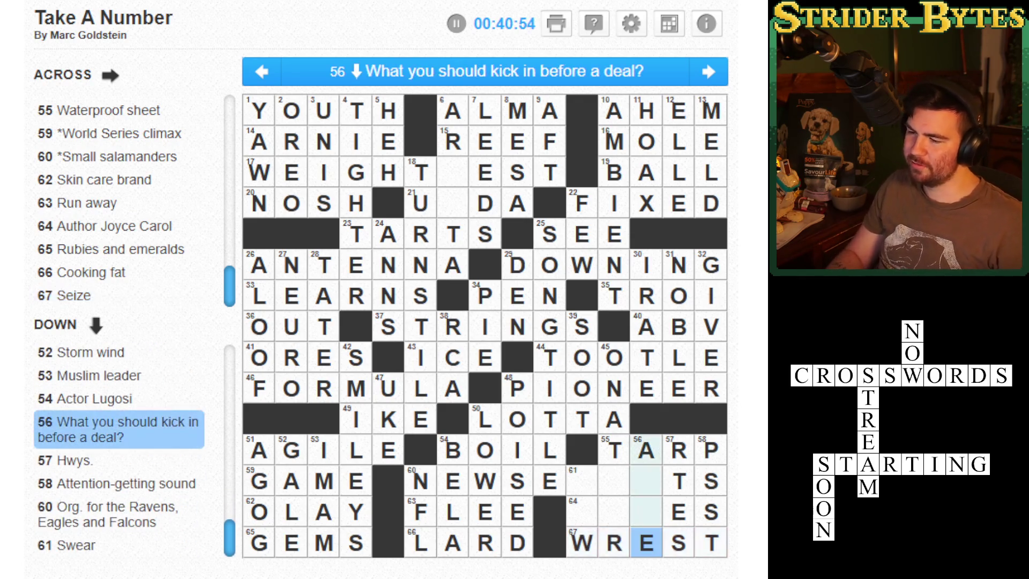
pyautogui.press('Up')
pyautogui.press('Up')
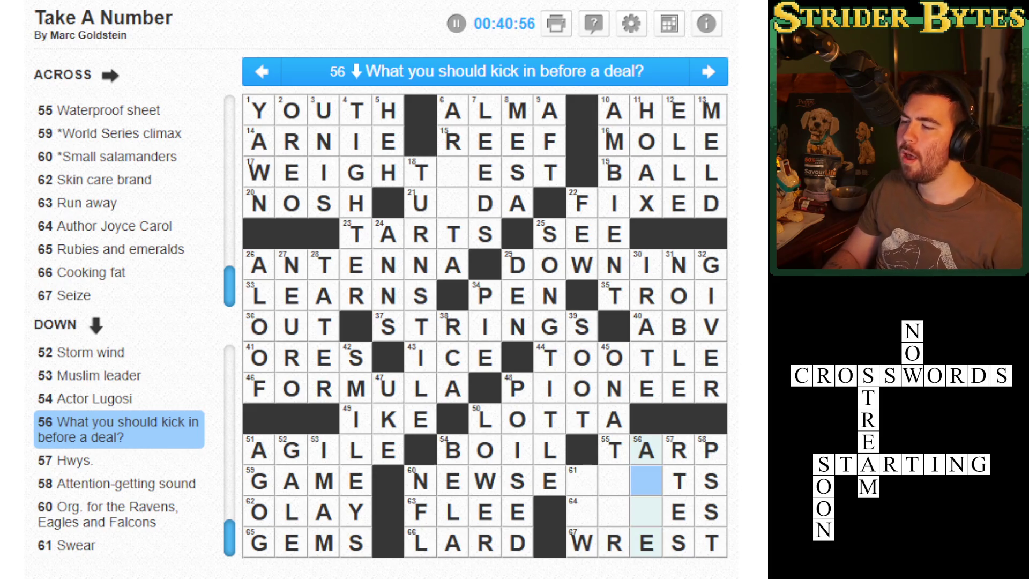
pyautogui.write('nt')
pyautogui.press('Up')
pyautogui.press('Up')
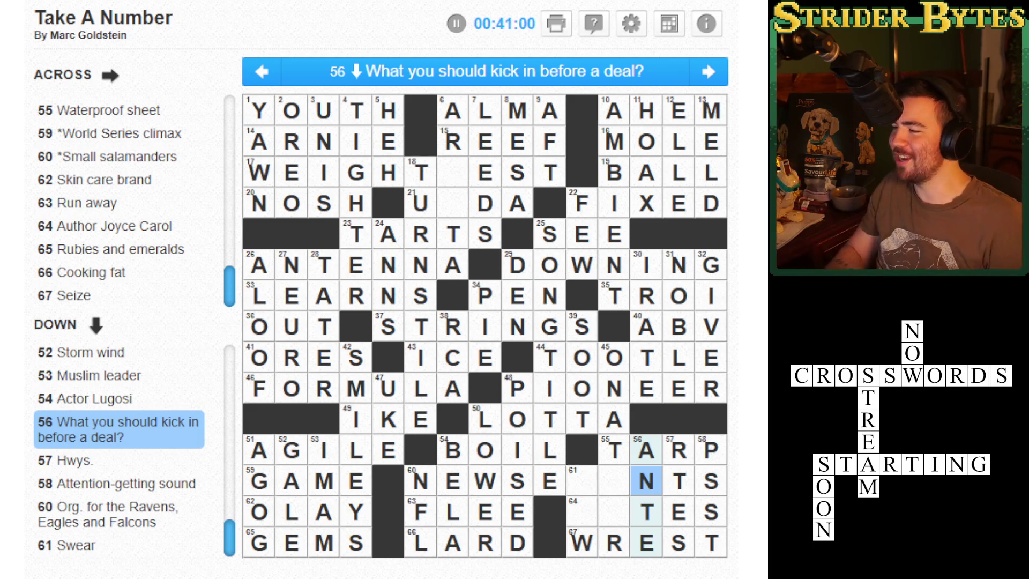
# - Fill EA into 45-Down, then try B and G in 64-Across and remove them
pyautogui.click(614, 480)
pyautogui.write('ea')
pyautogui.press('Up')
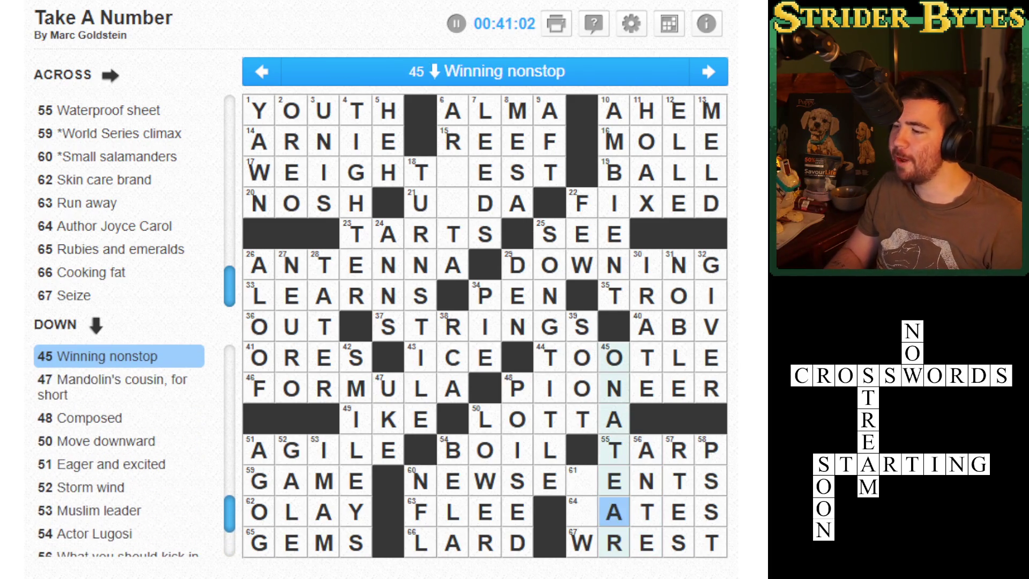
pyautogui.press('Left')
pyautogui.press('Left')
pyautogui.write('b')
pyautogui.press('BackSpace')
pyautogui.write('g')
pyautogui.press('BackSpace')
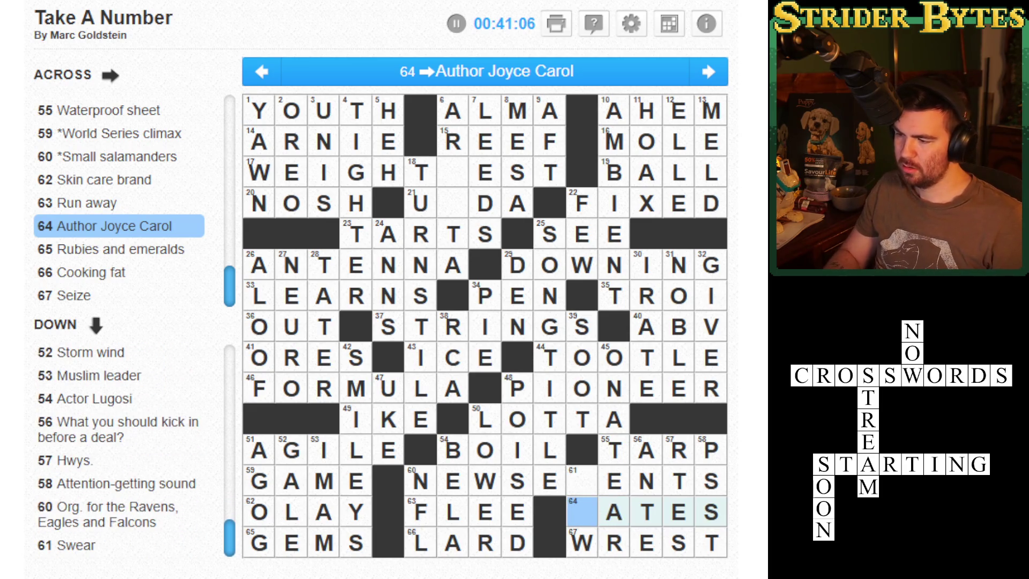
pyautogui.click(581, 480)
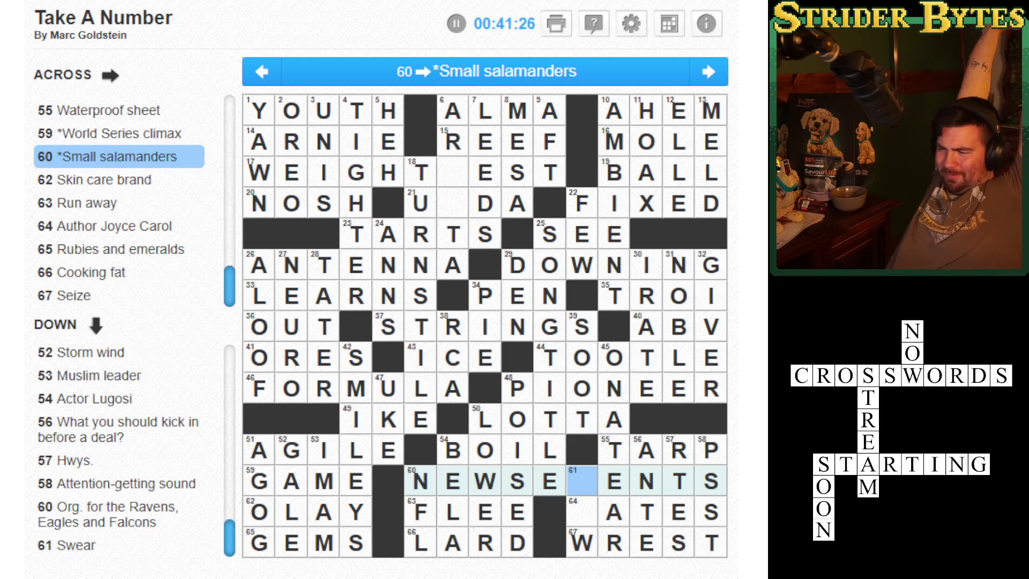
# - Discard a trial L and enter VO at the top of 61-Down to make VOW
pyautogui.write('L')
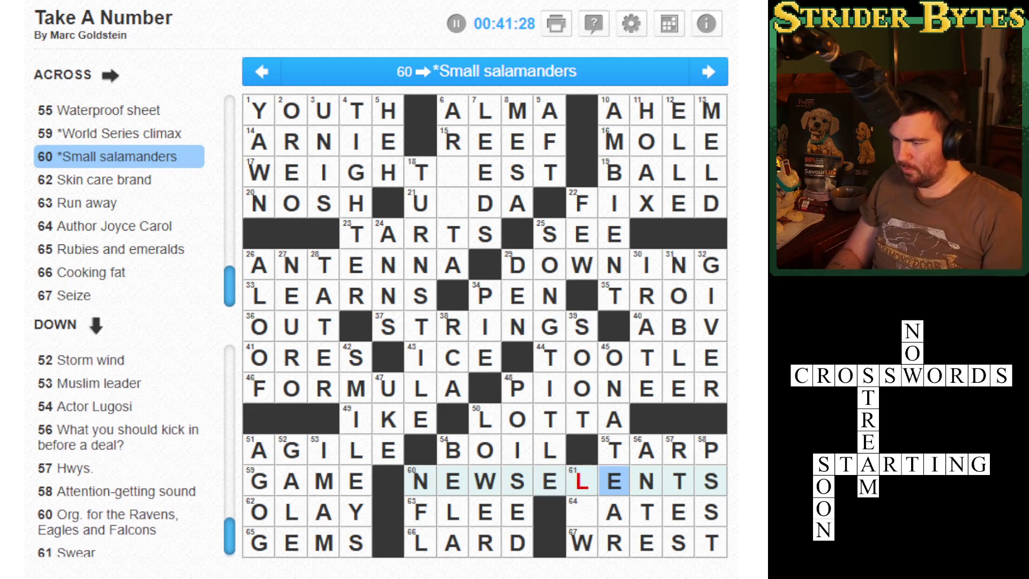
pyautogui.press('BackSpace')
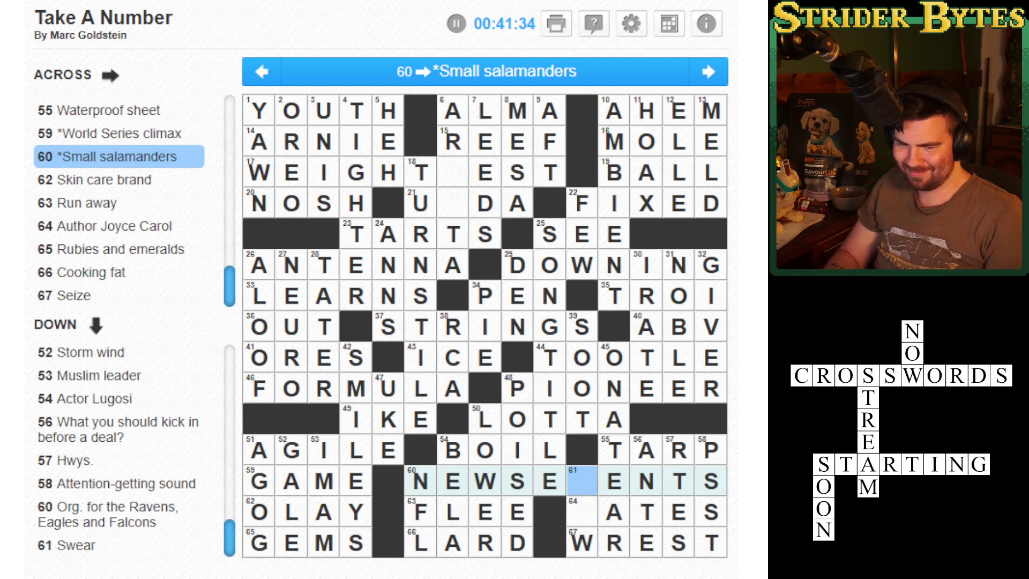
pyautogui.press('space')
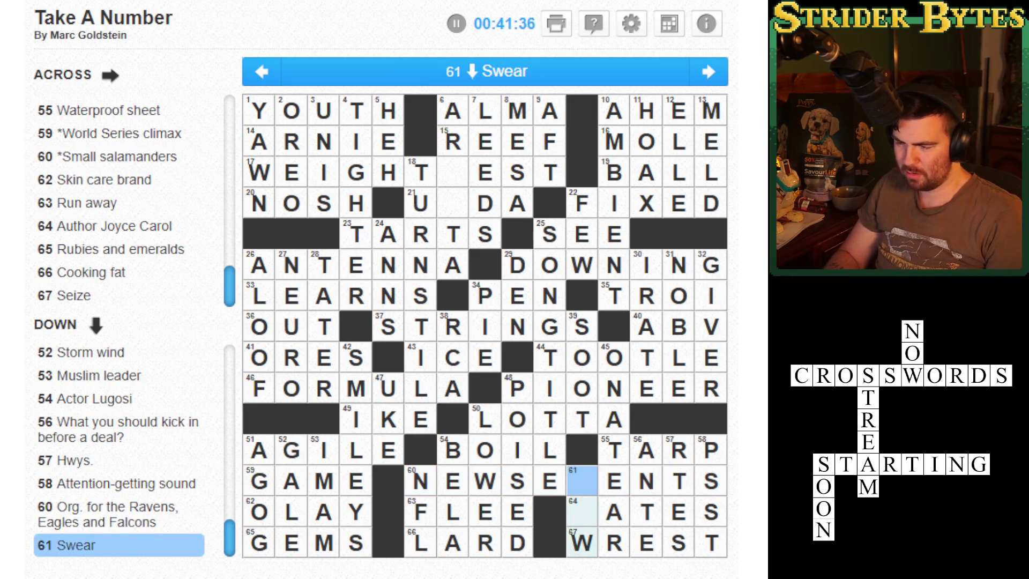
pyautogui.write('VO')
pyautogui.press('Up')
pyautogui.press('Up')
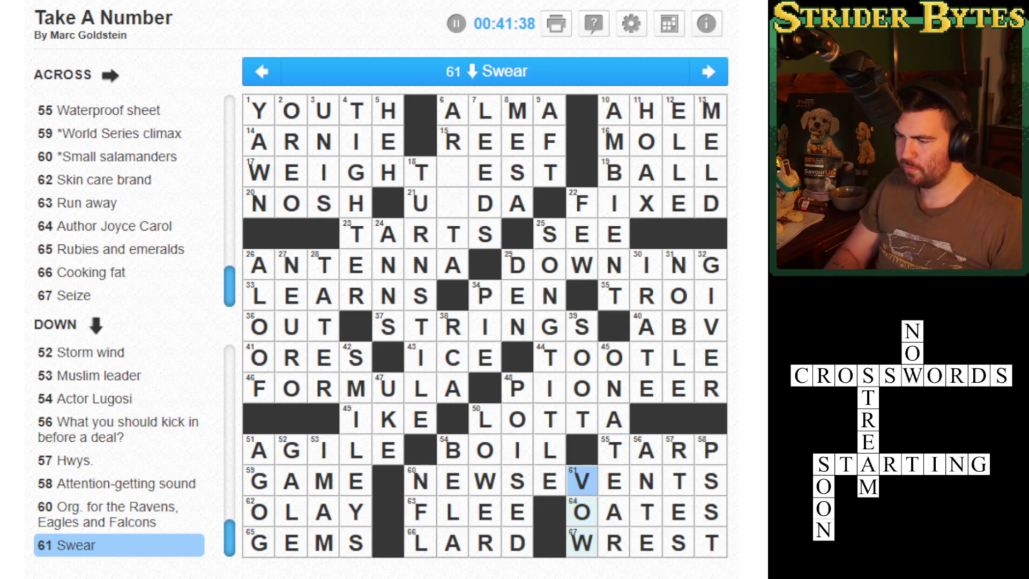
pyautogui.press('space')
pyautogui.press('Down')
pyautogui.press('Up')
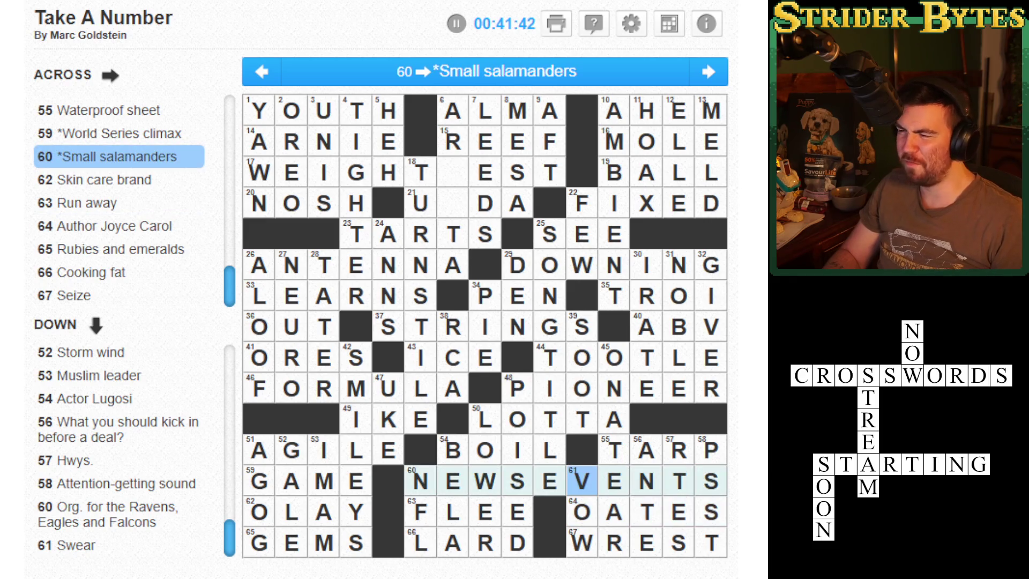
pyautogui.press('Up')
pyautogui.press('Up')
pyautogui.press('Up')
pyautogui.press('Left')
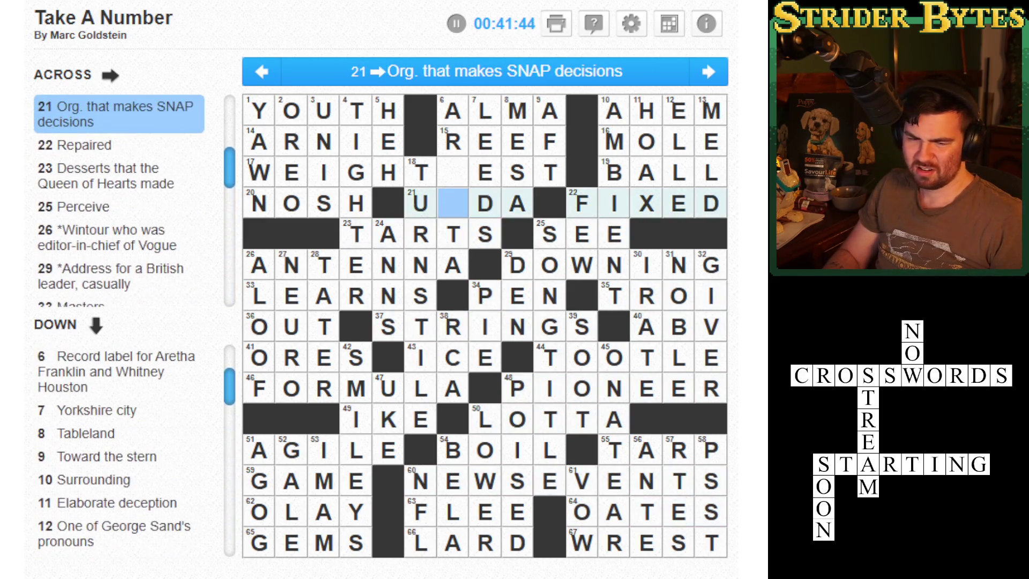
# - Cycle trial letters R, P, L, M, N, C, D, F, H, J, L, T, Y in the 17-Across blank
pyautogui.press('Up')
pyautogui.press('Down')
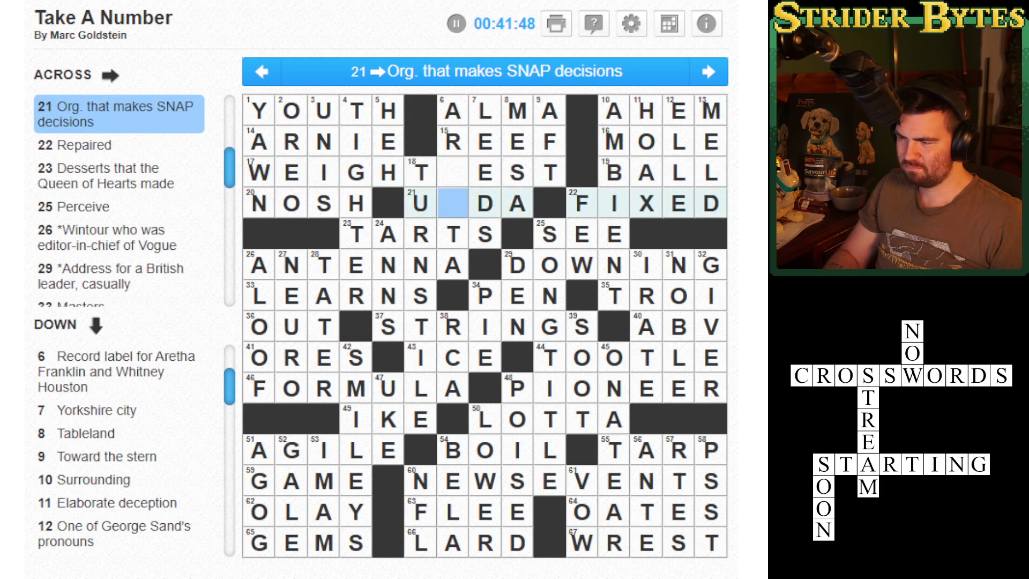
pyautogui.press('Up')
pyautogui.press('Up')
pyautogui.press('Left')
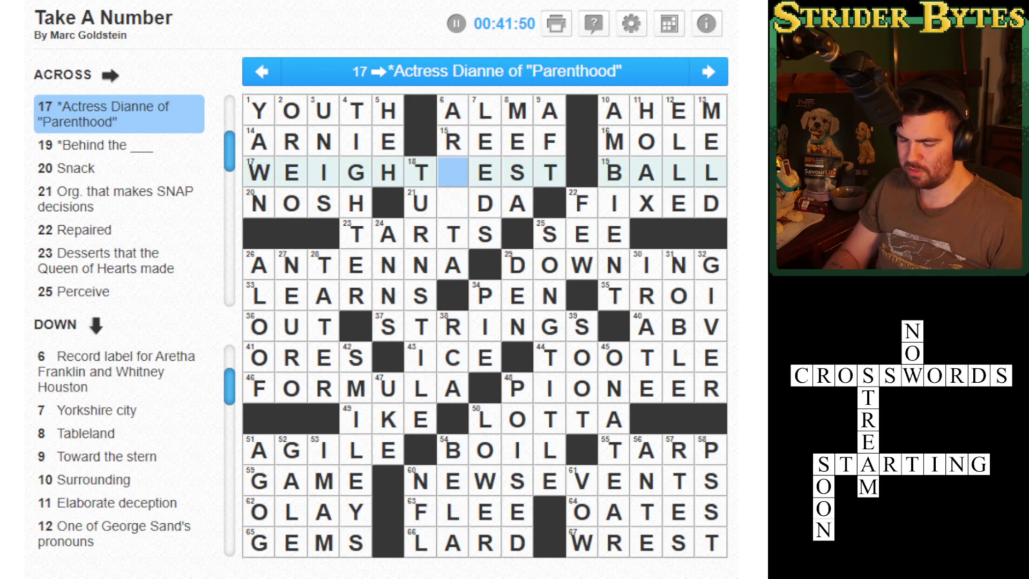
pyautogui.write('r')
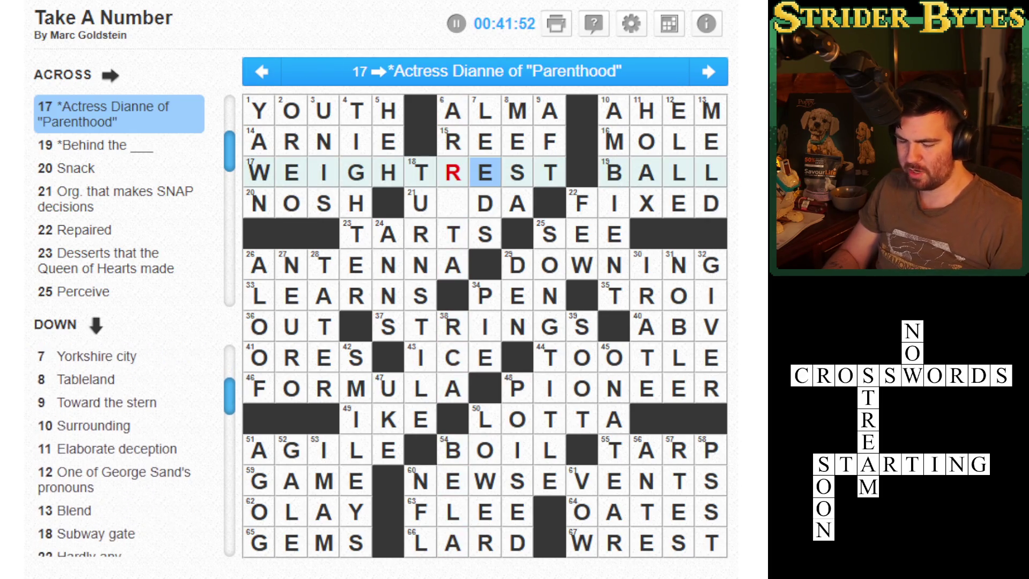
pyautogui.press('Left')
pyautogui.write('p')
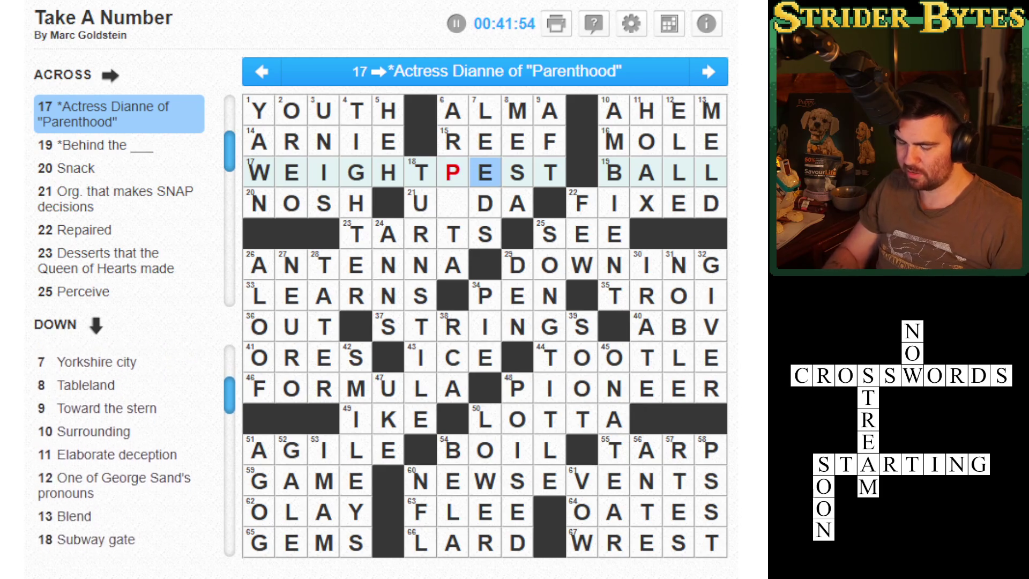
pyautogui.write('l')
pyautogui.press('Left')
pyautogui.write('m')
pyautogui.press('Left')
pyautogui.write('n')
pyautogui.press('Left')
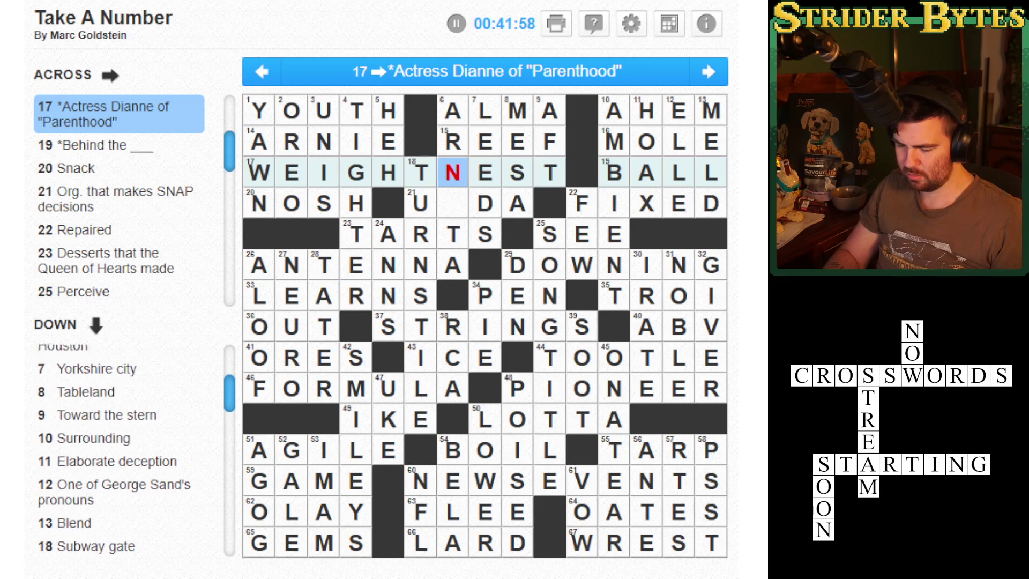
pyautogui.write('c')
pyautogui.press('Left')
pyautogui.write('d')
pyautogui.press('Left')
pyautogui.write('f')
pyautogui.press('Left')
pyautogui.write('h')
pyautogui.press('Left')
pyautogui.write('j')
pyautogui.press('Left')
pyautogui.write('l')
pyautogui.press('Left')
pyautogui.write('t')
pyautogui.press('Left')
pyautogui.write('y')
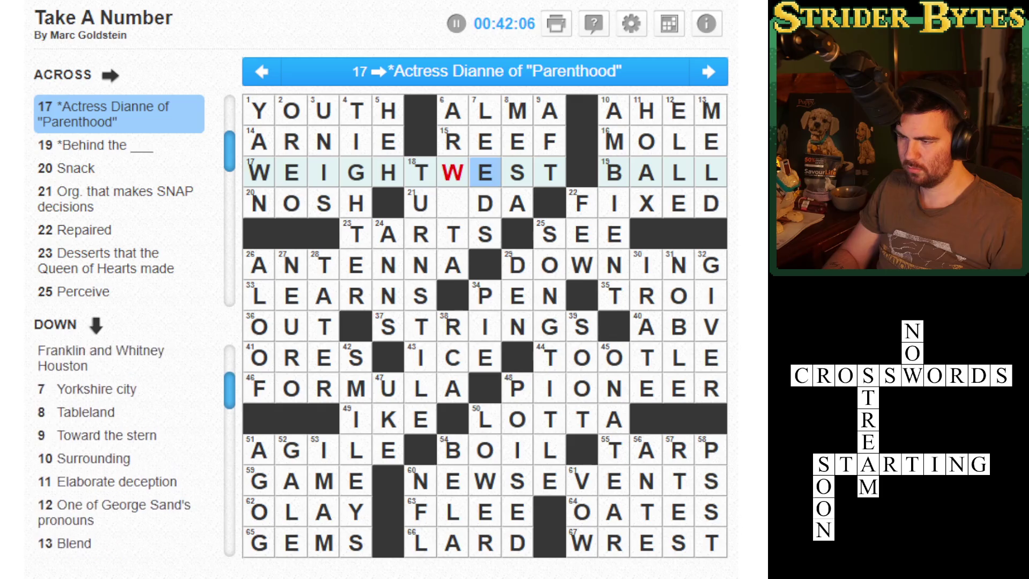
# - Try S, F, H, J, L, O and U there before settling on I for WEIGHTIEST
pyautogui.write('S')
pyautogui.press('Left')
pyautogui.write('F')
pyautogui.press('Left')
pyautogui.write('H')
pyautogui.press('Left')
pyautogui.write('J')
pyautogui.press('Left')
pyautogui.write('L')
pyautogui.press('Left')
pyautogui.write('O')
pyautogui.press('Left')
pyautogui.write('U')
pyautogui.press('Left')
pyautogui.write('I')
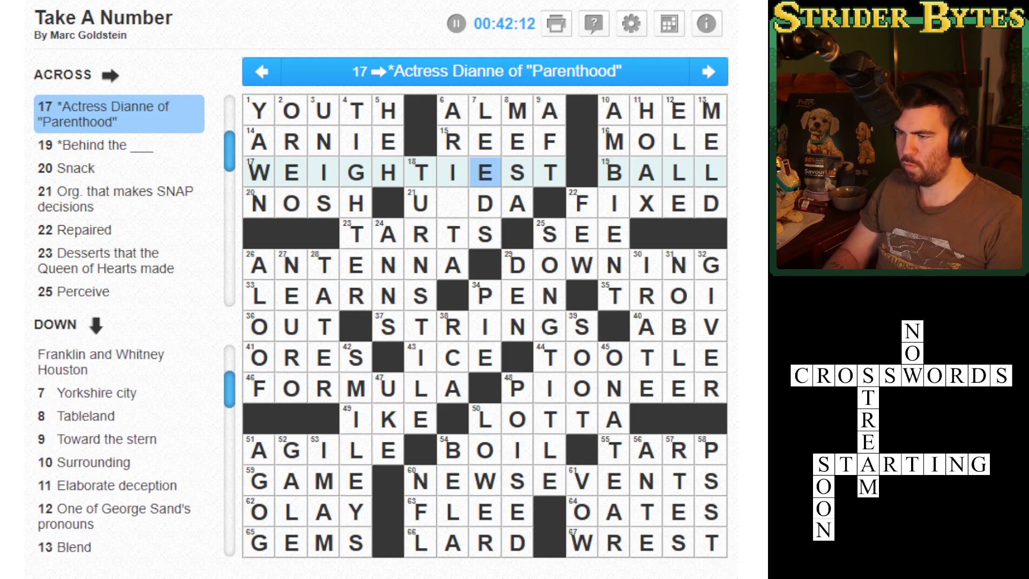
pyautogui.press('Left')
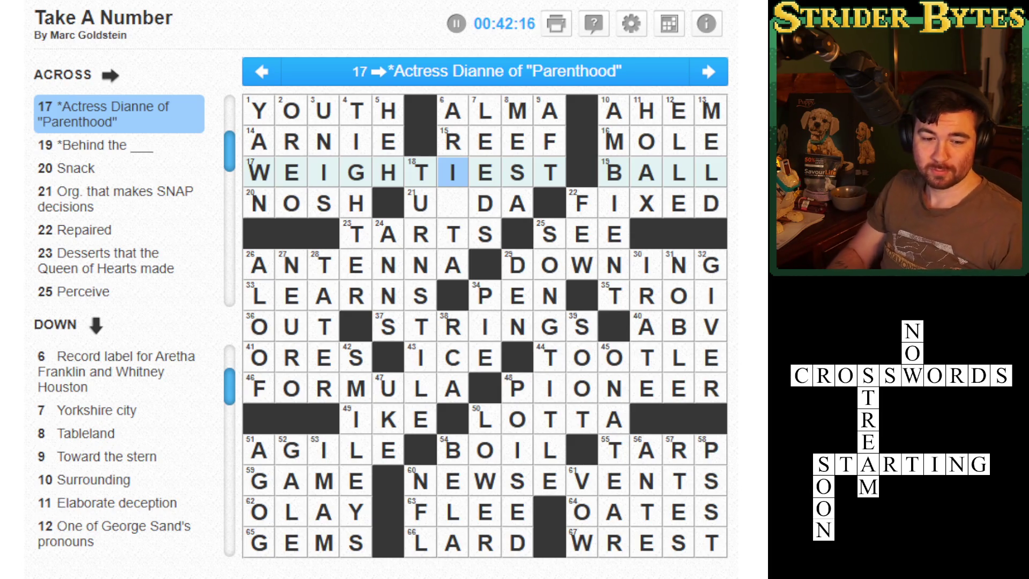
# - Type S in the last empty 6-Down square, completing USDA in 21-Across
pyautogui.press('Tab')
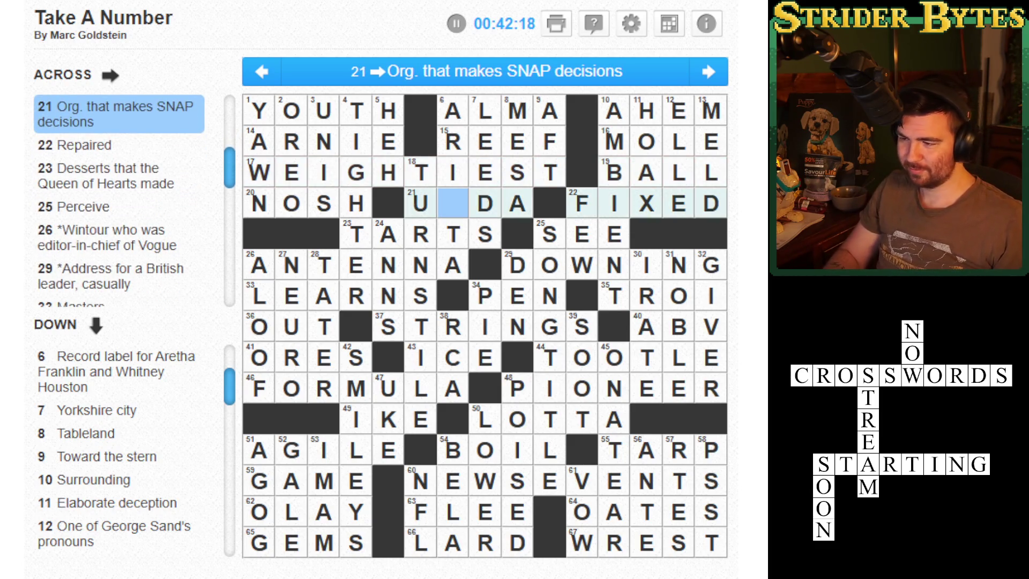
pyautogui.press('Down')
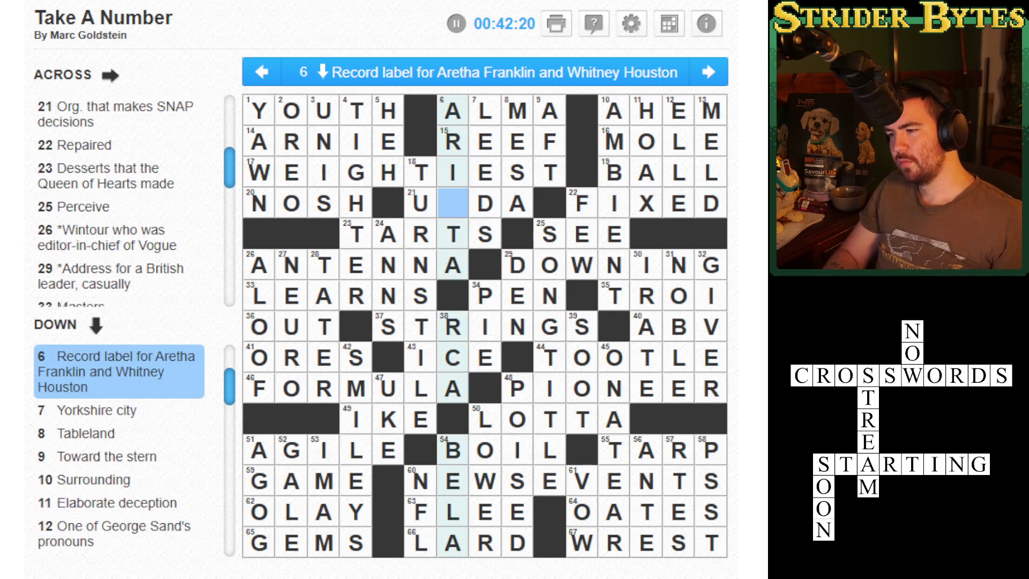
pyautogui.press('Down')
pyautogui.press('Up')
pyautogui.write('a')
pyautogui.press('BackSpace')
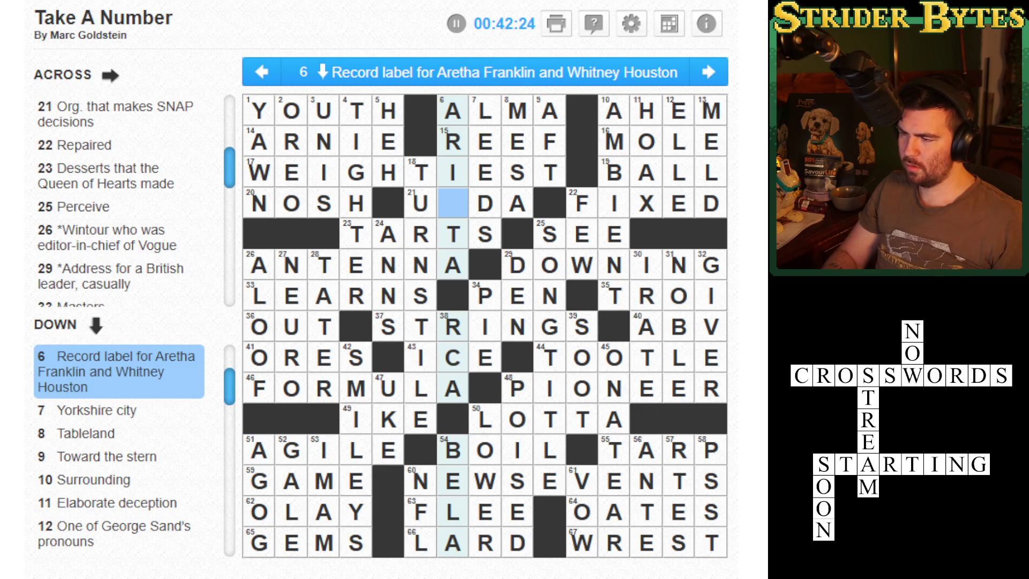
pyautogui.write('s')
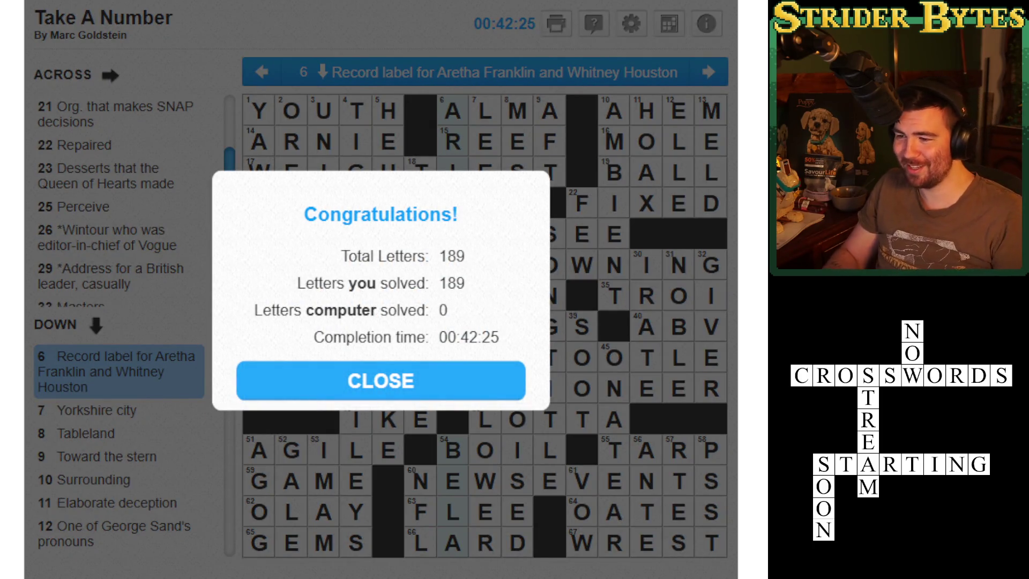
# - Close the Congratulations dialog and select the W square of 50-Down
pyautogui.click(342, 383)
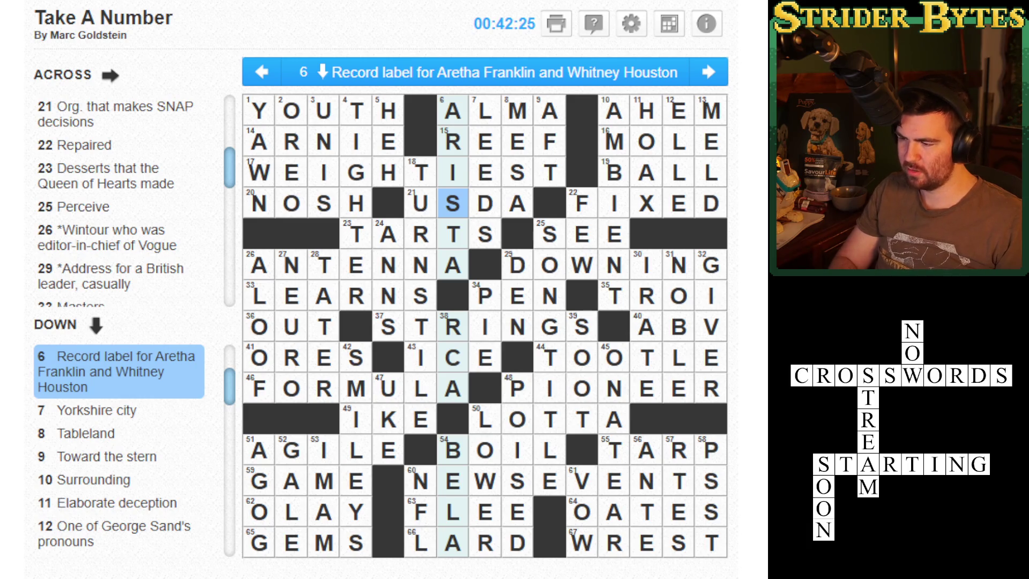
pyautogui.click(485, 481)
pyautogui.press('space')
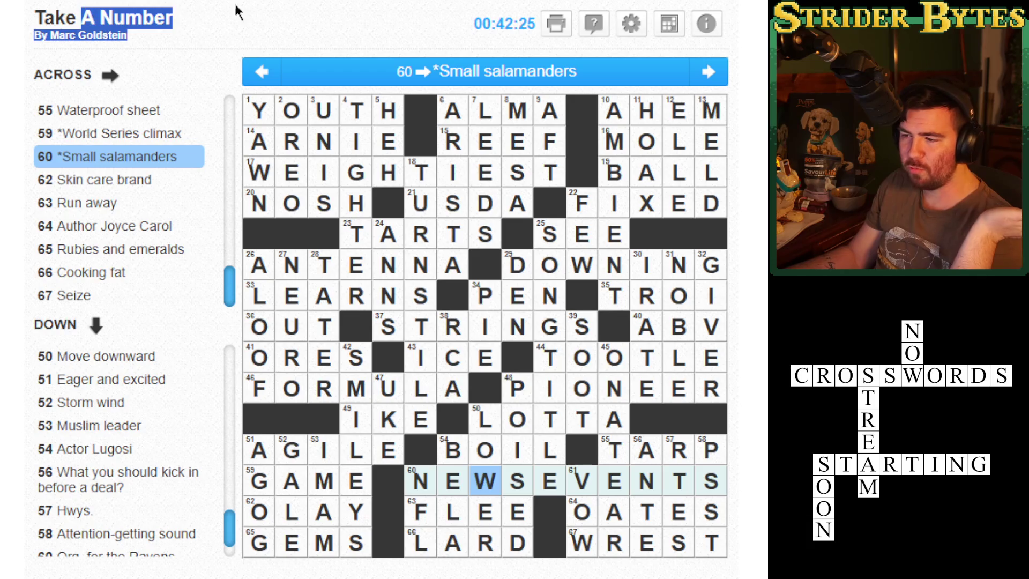
pyautogui.click(291, 474)
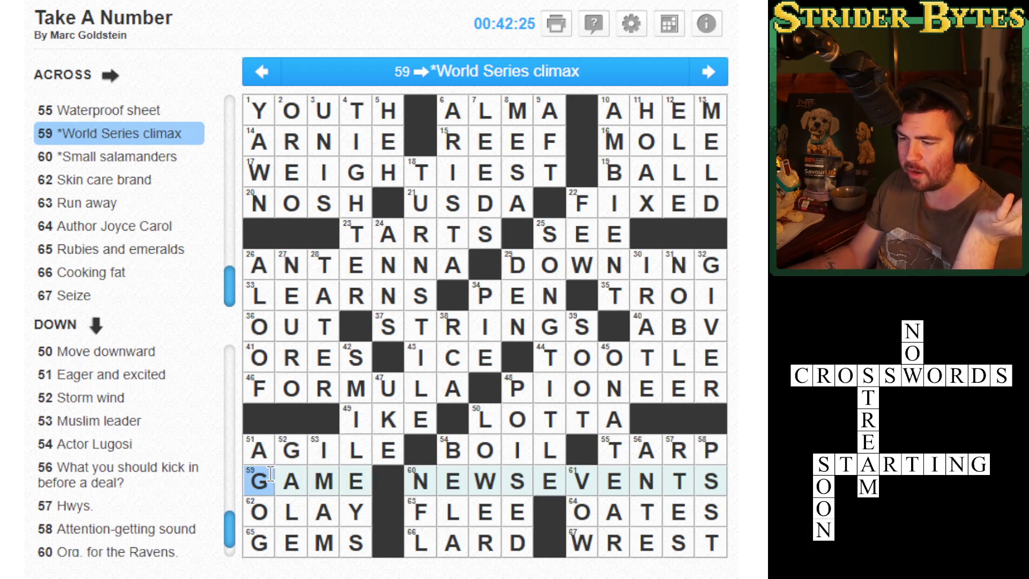
pyautogui.click(291, 388)
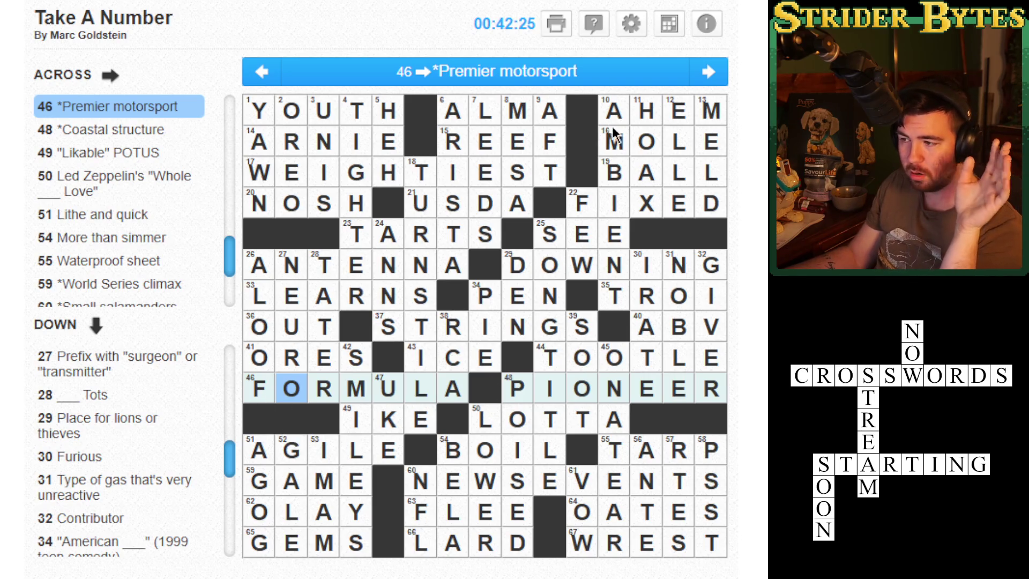
pyautogui.click(616, 169)
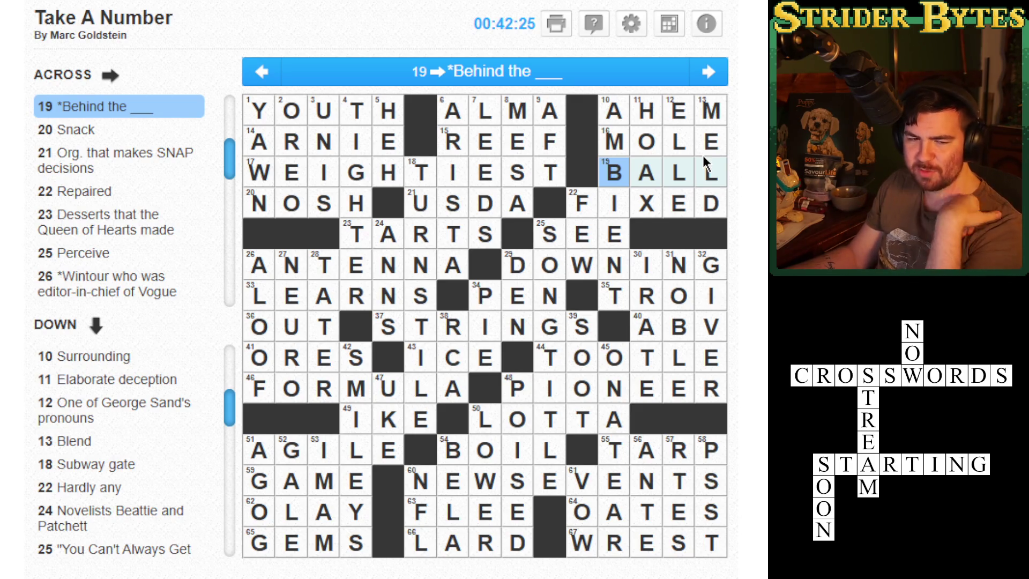
pyautogui.click(453, 202)
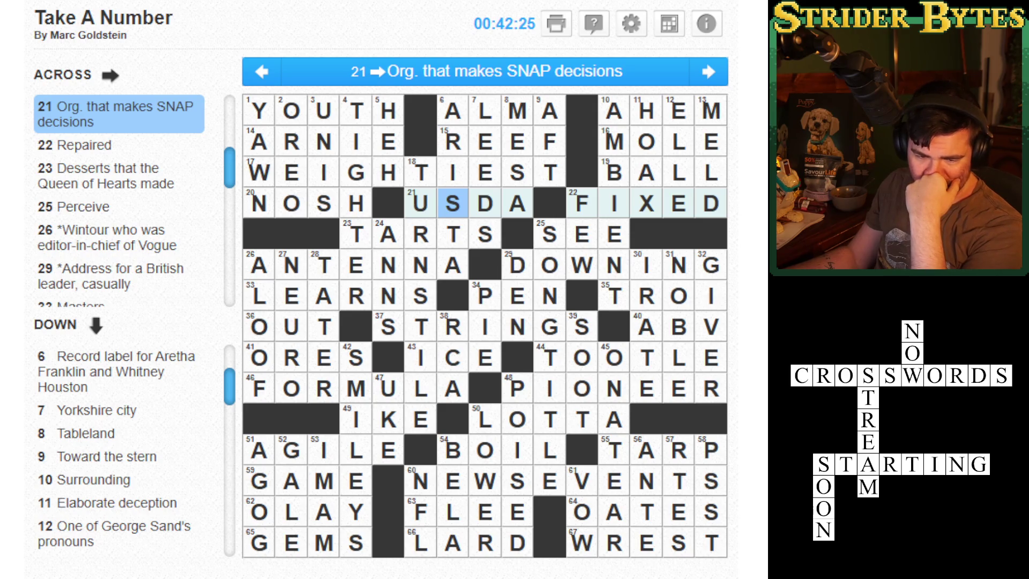
pyautogui.scroll(-10, 485, 321)
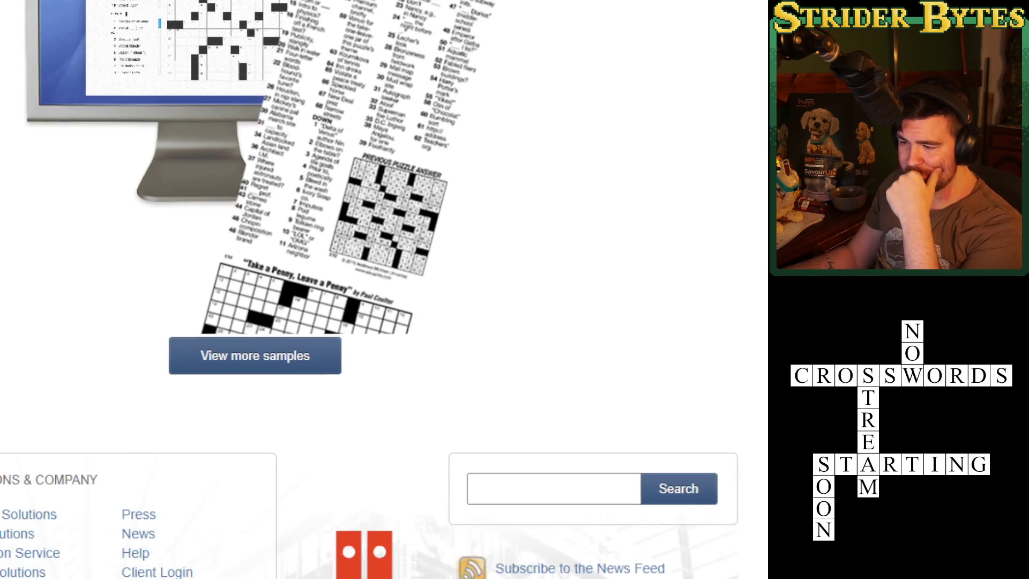
pyautogui.scroll(10, 485, 321)
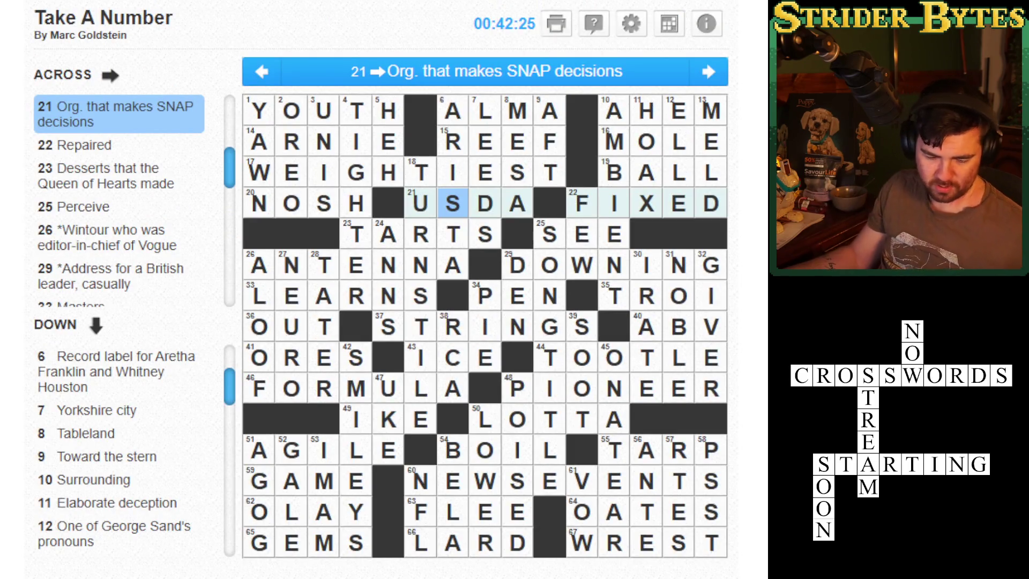
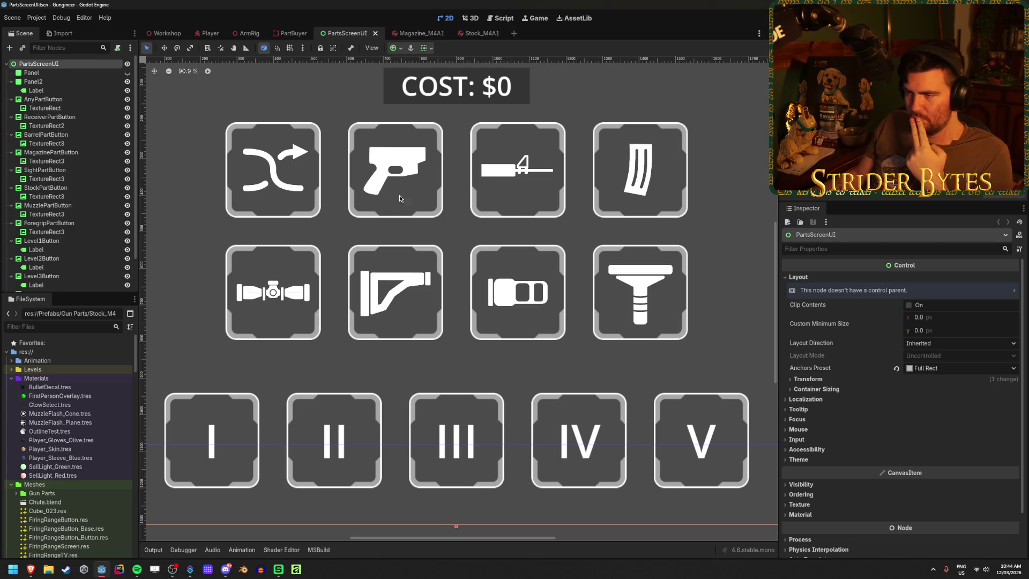
# - Zoom in and out on the Godot parts screen canvas to inspect the part icons
pyautogui.scroll(-5, 405, 207)
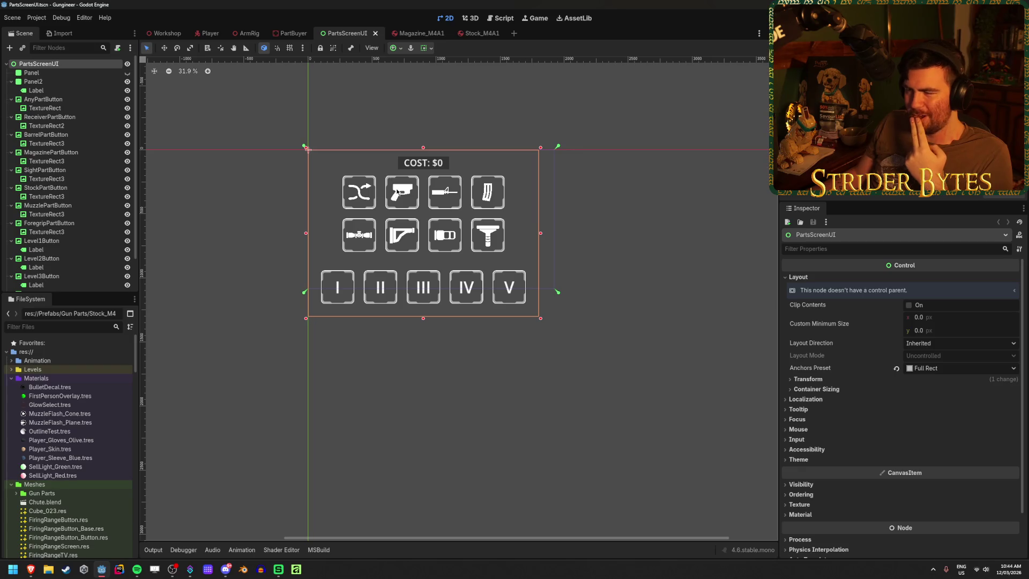
pyautogui.scroll(2, 407, 195)
pyautogui.scroll(4, 407, 194)
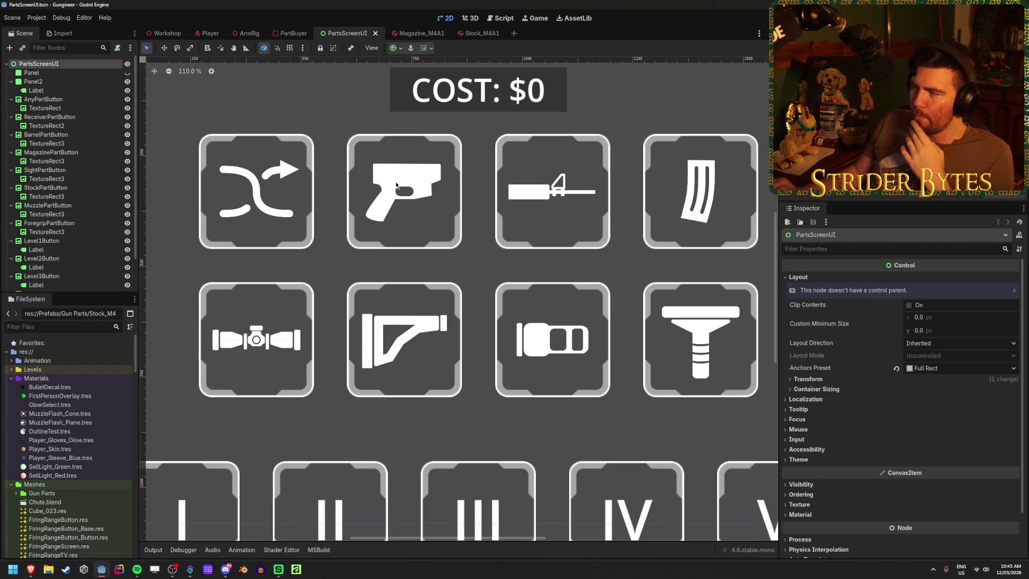
pyautogui.scroll(8, 524, 259)
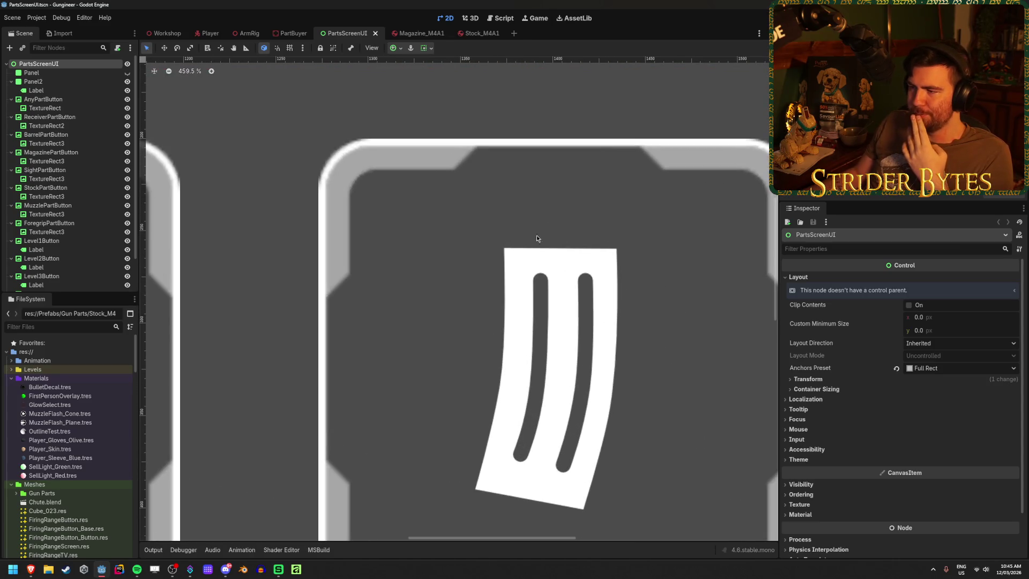
pyautogui.scroll(-10, 480, 255)
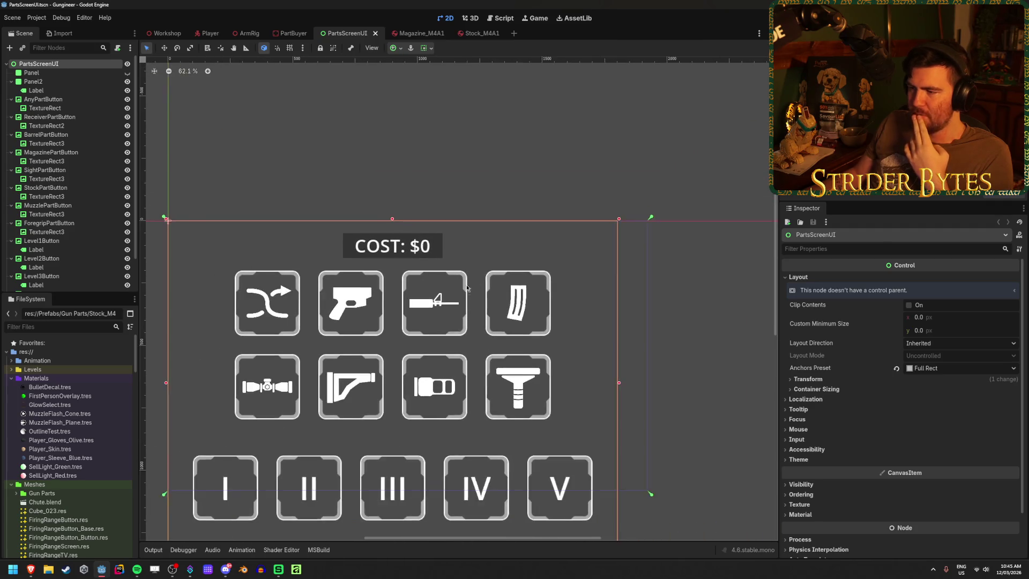
pyautogui.scroll(3, 458, 291)
pyautogui.scroll(-1, 431, 291)
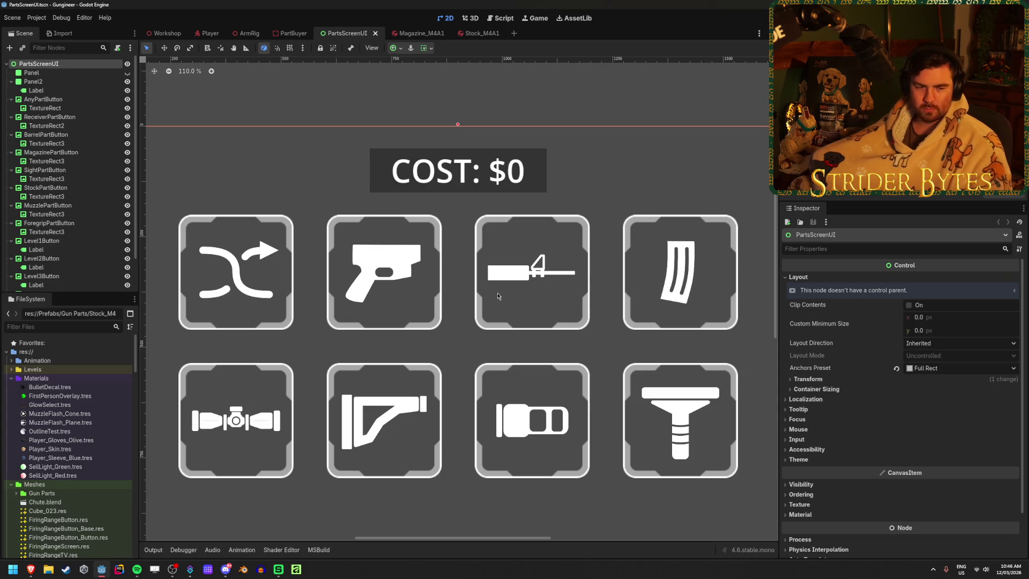
# - Refocus Godot, then launch Affinity from the taskbar to reach its Welcome screen
pyautogui.hotkey('alt', 'Tab')
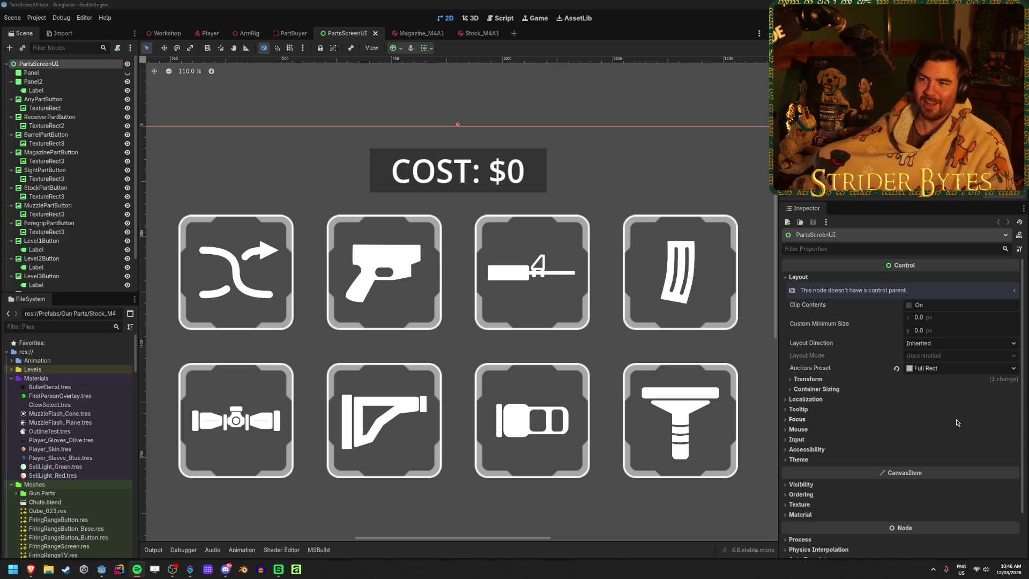
pyautogui.click(284, 3)
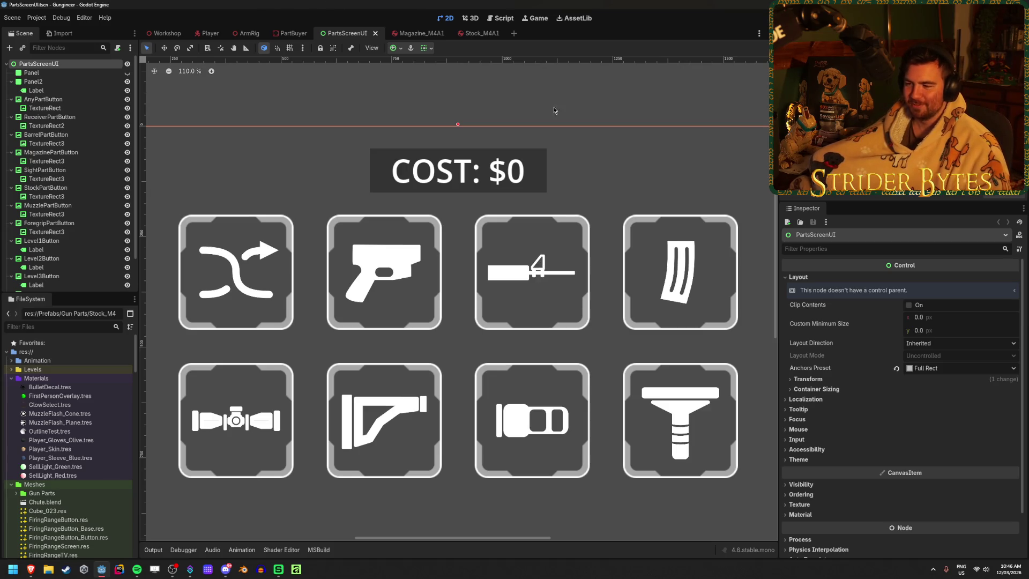
pyautogui.scroll(2, 548, 265)
pyautogui.scroll(-3, 548, 262)
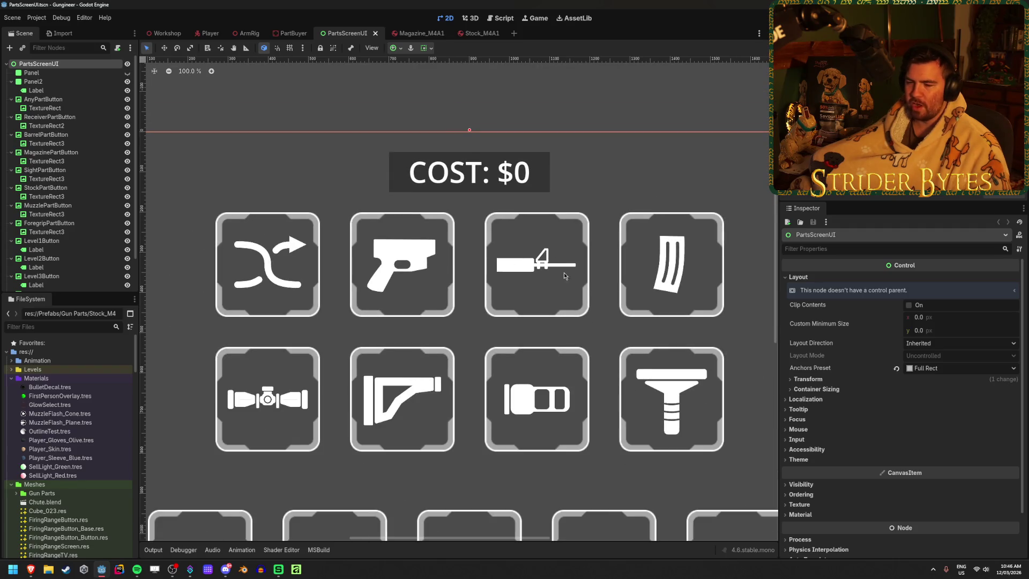
pyautogui.click(301, 576)
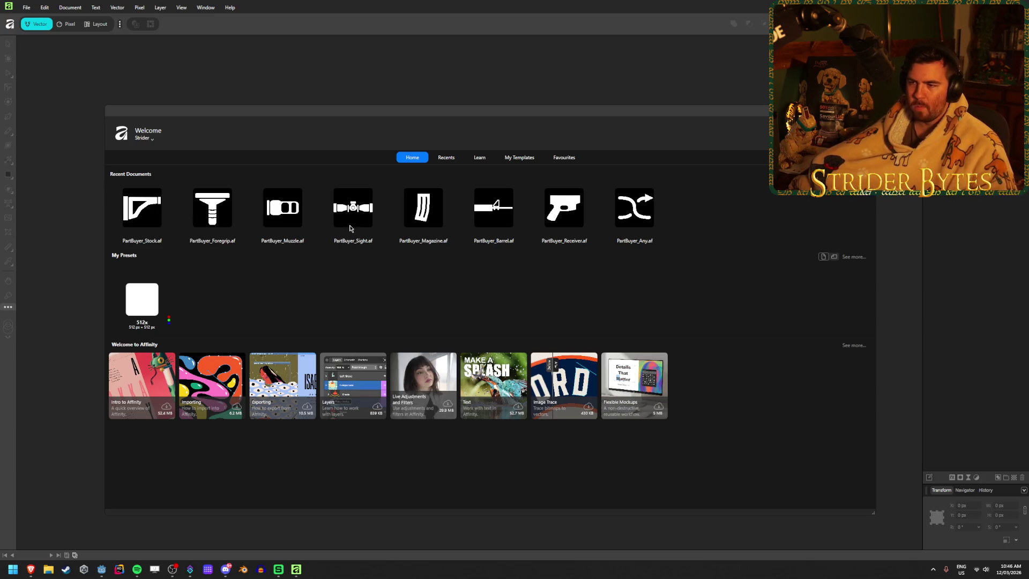
# - Open PartBuyer_Barrel, show its black Rectangle background, select the left block, then return to Godot
pyautogui.click(489, 204)
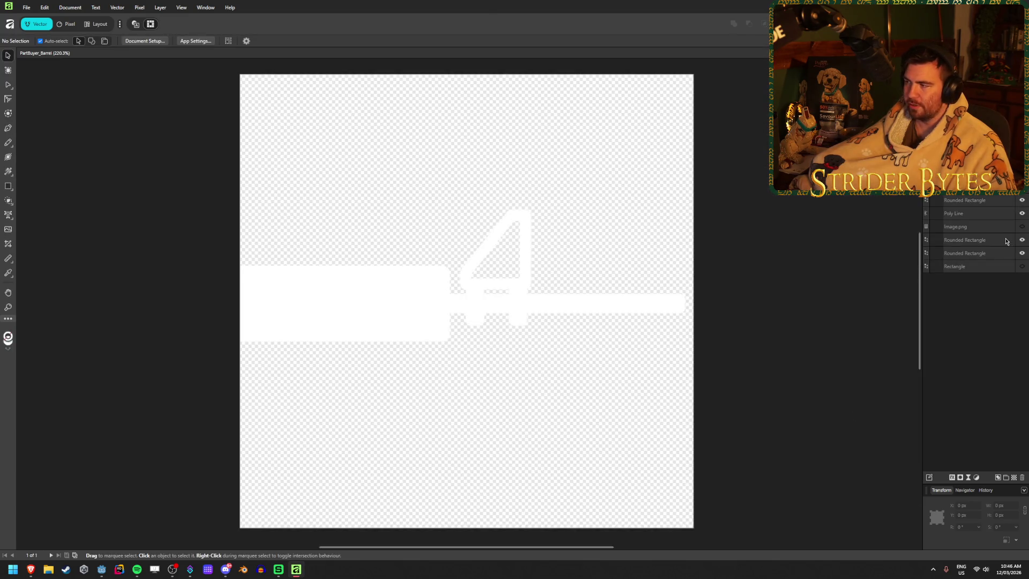
pyautogui.click(1021, 266)
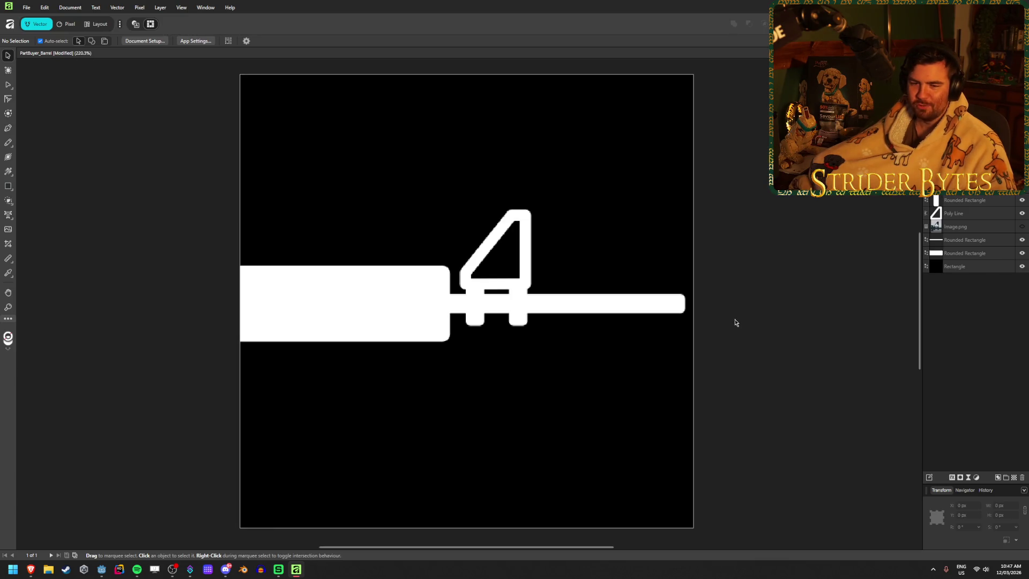
pyautogui.click(351, 308)
pyautogui.click(154, 275)
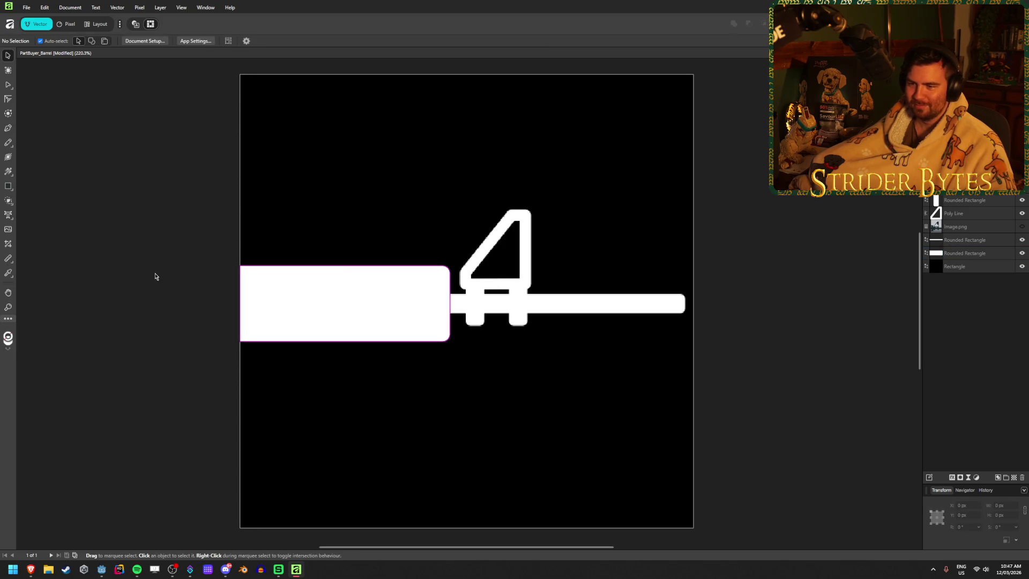
pyautogui.click(303, 294)
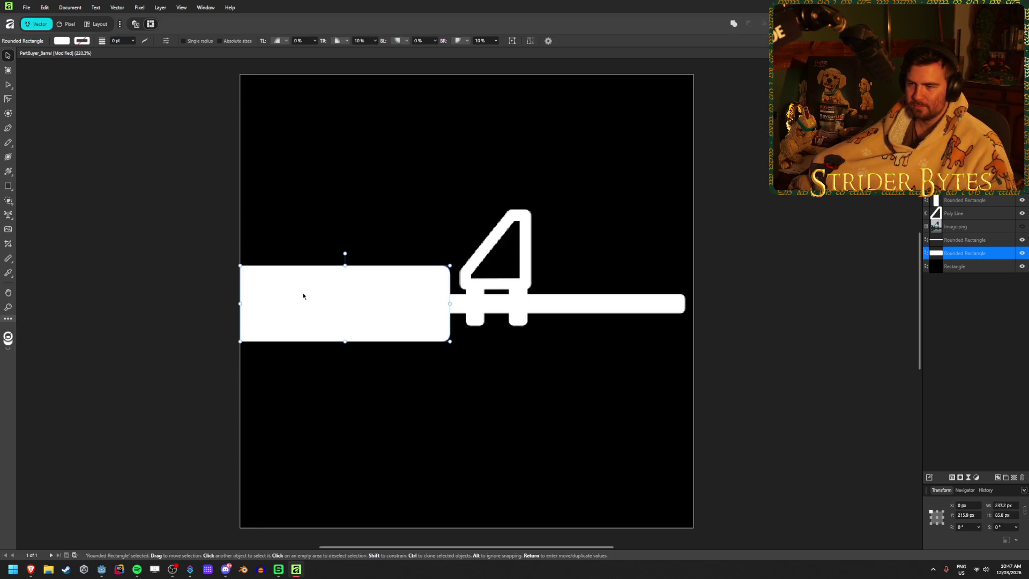
pyautogui.click(197, 378)
pyautogui.click(102, 569)
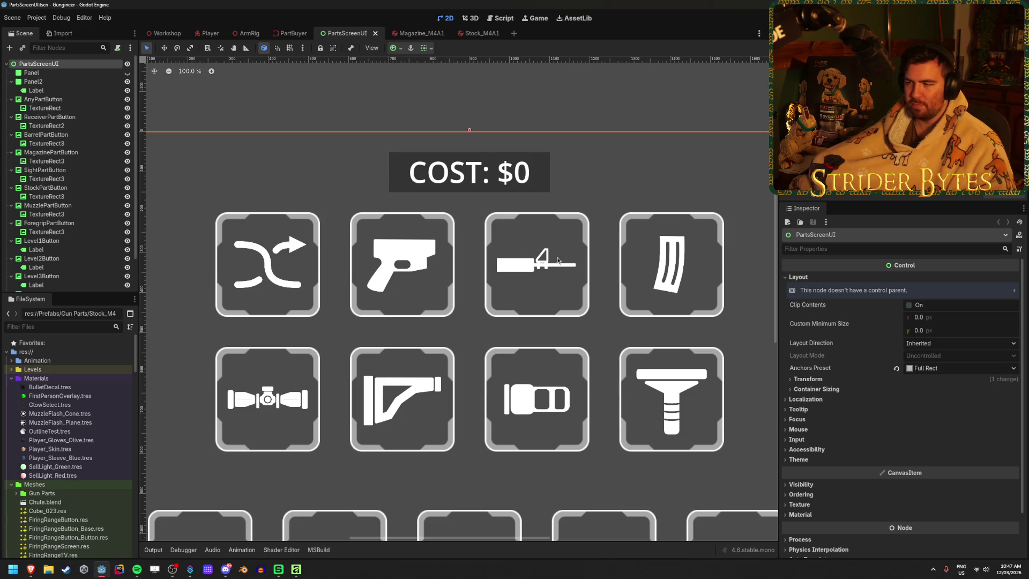
# - Zoom Godot's canvas to compare the barrel button, then bring PartBuyer_Barrel back in Affinity
pyautogui.scroll(4, 557, 268)
pyautogui.scroll(-3, 547, 273)
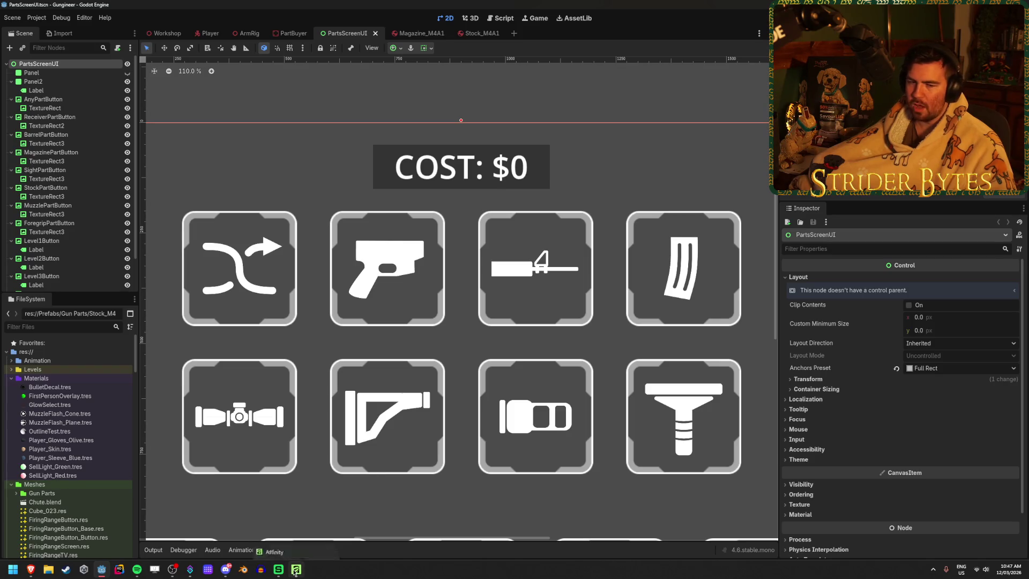
pyautogui.moveTo(294, 572)
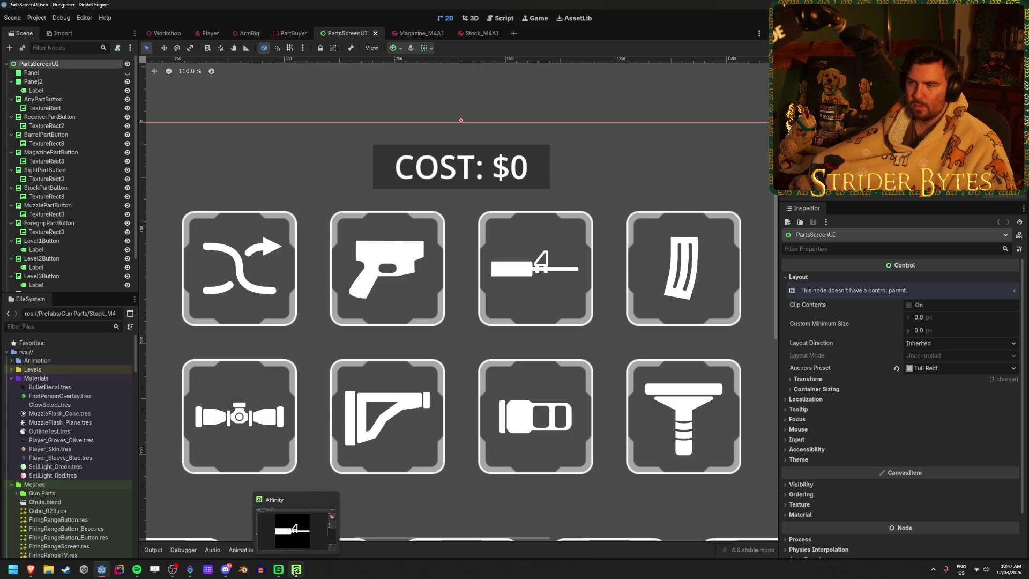
pyautogui.click(295, 572)
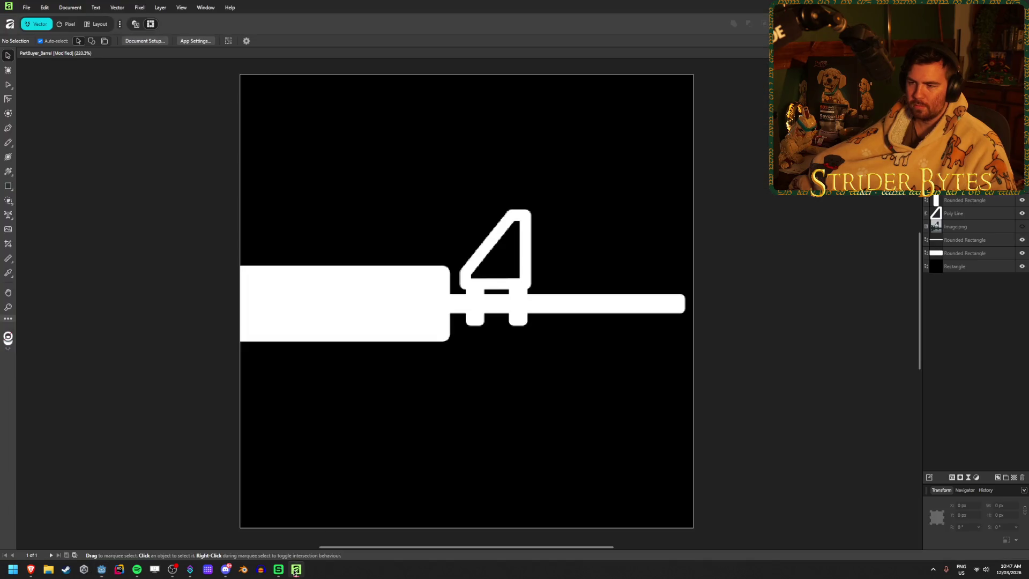
# - Set View > Guides to 32 columns and 32 rows over the barrel canvas
pyautogui.click(354, 322)
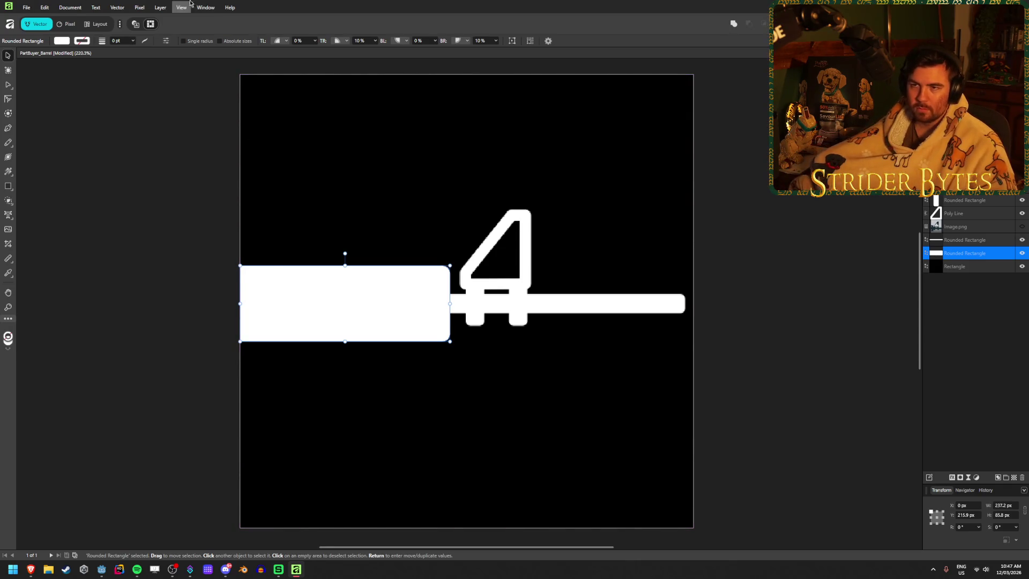
pyautogui.click(160, 7)
pyautogui.click(139, 7)
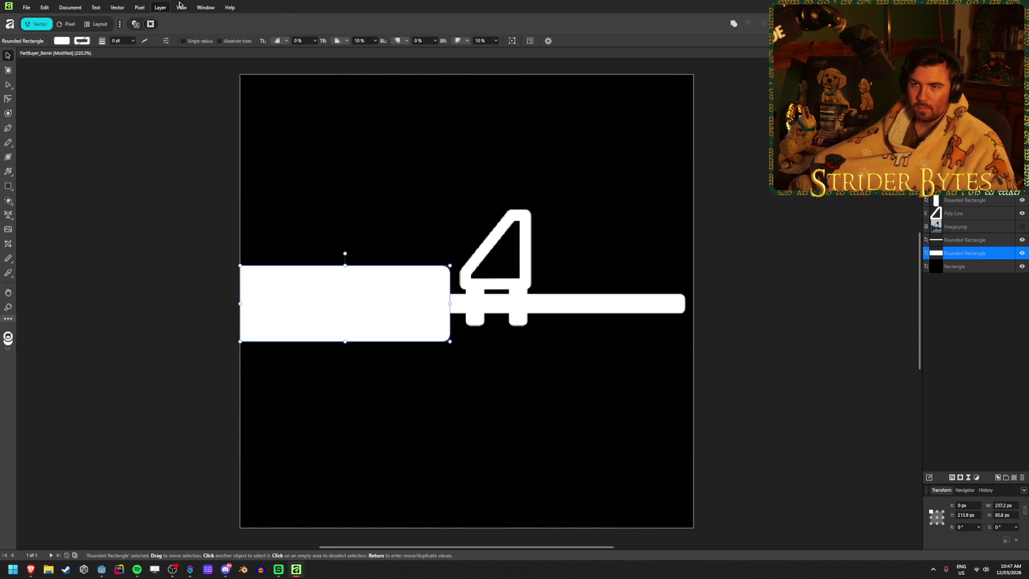
pyautogui.click(181, 7)
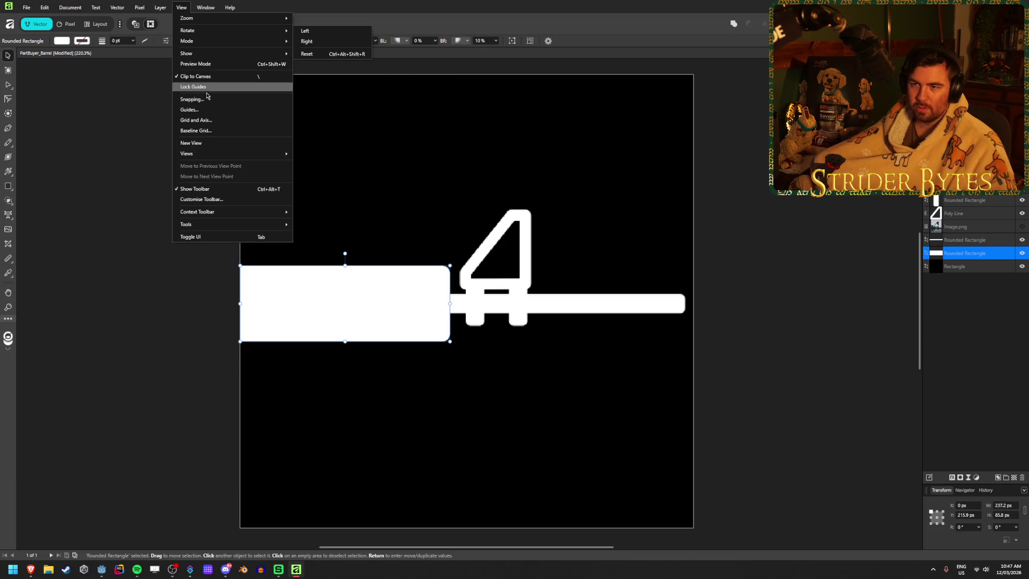
pyautogui.click(204, 109)
pyautogui.click(555, 226)
pyautogui.write('32')
pyautogui.press('Tab')
pyautogui.write('32')
pyautogui.press('Tab')
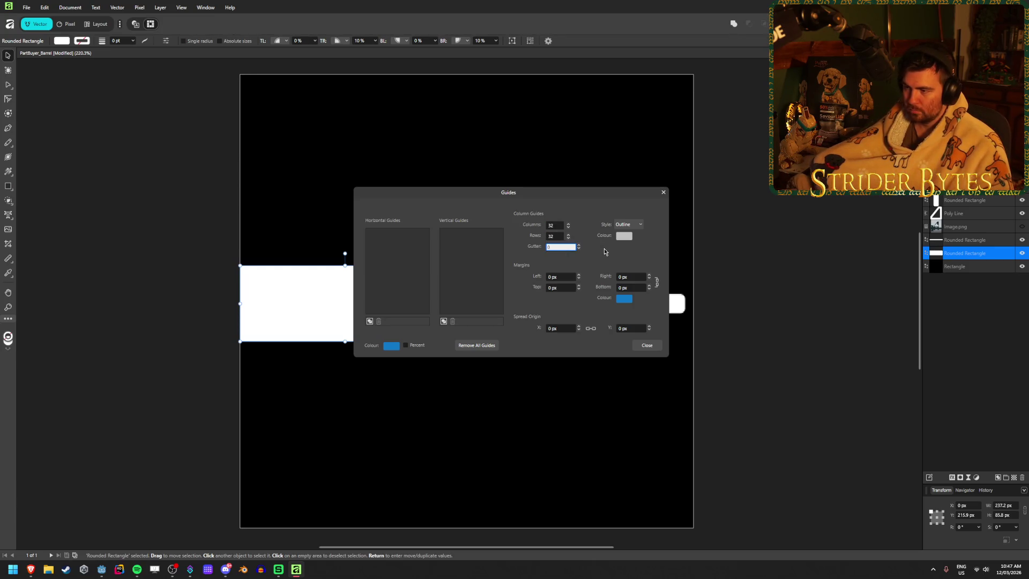
pyautogui.click(647, 345)
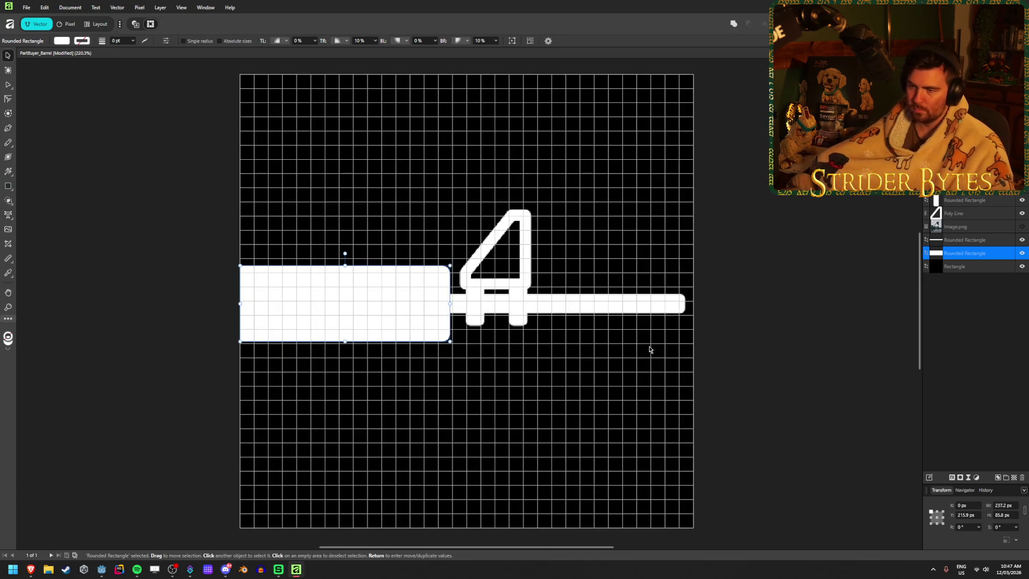
# - Shorten the left barrel block to 112 px wide and lock the black background rectangle
pyautogui.moveTo(451, 303); pyautogui.dragTo(339, 303)
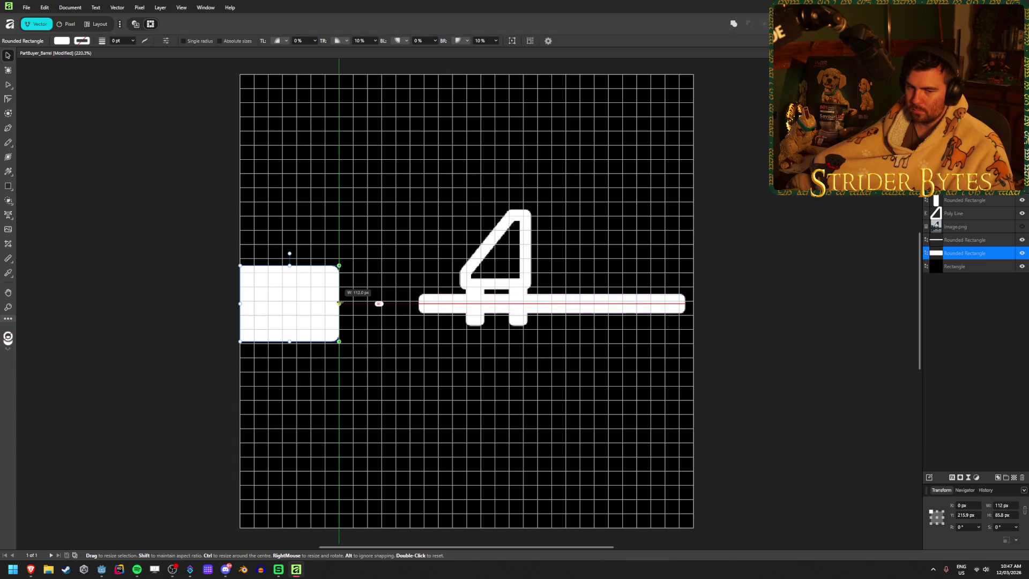
pyautogui.click(748, 341)
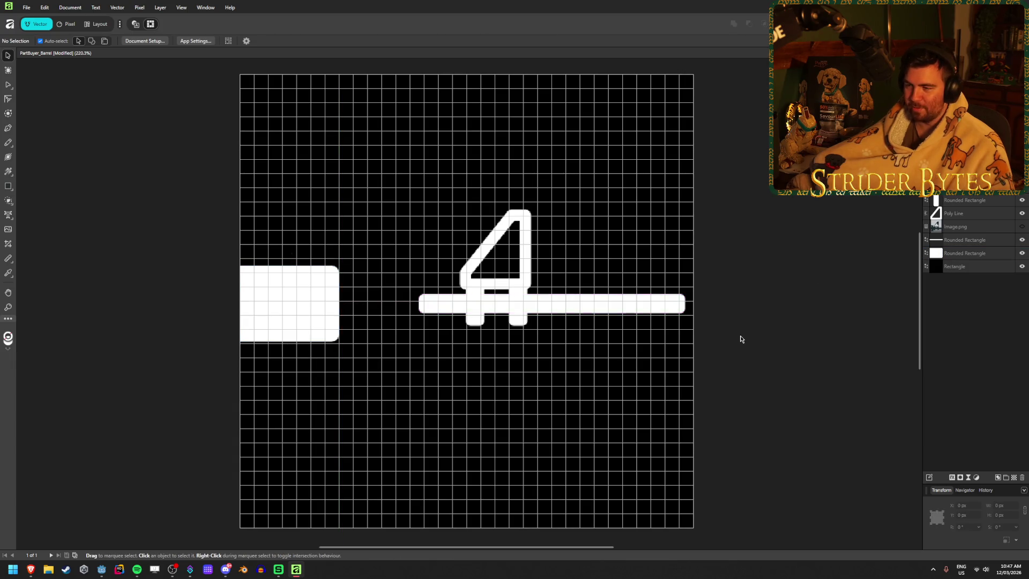
pyautogui.moveTo(745, 348)
pyautogui.mouseDown()
pyautogui.moveTo(448, 237)
pyautogui.moveTo(412, 204)
pyautogui.mouseUp()
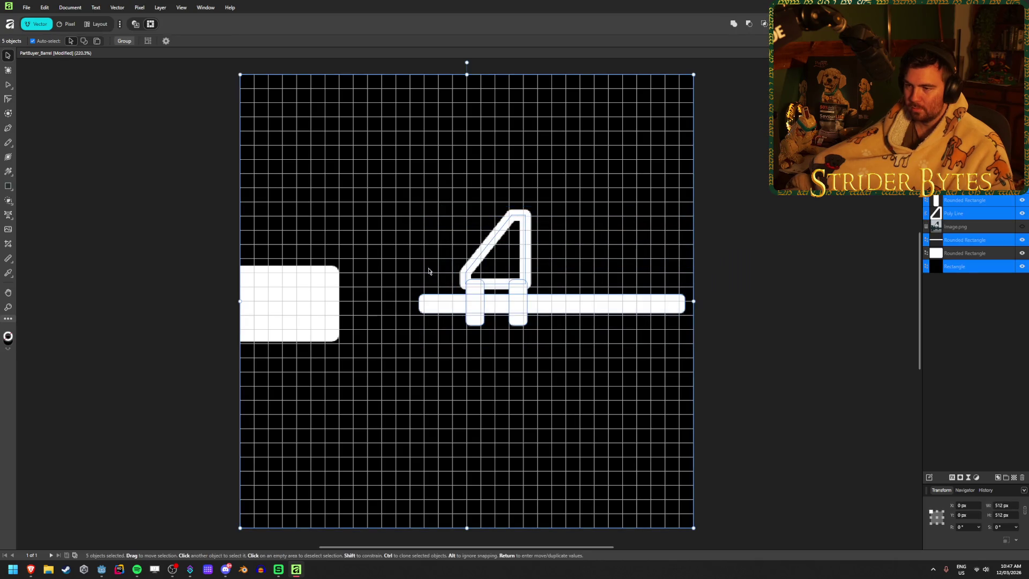
pyautogui.click(987, 265)
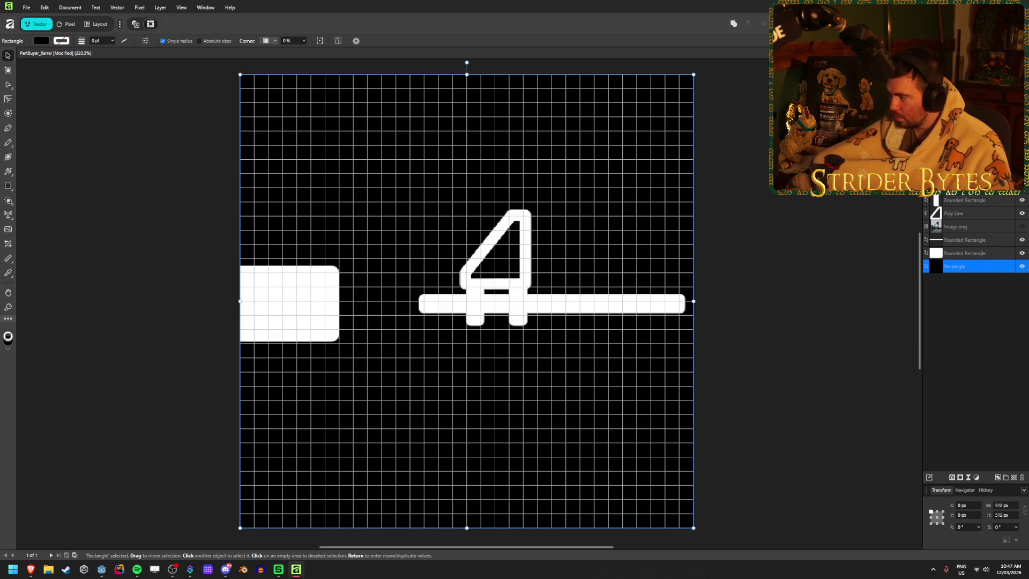
pyautogui.click(1010, 266)
# - Widen the sight and bar group leftward, move it up slightly, and save the document
pyautogui.moveTo(776, 347); pyautogui.dragTo(419, 181)
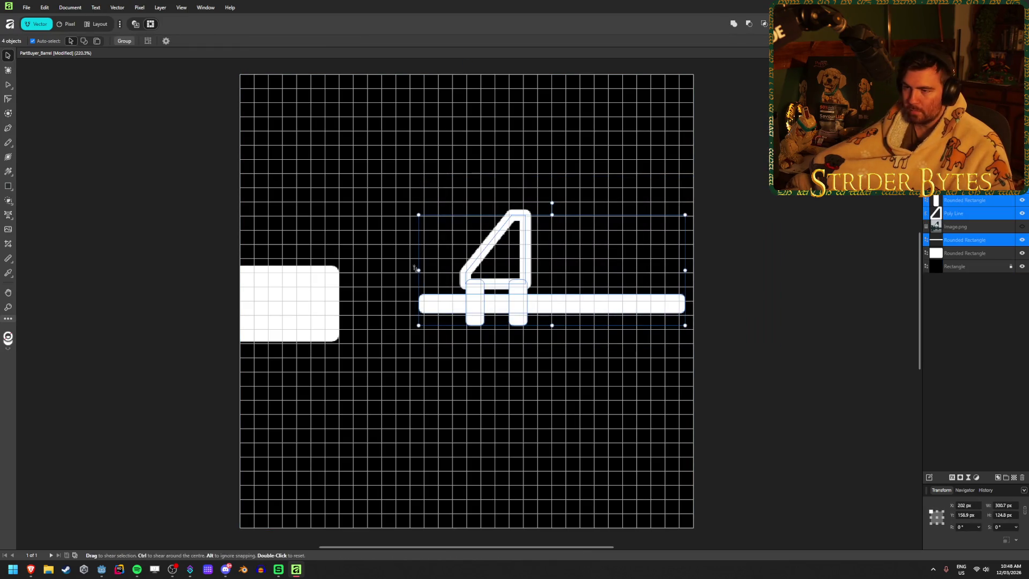
pyautogui.moveTo(419, 270); pyautogui.dragTo(382, 270)
pyautogui.moveTo(354, 270)
pyautogui.mouseDown()
pyautogui.moveTo(395, 271)
pyautogui.moveTo(325, 270)
pyautogui.mouseUp()
pyautogui.moveTo(527, 315); pyautogui.dragTo(526, 299)
pyautogui.click(798, 289)
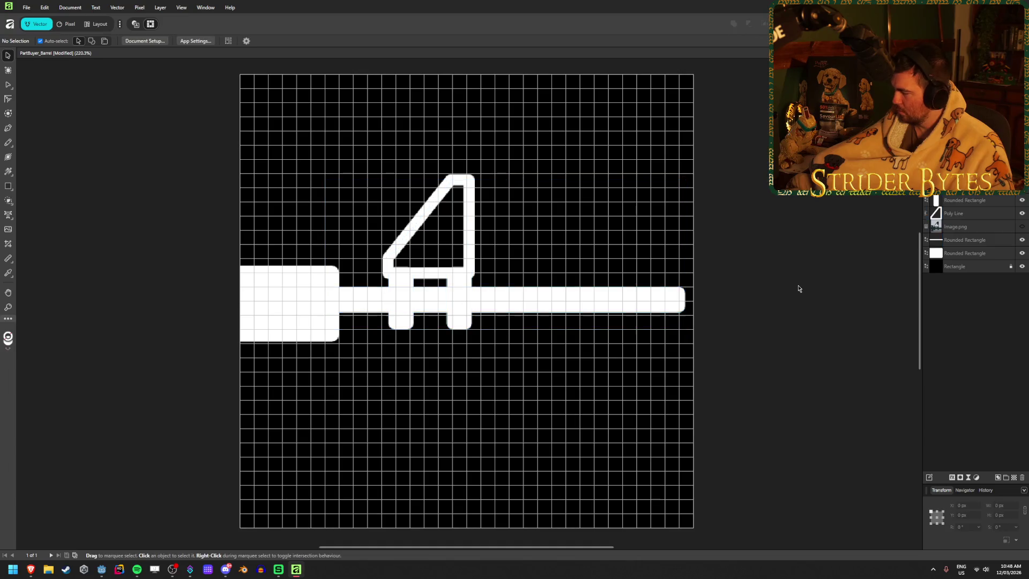
pyautogui.hotkey('ctrl', 's')
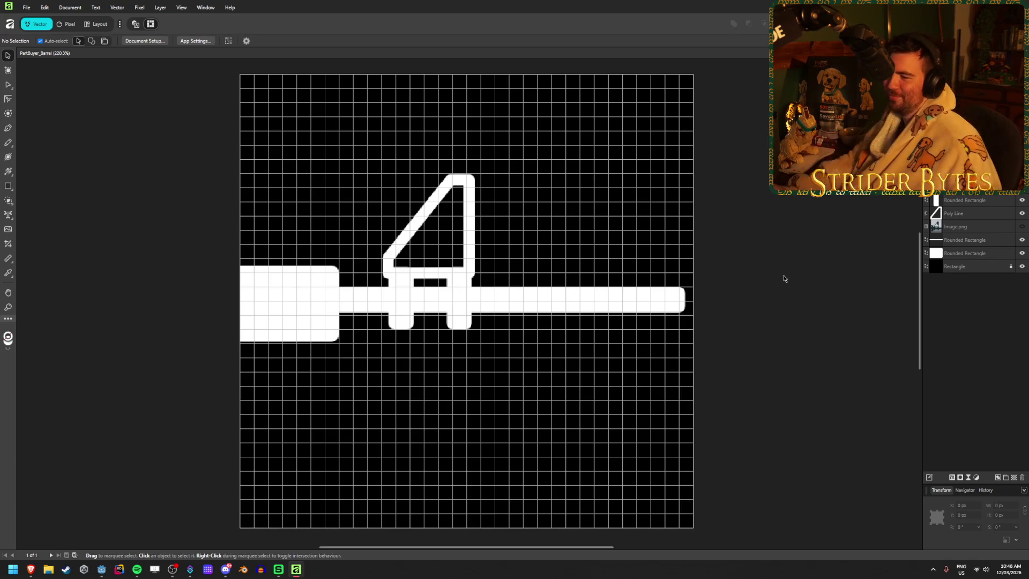
# - Nudge the left block up and the long bar down so the two align vertically
pyautogui.click(321, 333)
pyautogui.moveTo(309, 333)
pyautogui.mouseDown()
pyautogui.moveTo(310, 322)
pyautogui.moveTo(310, 332)
pyautogui.mouseUp()
pyautogui.click(613, 306)
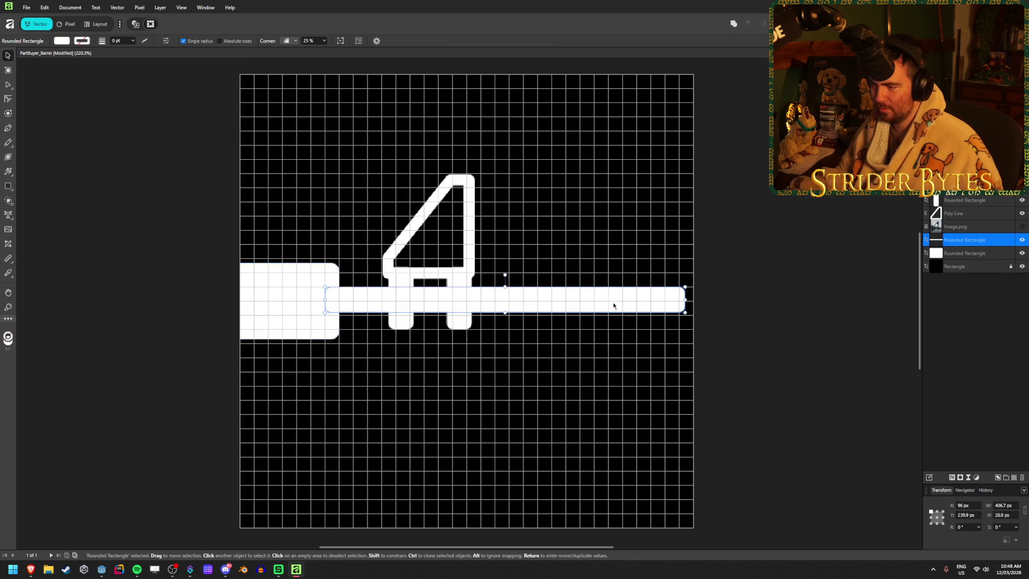
pyautogui.moveTo(612, 299); pyautogui.dragTo(612, 301)
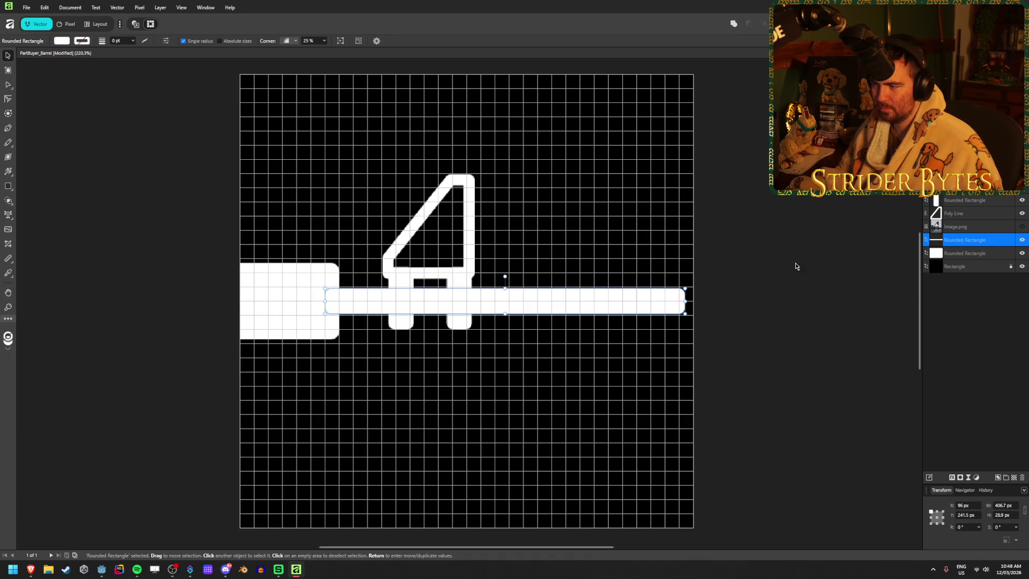
pyautogui.click(776, 270)
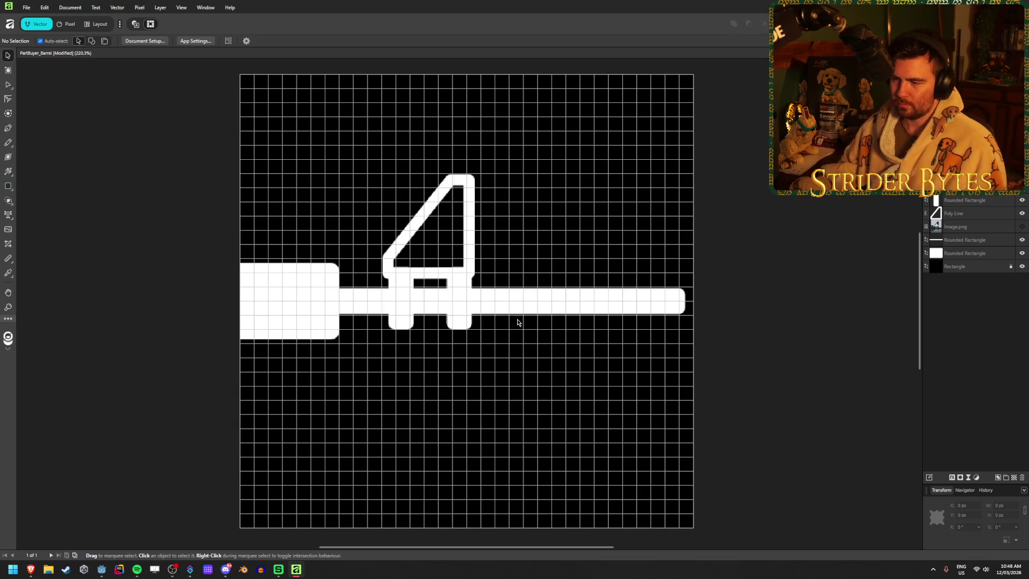
pyautogui.click(359, 300)
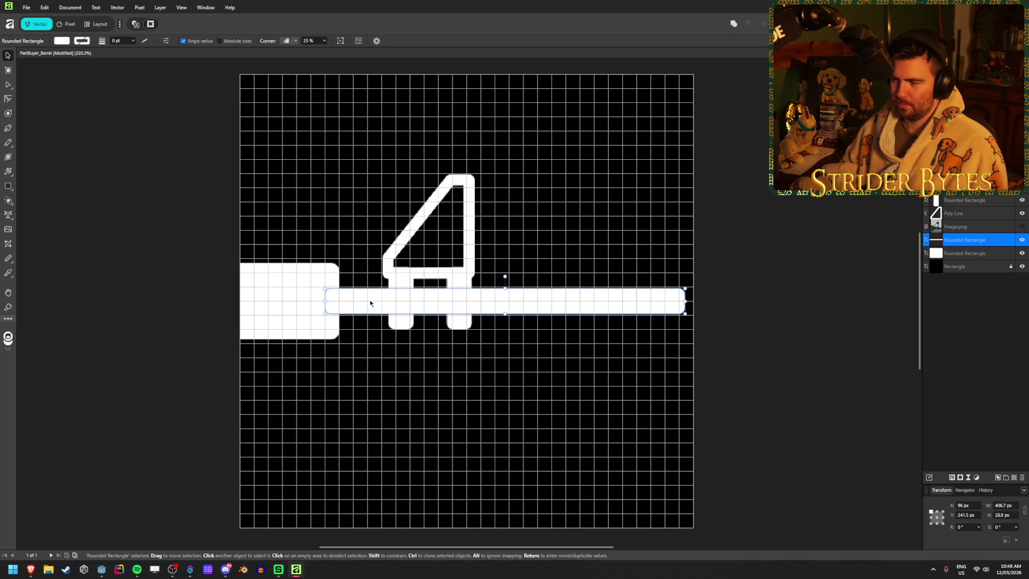
pyautogui.scroll(3, 371, 302)
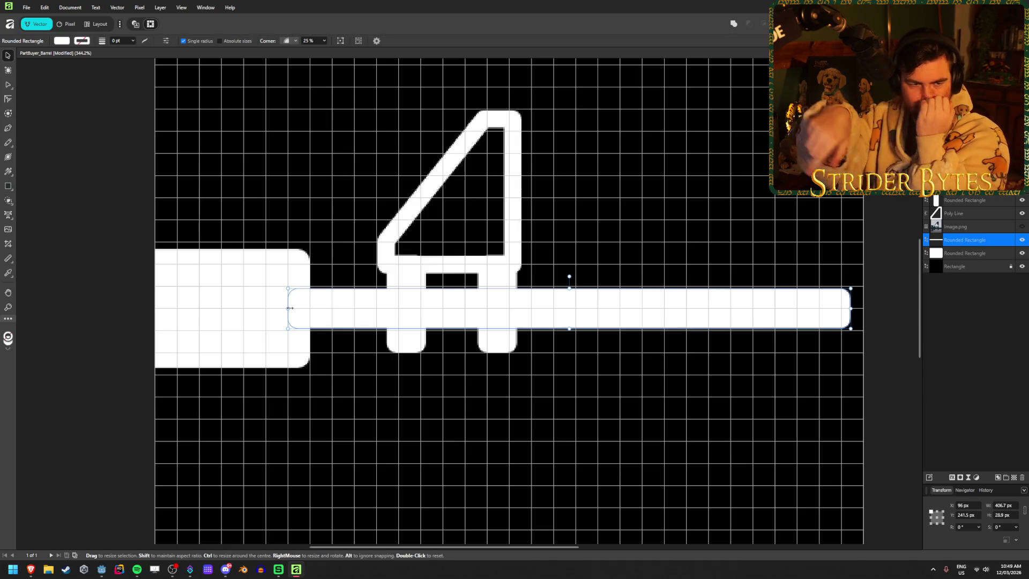
# - Move the long bar's left end to start after the legs, then extend it slightly back
pyautogui.moveTo(290, 308); pyautogui.dragTo(532, 307)
pyautogui.click(545, 401)
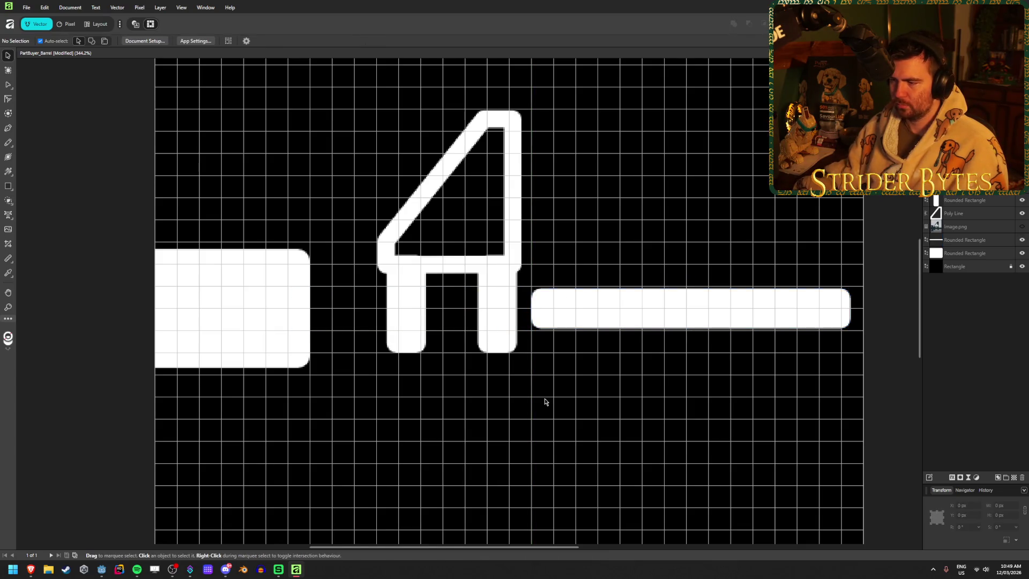
pyautogui.scroll(-1, 544, 402)
pyautogui.scroll(4, 542, 351)
pyautogui.click(579, 222)
pyautogui.moveTo(513, 225); pyautogui.dragTo(492, 225)
pyautogui.click(513, 372)
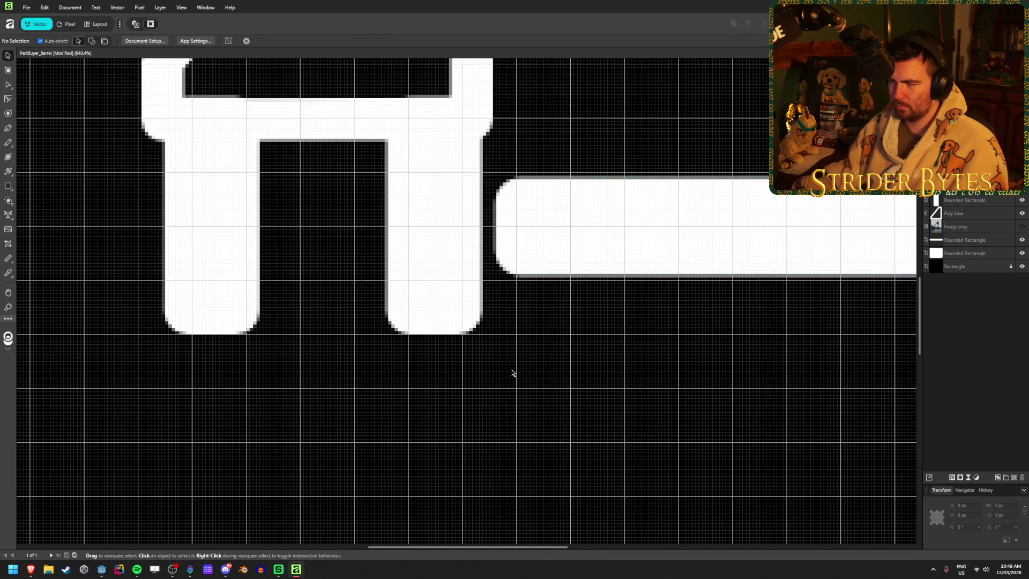
pyautogui.scroll(-5, 513, 372)
pyautogui.scroll(3, 505, 373)
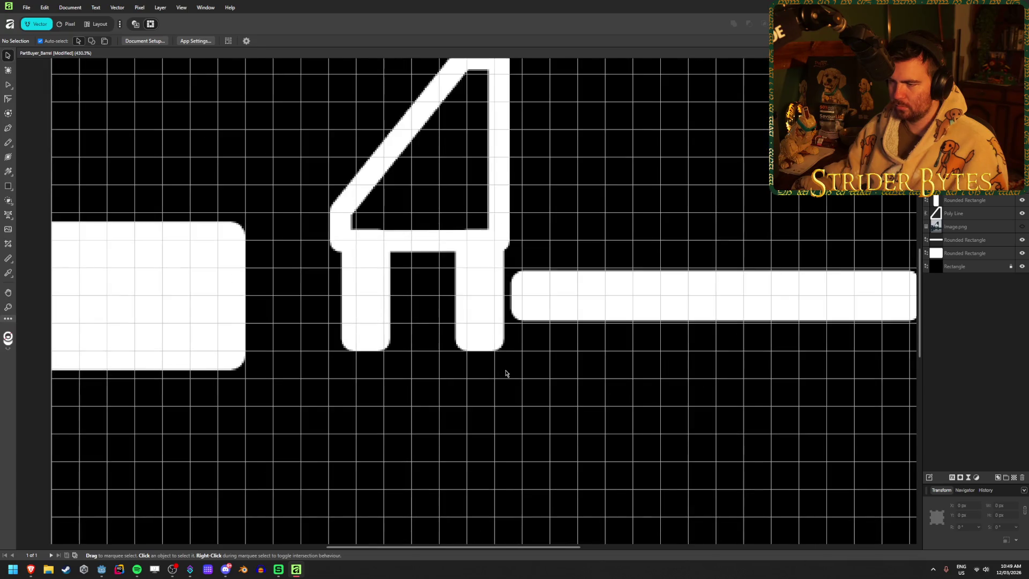
# - Shorten both legs from the top so they detach from the sight
pyautogui.click(480, 230)
pyautogui.moveTo(480, 229); pyautogui.dragTo(480, 258)
pyautogui.click(356, 236)
pyautogui.hotkey('ctrl', 'z')
pyautogui.click(374, 243)
pyautogui.click(482, 271)
pyautogui.keyDown('shift'); pyautogui.click(359, 289); pyautogui.keyUp('shift')
pyautogui.moveTo(425, 232); pyautogui.dragTo(422, 257)
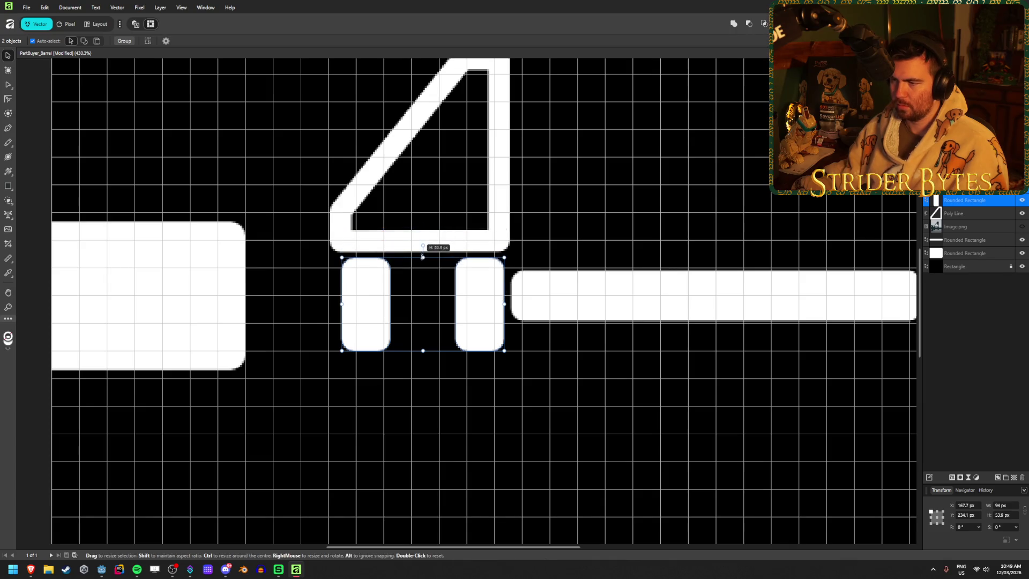
# - Duplicate the long bar and shrink the copy into a small 28.9 px-tall connector piece
pyautogui.click(609, 284)
pyautogui.scroll(-1, 614, 324)
pyautogui.scroll(-1, 614, 325)
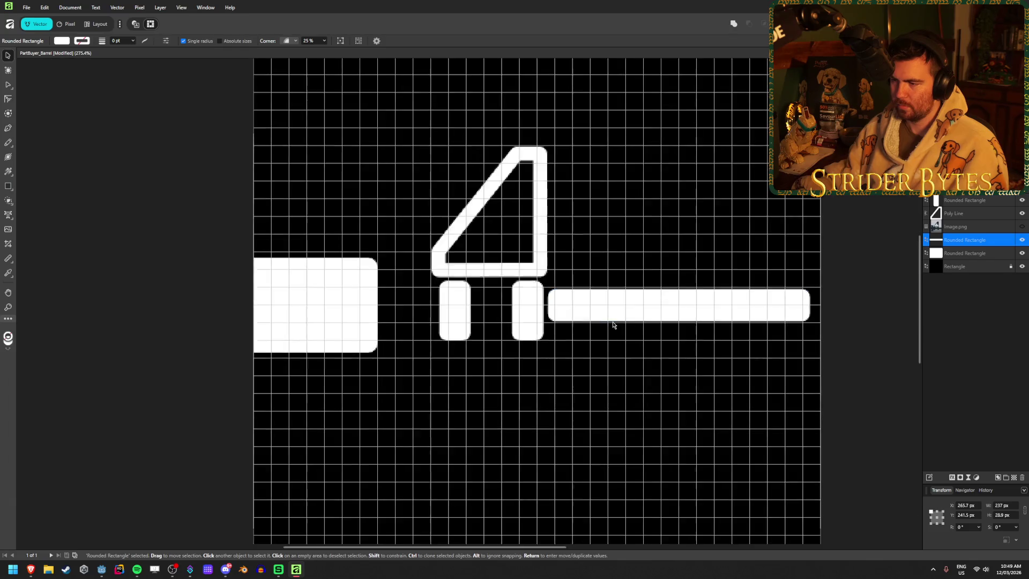
pyautogui.moveTo(651, 313); pyautogui.dragTo(464, 312)
pyautogui.moveTo(623, 304); pyautogui.dragTo(504, 303)
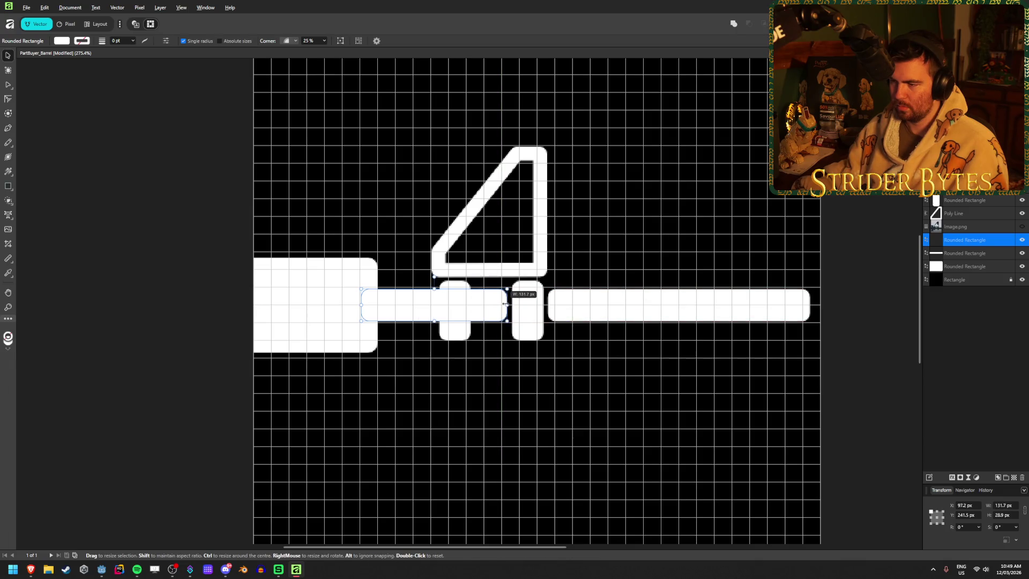
pyautogui.moveTo(362, 304)
pyautogui.mouseDown()
pyautogui.moveTo(482, 299)
pyautogui.moveTo(489, 307)
pyautogui.moveTo(375, 303)
pyautogui.mouseUp()
pyautogui.click(488, 361)
pyautogui.hotkey('ctrl', "'")
pyautogui.scroll(3, 387, 303)
pyautogui.moveTo(479, 304); pyautogui.dragTo(503, 304)
# - Give the large left block 30% top-right and bottom-right corner rounding
pyautogui.click(480, 443)
pyautogui.hotkey('ctrl', '0')
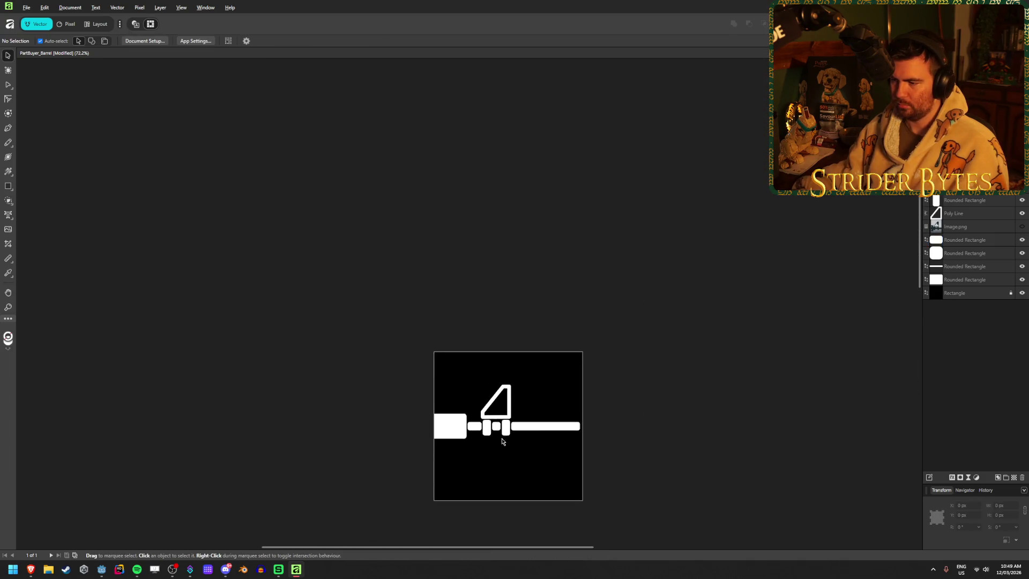
pyautogui.scroll(2, 557, 389)
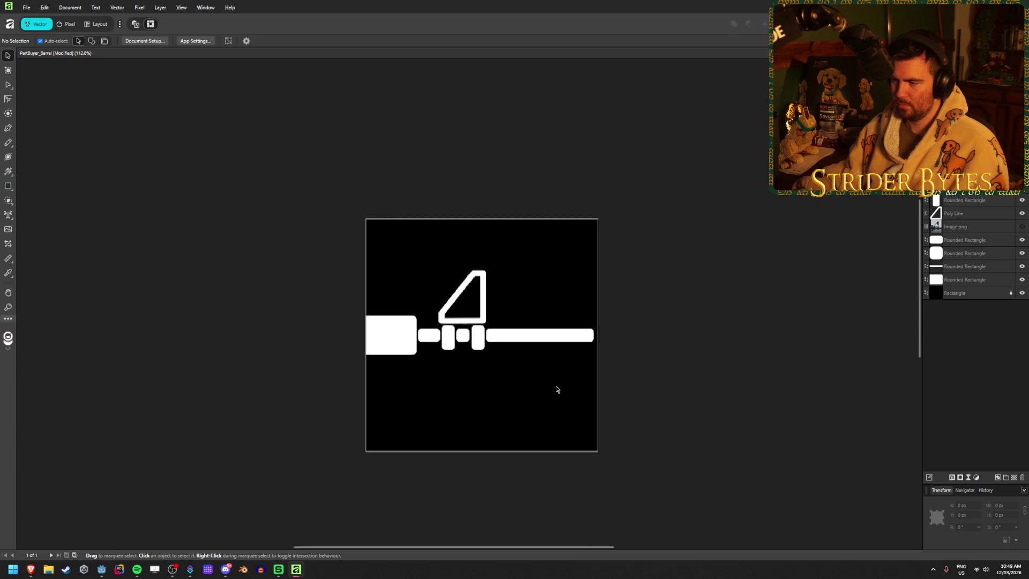
pyautogui.scroll(1, 557, 389)
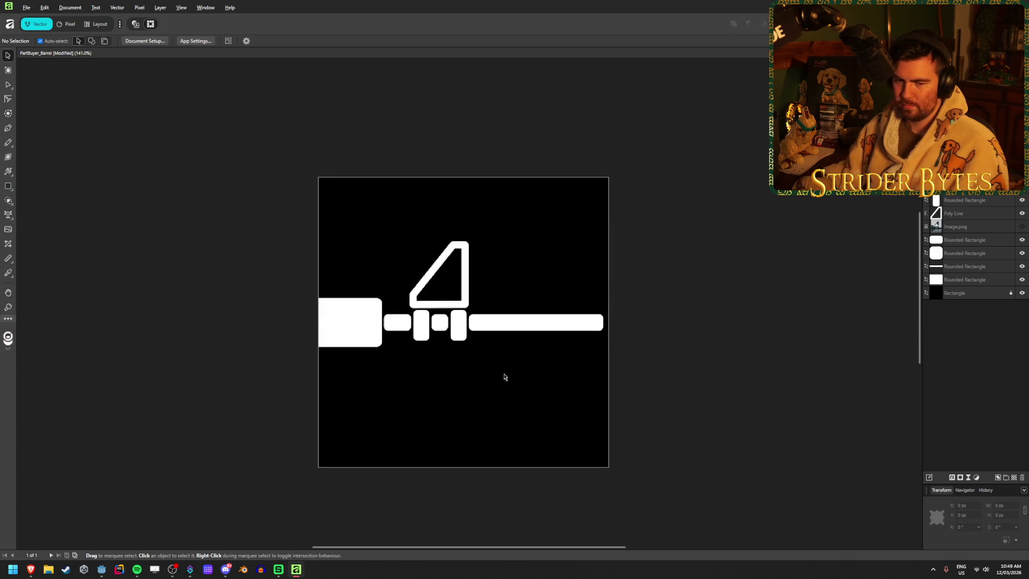
pyautogui.click(352, 317)
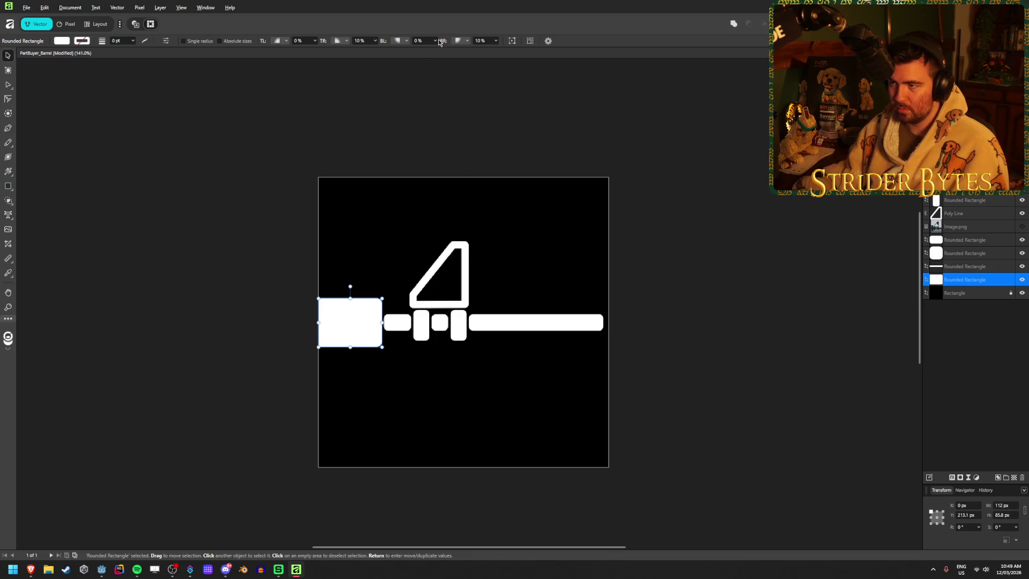
pyautogui.click(377, 41)
pyautogui.moveTo(383, 51); pyautogui.dragTo(388, 52)
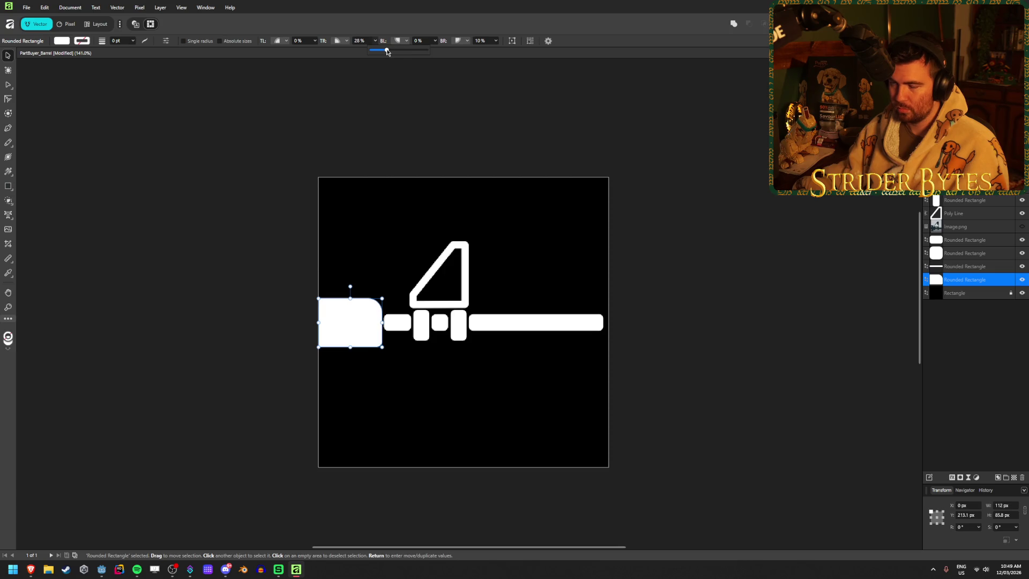
pyautogui.click(362, 42)
pyautogui.write('30')
pyautogui.press('Tab')
pyautogui.press('Tab')
pyautogui.write('30')
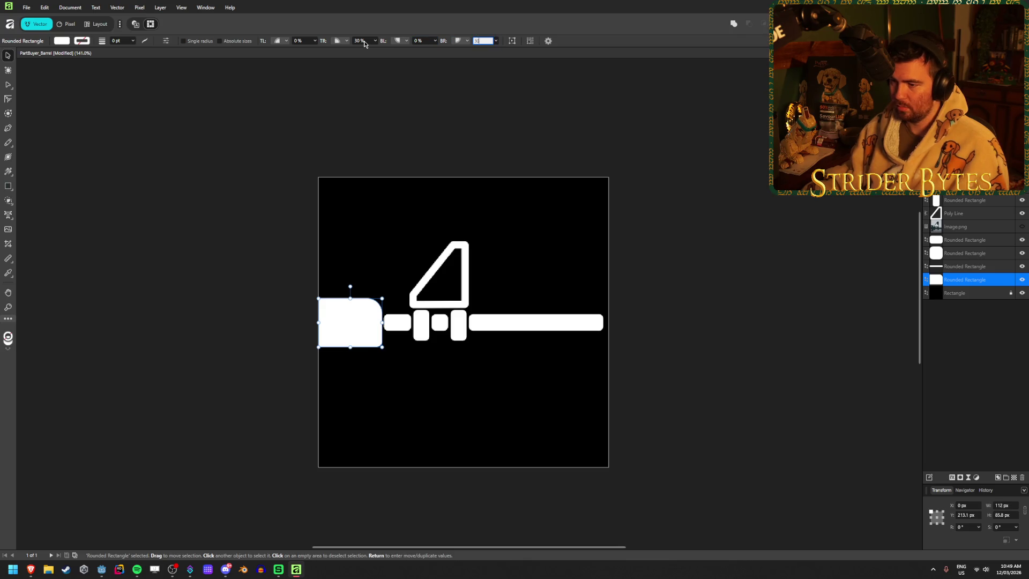
pyautogui.press('Return')
pyautogui.click(226, 236)
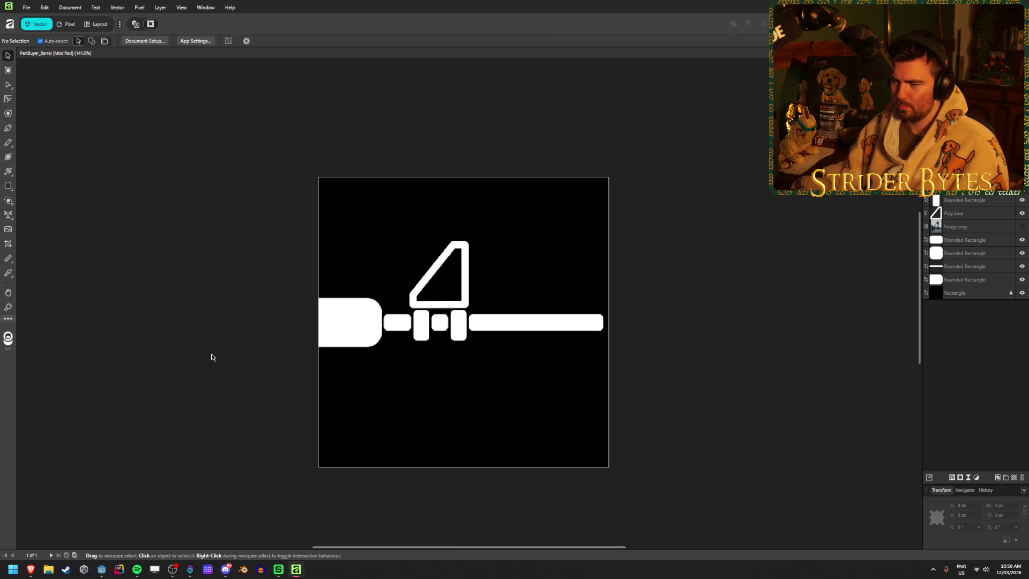
# - Reduce the block's top-right corner rounding to 2 and save the barrel icon
pyautogui.hotkey('ctrl', 'z')
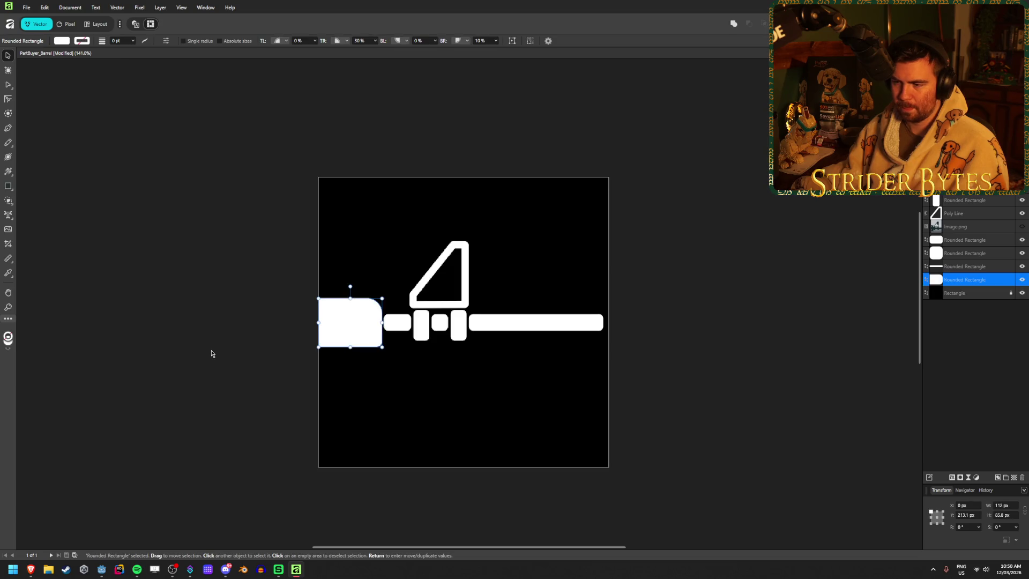
pyautogui.click(361, 41)
pyautogui.write('2')
pyautogui.press('Return')
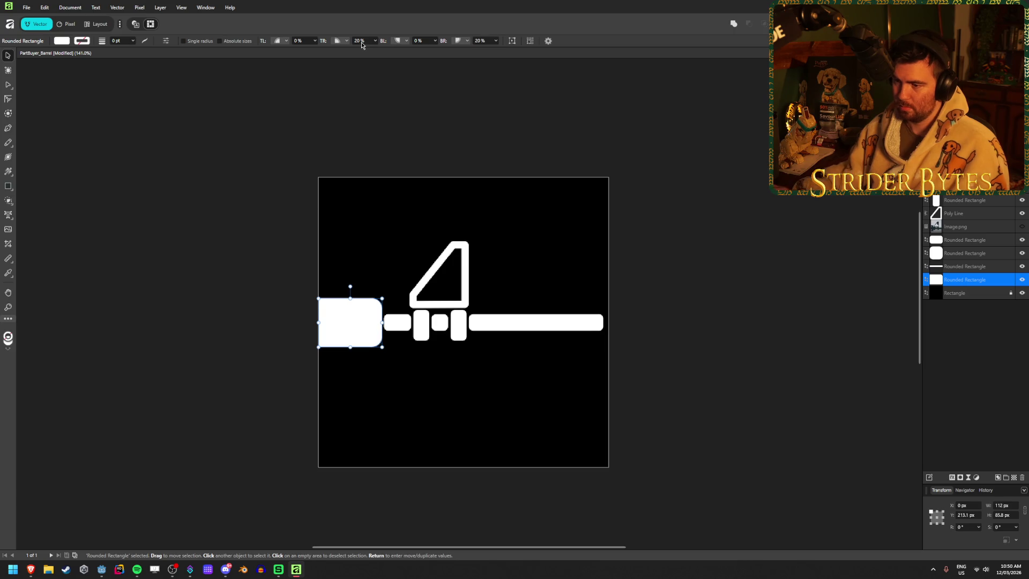
pyautogui.click(238, 201)
pyautogui.scroll(-2, 211, 328)
pyautogui.scroll(3, 227, 328)
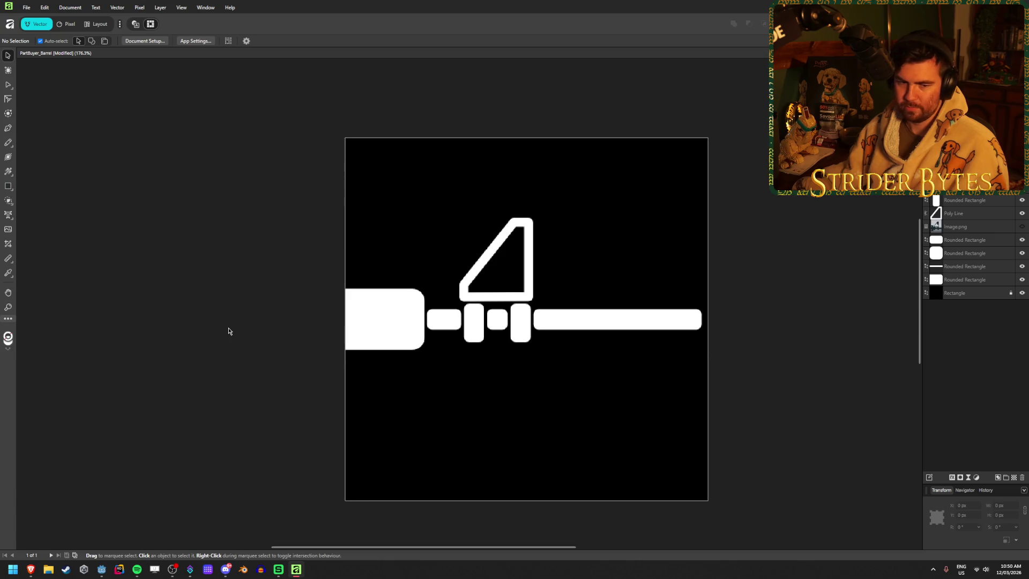
pyautogui.hotkey('ctrl', 's')
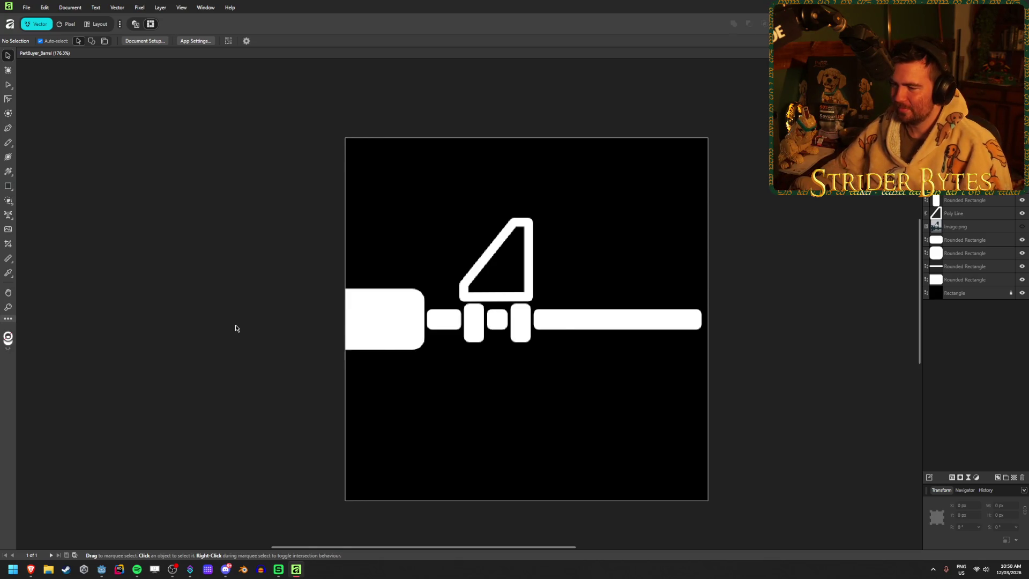
# - Shorten the long bar from its right end, check it against the grid, then return to Godot
pyautogui.click(638, 322)
pyautogui.moveTo(702, 319)
pyautogui.mouseDown()
pyautogui.moveTo(659, 325)
pyautogui.moveTo(685, 320)
pyautogui.mouseUp()
pyautogui.hotkey('ctrl', "'")
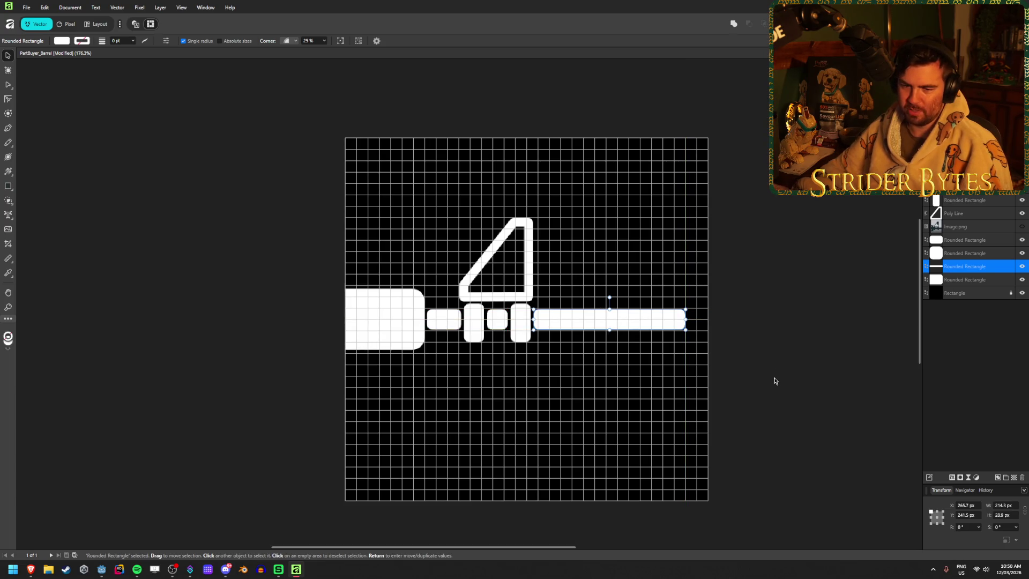
pyautogui.hotkey('ctrl', "'")
pyautogui.click(773, 381)
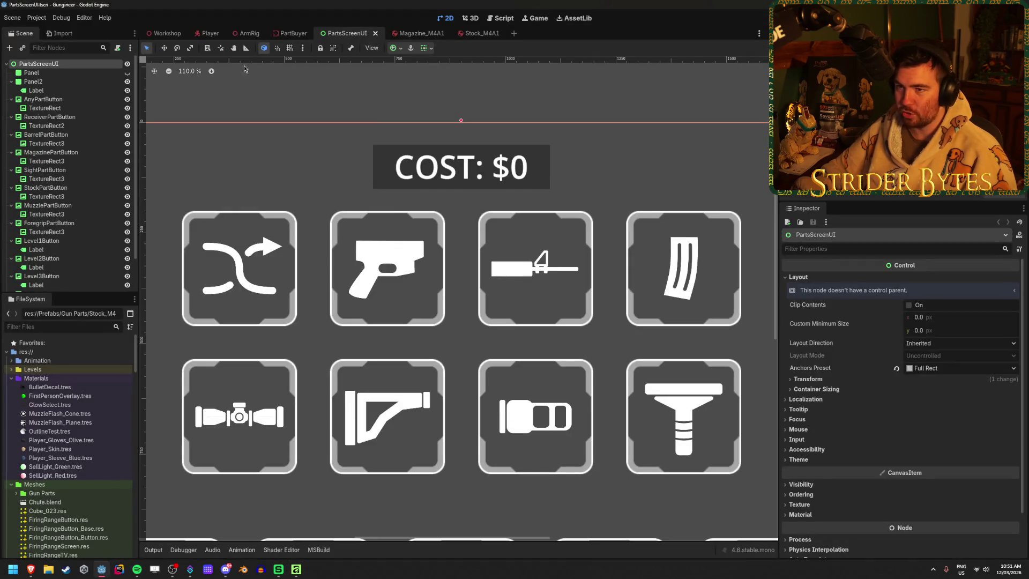
pyautogui.click(164, 33)
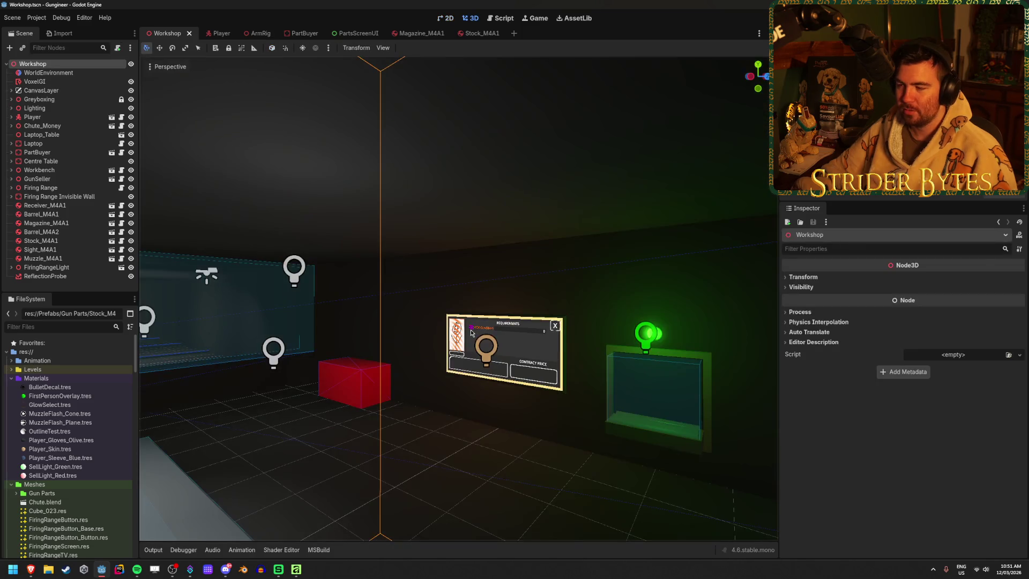
# - Run the game from the Workshop scene to view the workshop in first-person
pyautogui.click(483, 348)
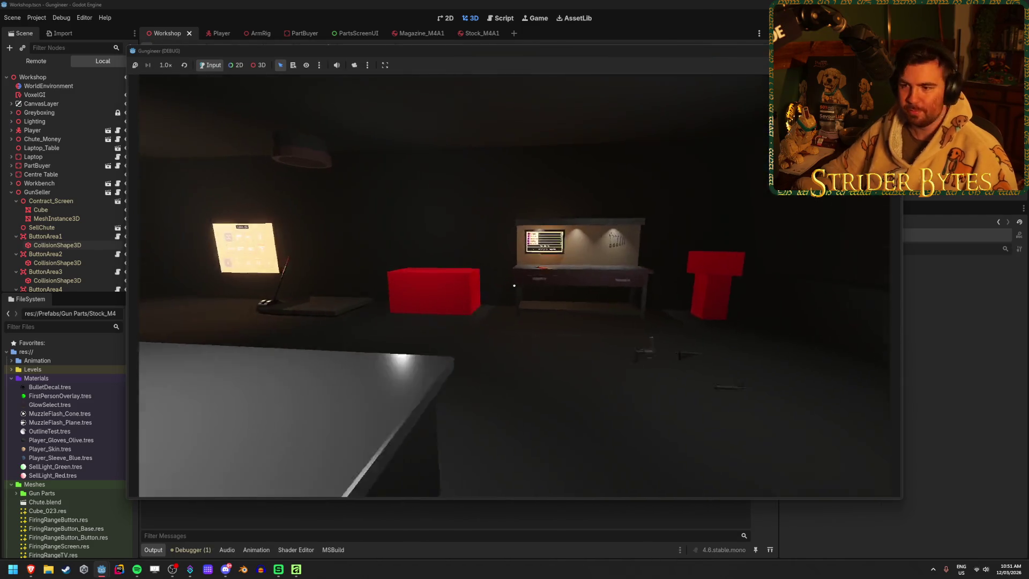
# - Walk around the workshop, carrying parts from the parts table to the workbench to fit the barrel
pyautogui.press('w')
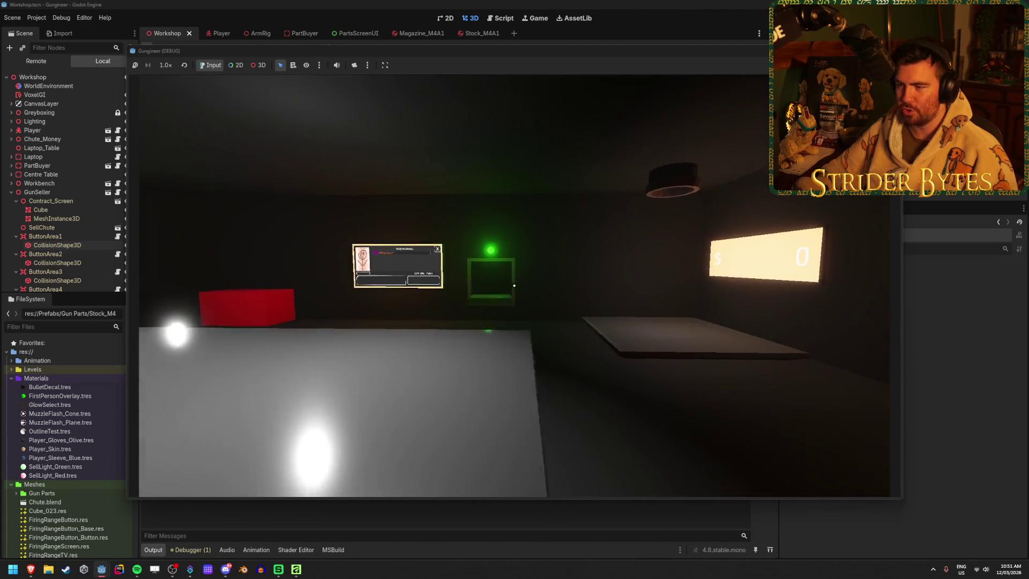
pyautogui.press('w')
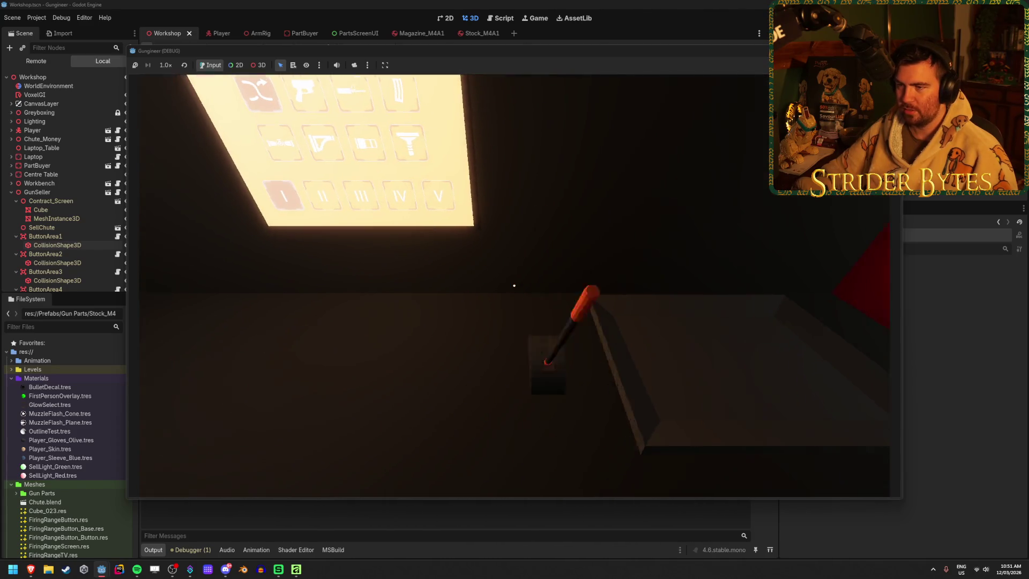
pyautogui.press('w')
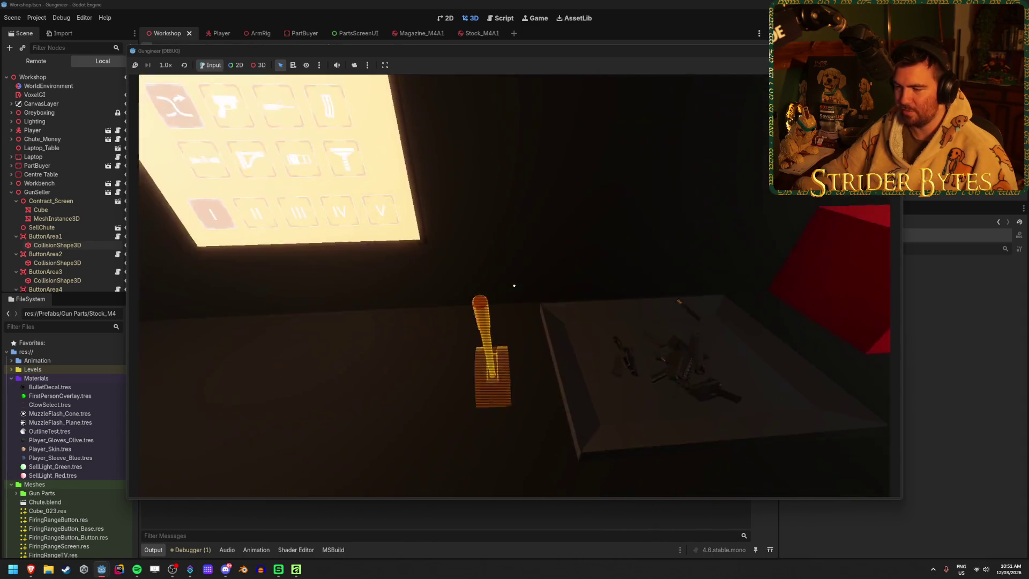
pyautogui.press('w')
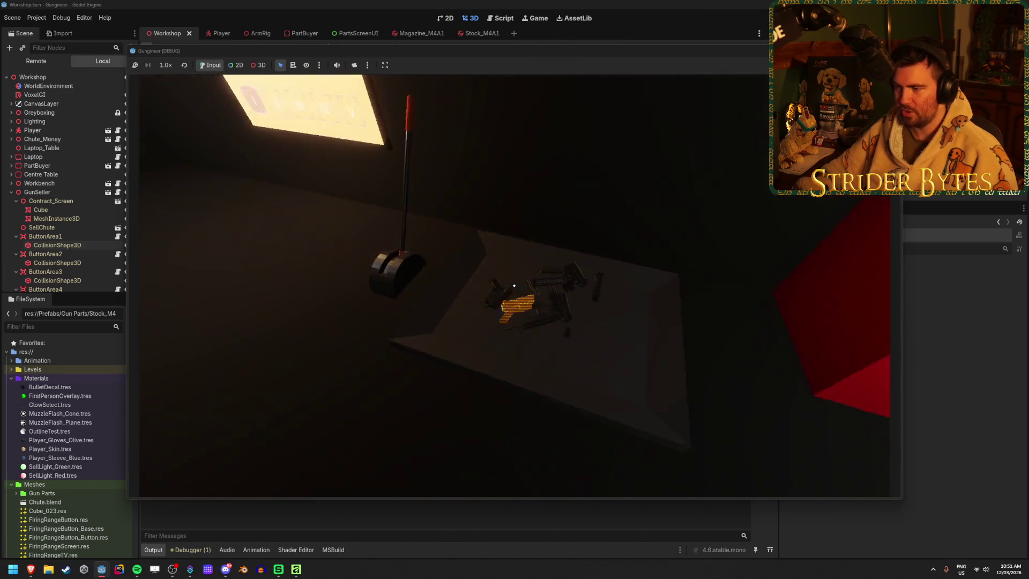
pyautogui.press('w')
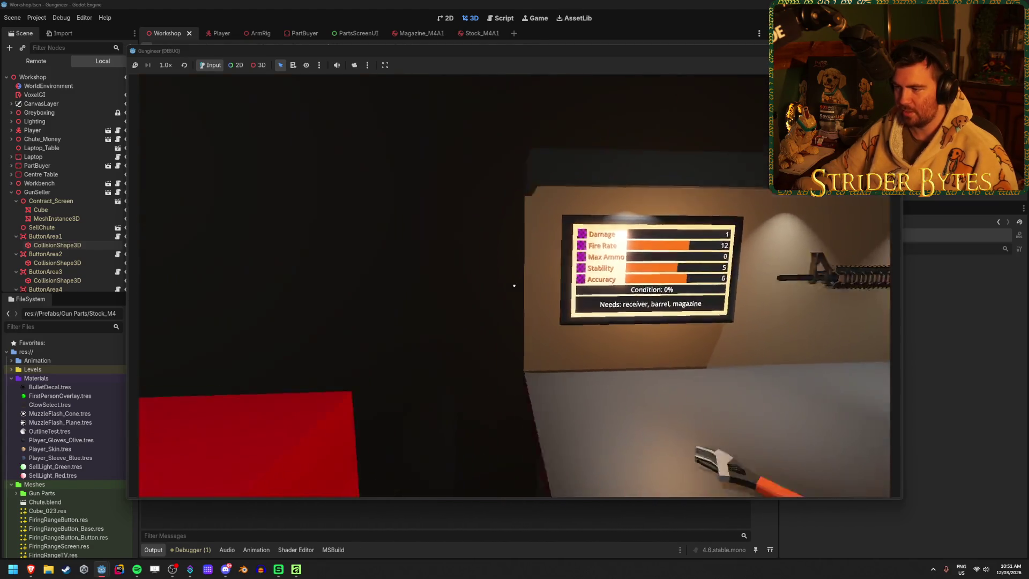
pyautogui.press('w')
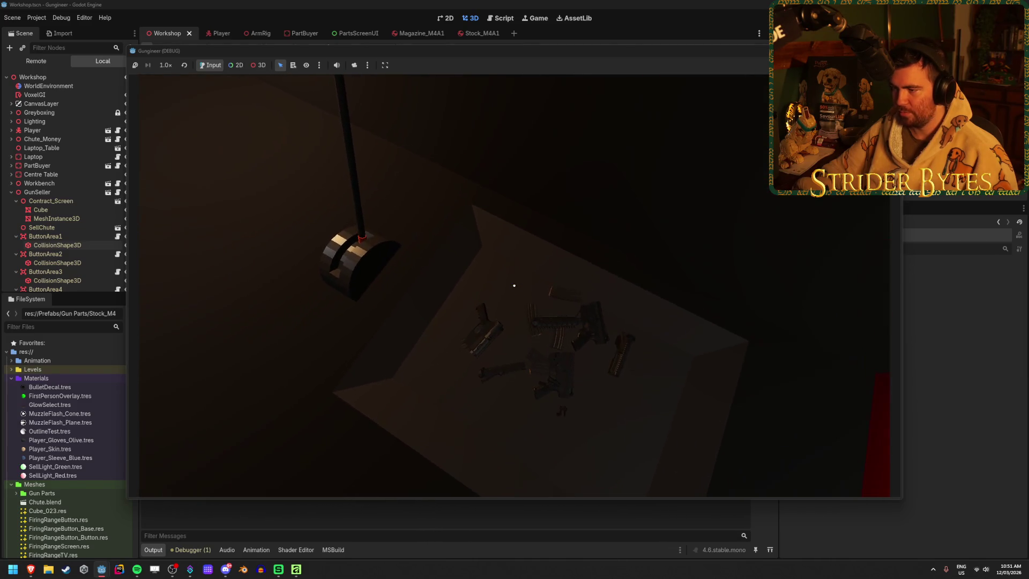
pyautogui.press('w')
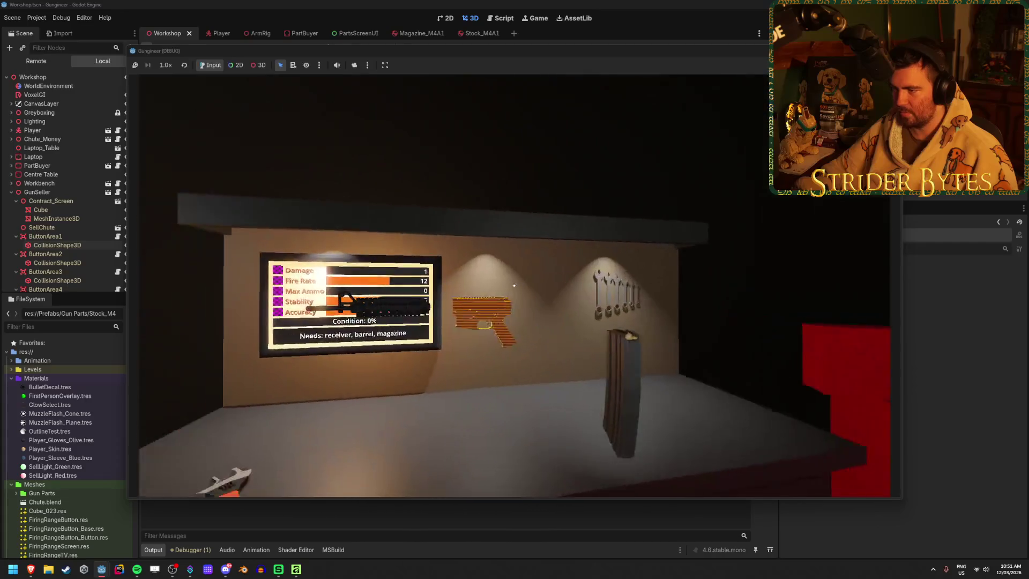
pyautogui.press('w')
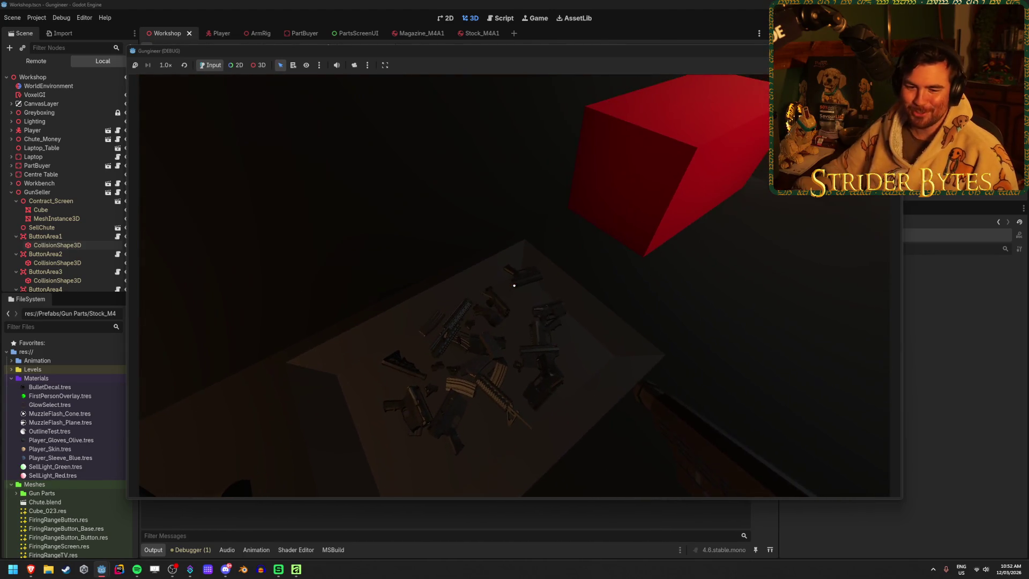
# - Walk back to the workbench and pick up the assembled green rifle
pyautogui.press('w')
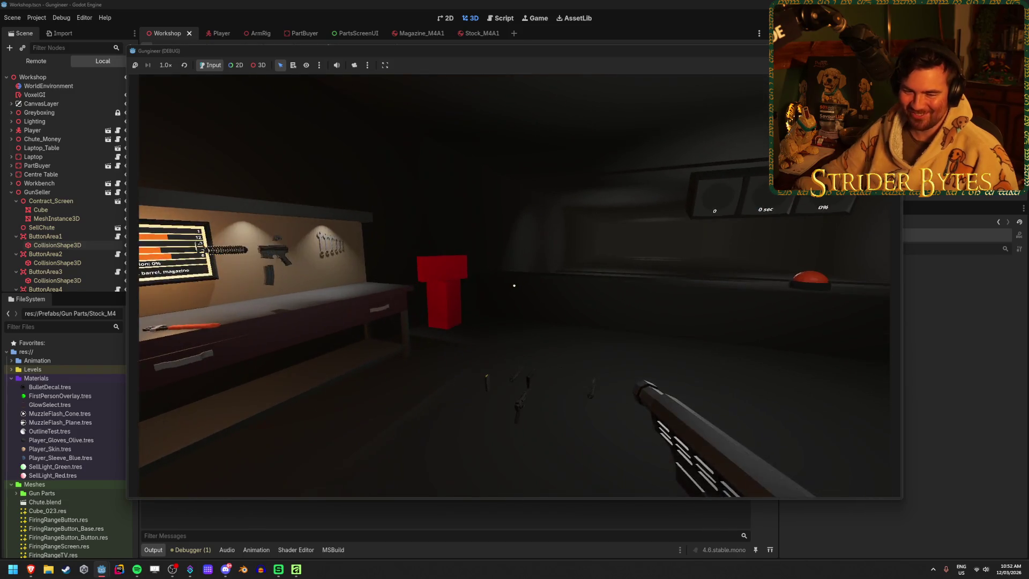
pyautogui.press('w')
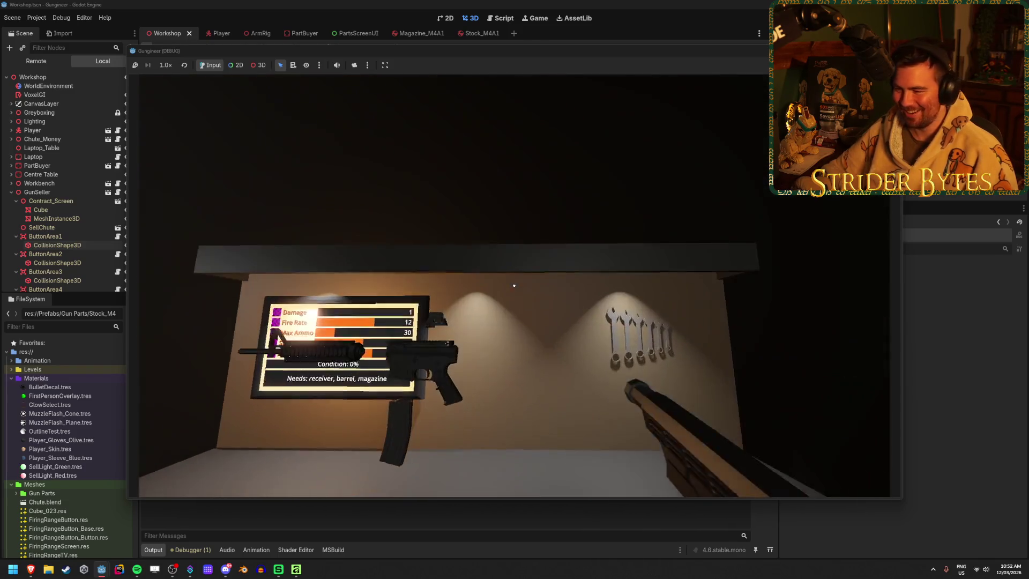
pyautogui.press('1')
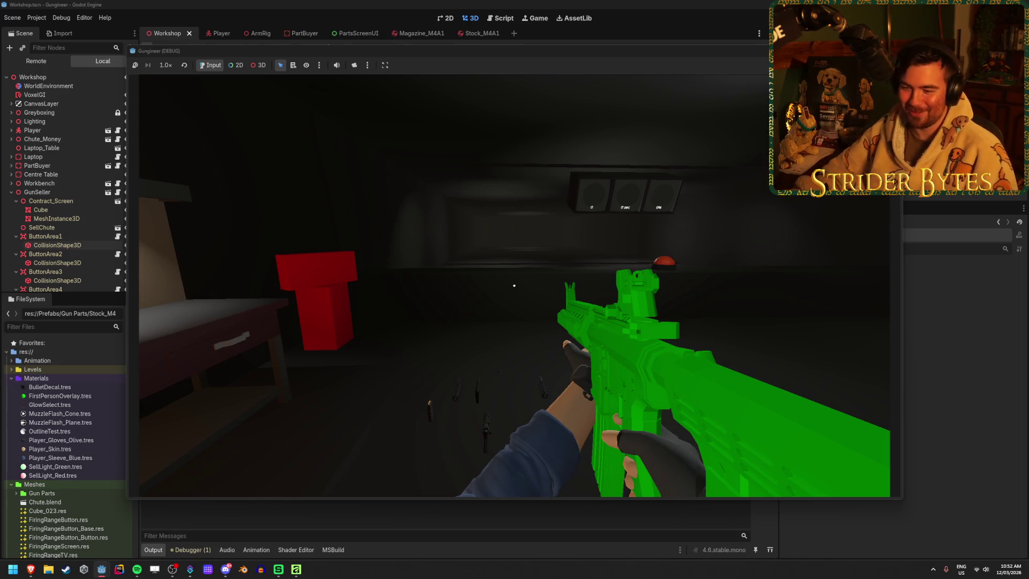
# - Walk to the firing range, aim and fire repeatedly at the targets, then reload with R
pyautogui.press('w')
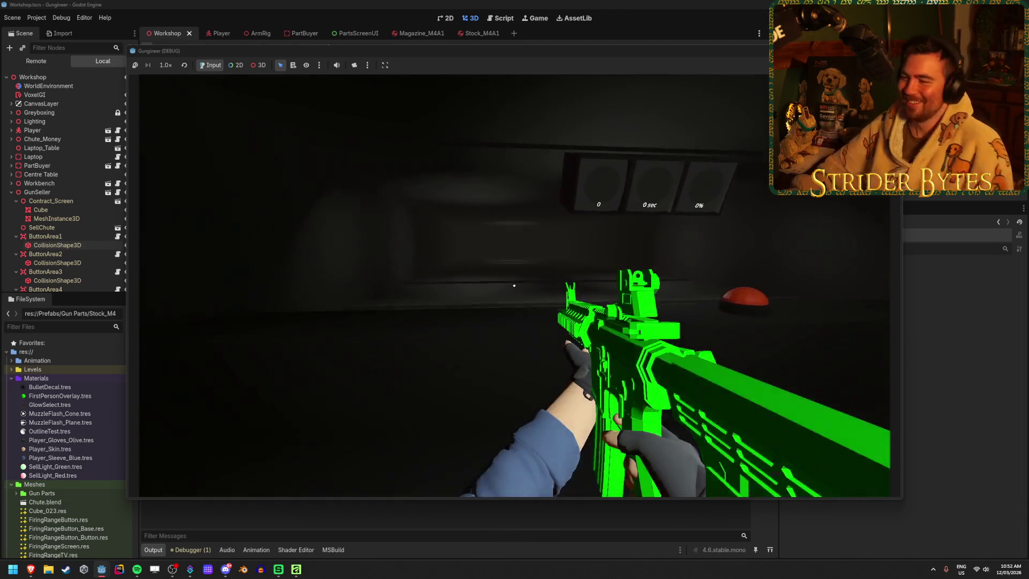
pyautogui.rightClick(514, 285)
pyautogui.click(513, 285)
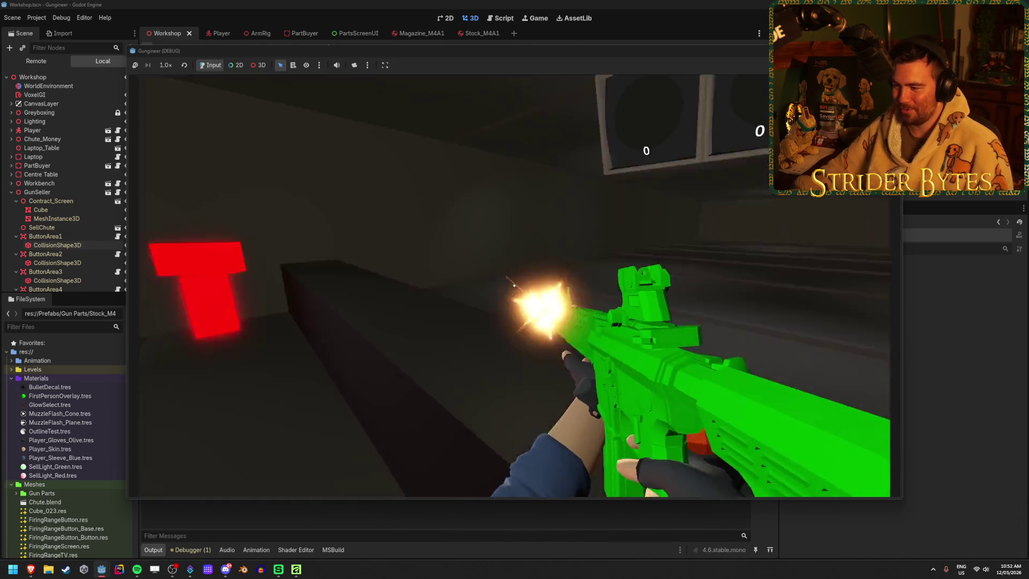
pyautogui.rightClick(514, 285)
pyautogui.click(514, 285)
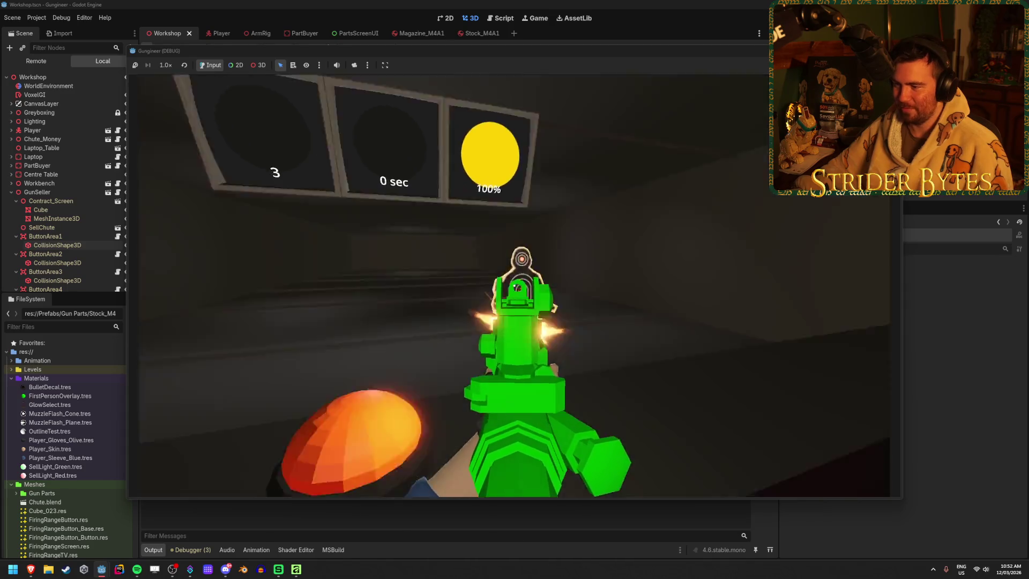
pyautogui.click(514, 285)
pyautogui.click(513, 285)
pyautogui.click(513, 285)
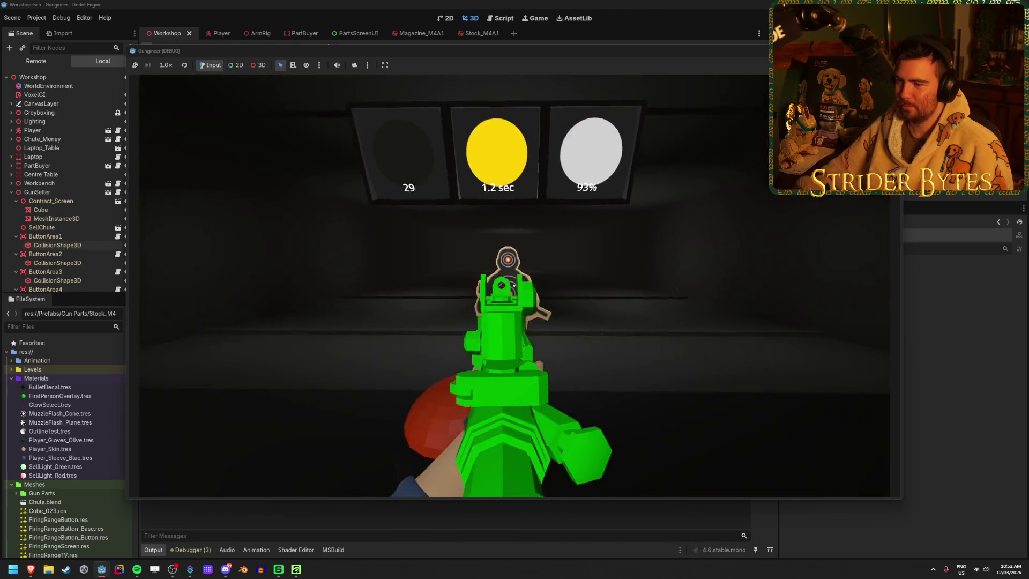
pyautogui.click(514, 285)
pyautogui.click(514, 285)
pyautogui.click(514, 285)
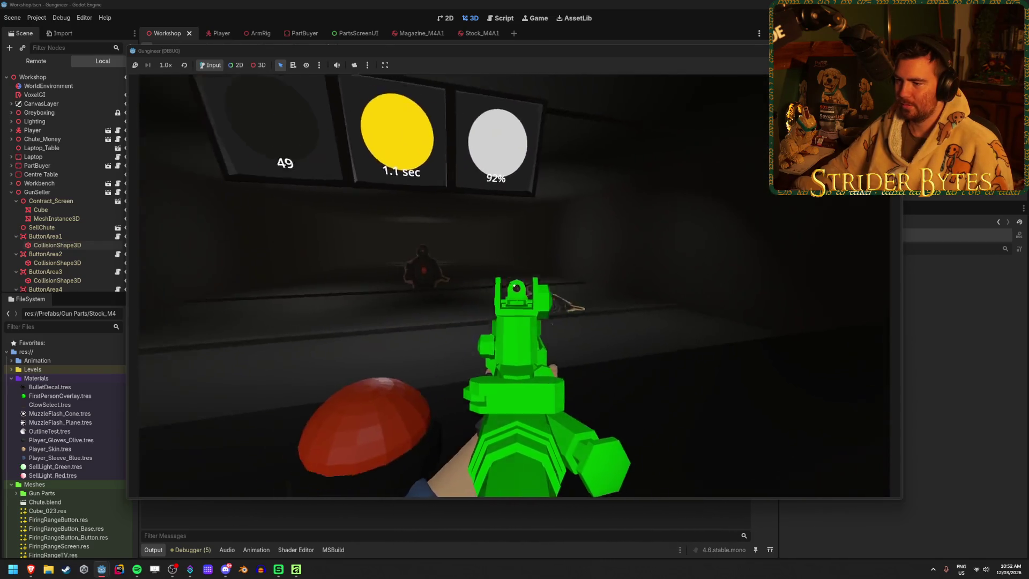
pyautogui.click(513, 285)
pyautogui.click(514, 285)
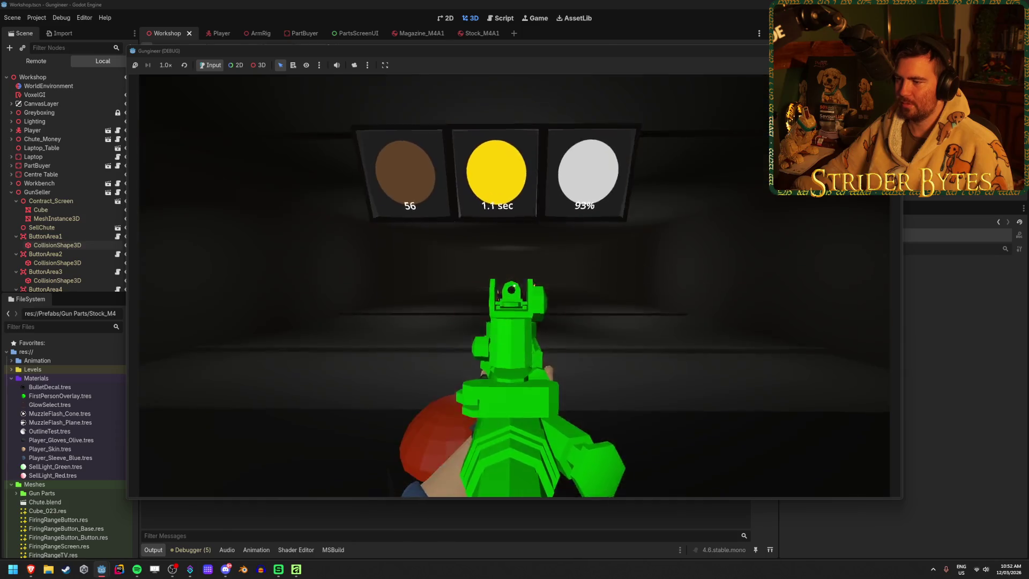
pyautogui.press('r')
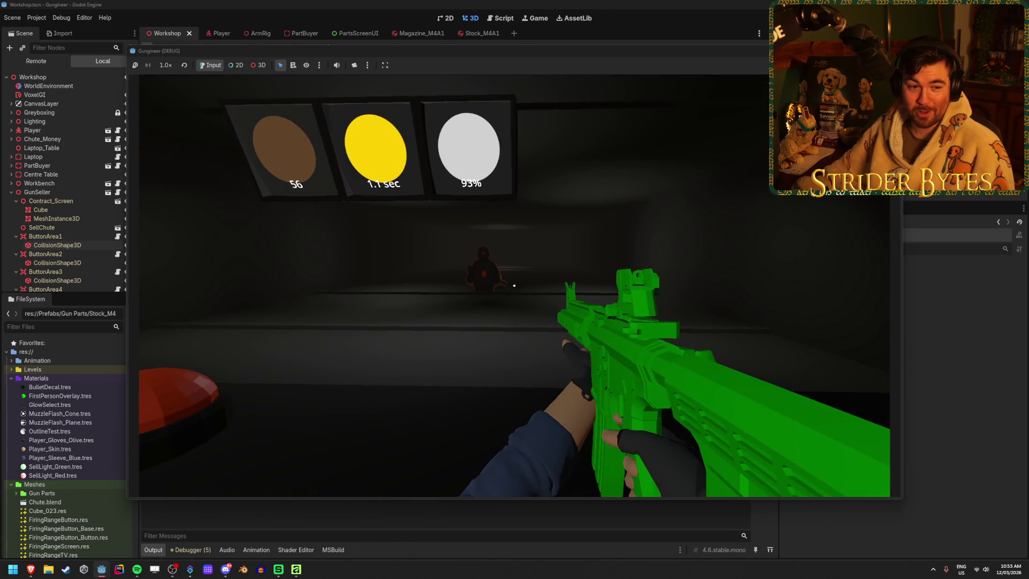
pyautogui.press('r')
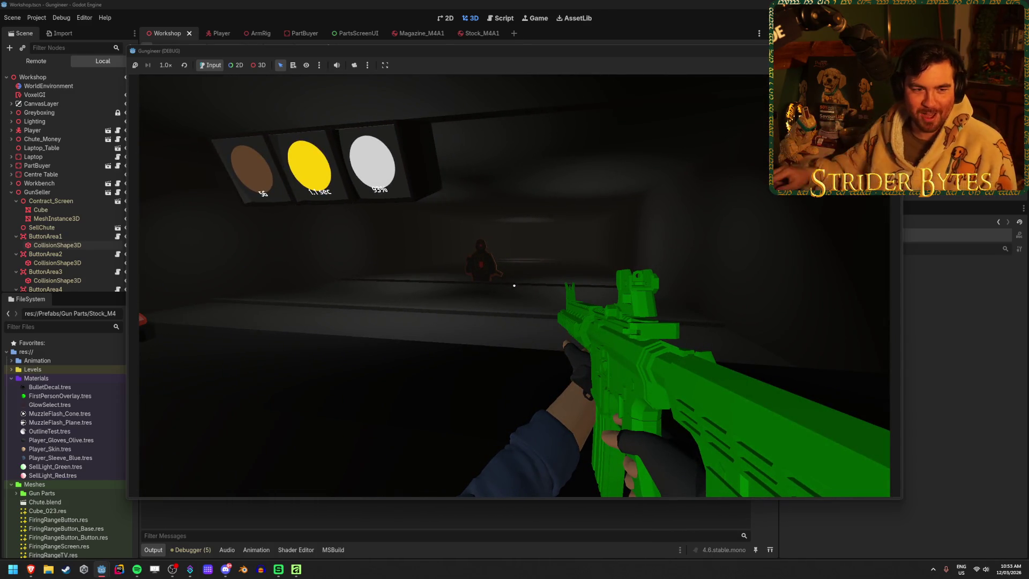
pyautogui.press('w')
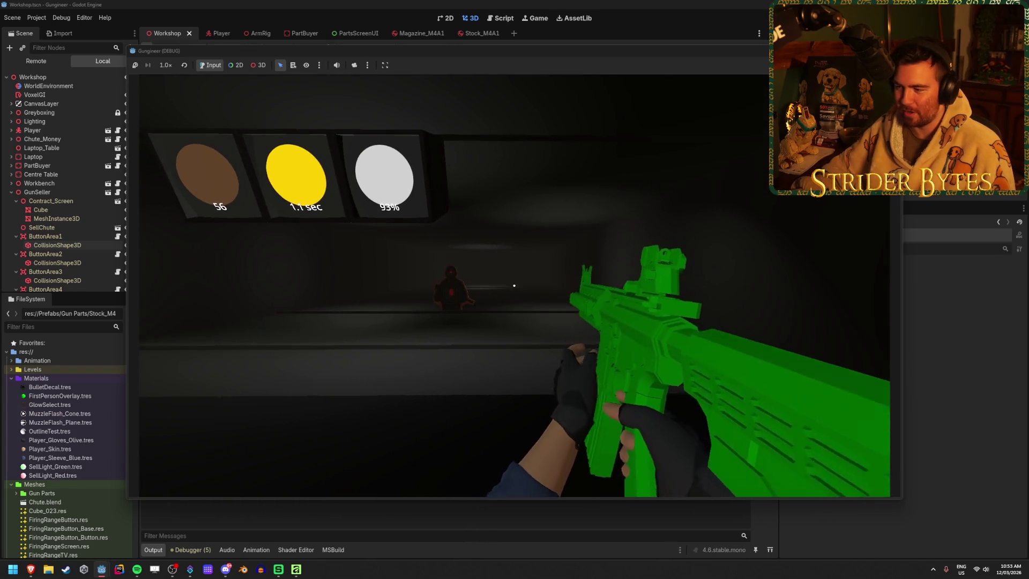
pyautogui.press('r')
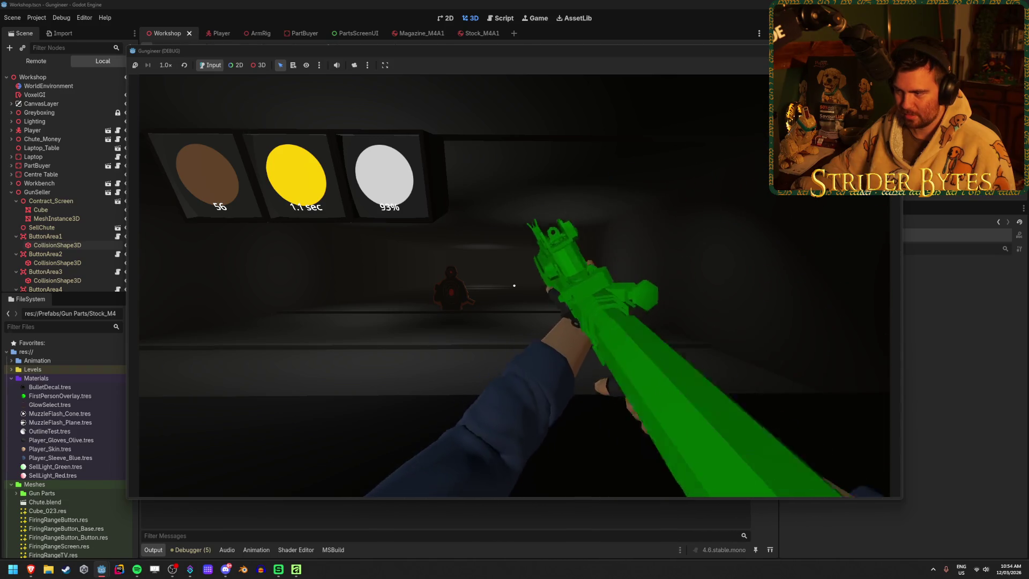
pyautogui.press('w')
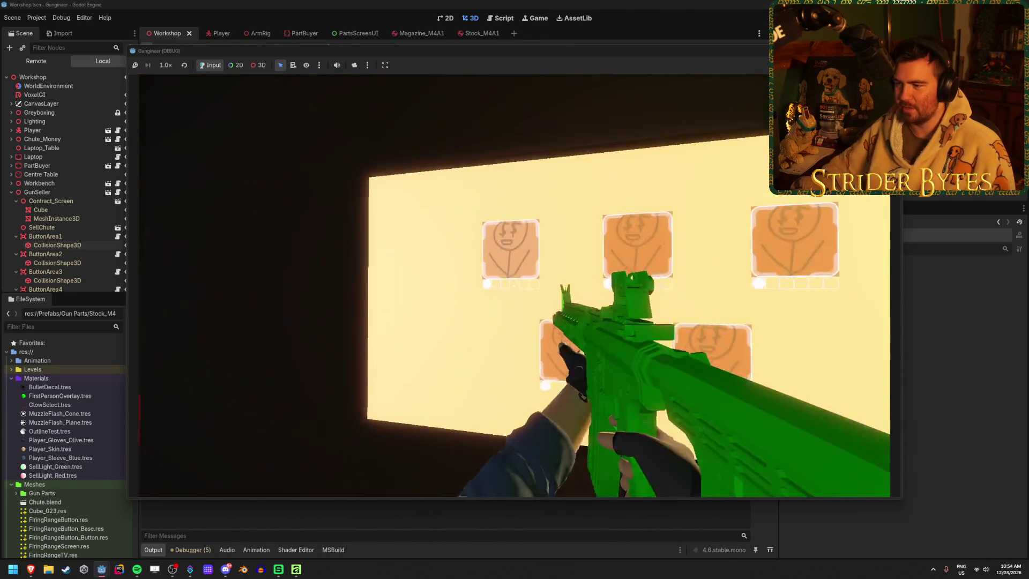
# - Back out to the contract list and look over the contract's requirements panel
pyautogui.click(513, 285)
pyautogui.press('s')
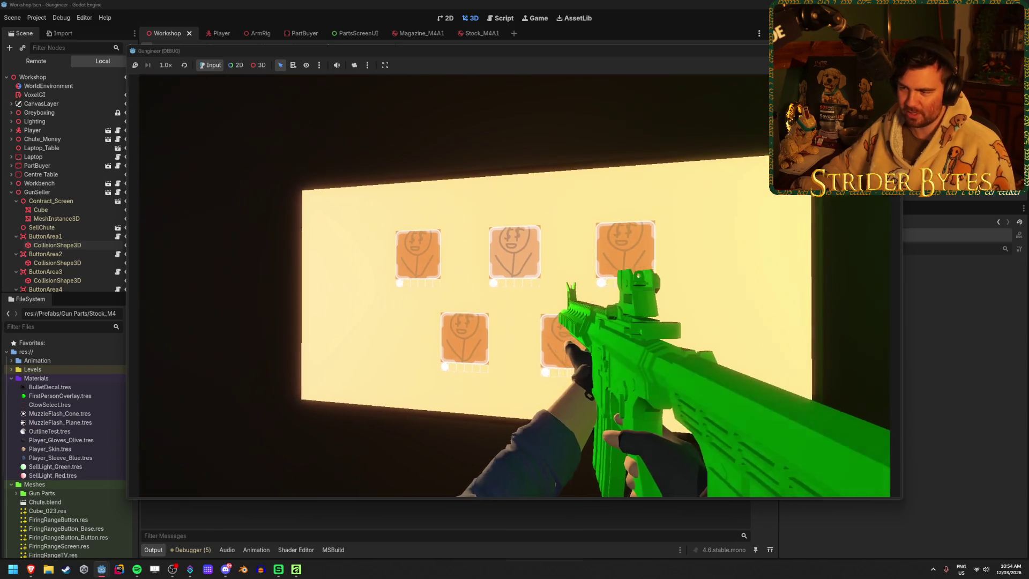
pyautogui.press('a')
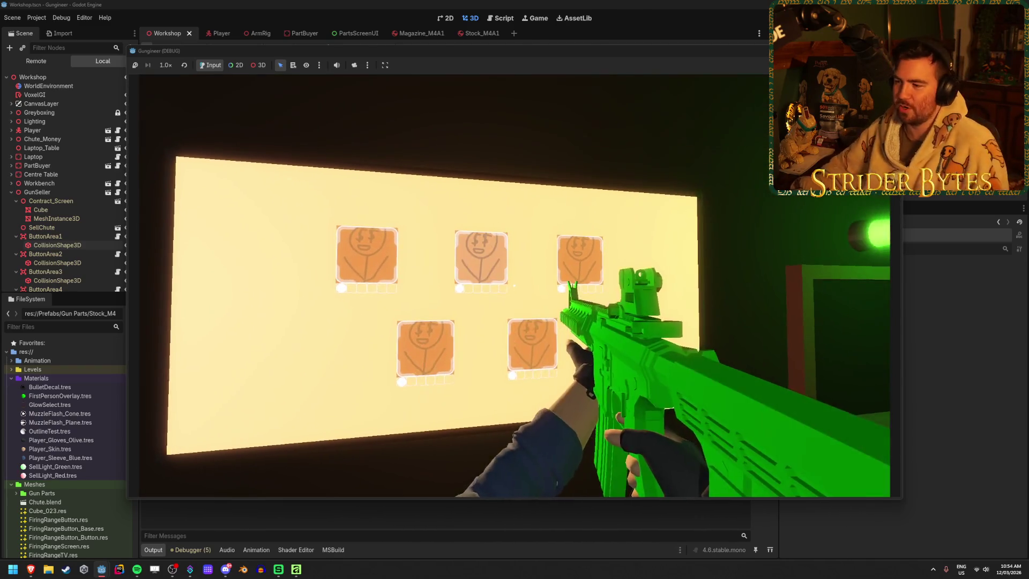
pyautogui.press('a')
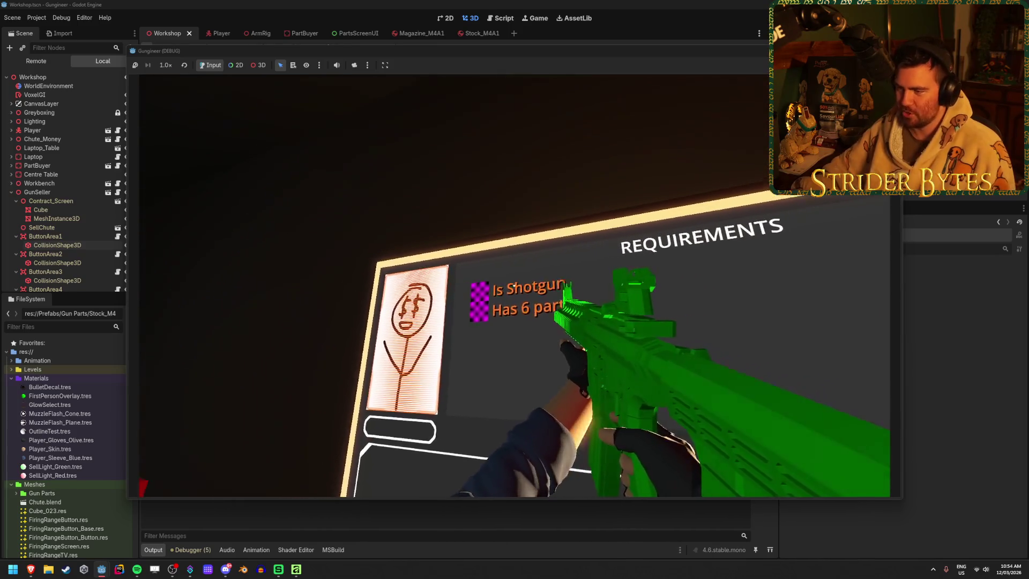
# - Drop the green rifle into the red sell chute, then pick it back up
pyautogui.press('d')
pyautogui.press('w')
pyautogui.press('q')
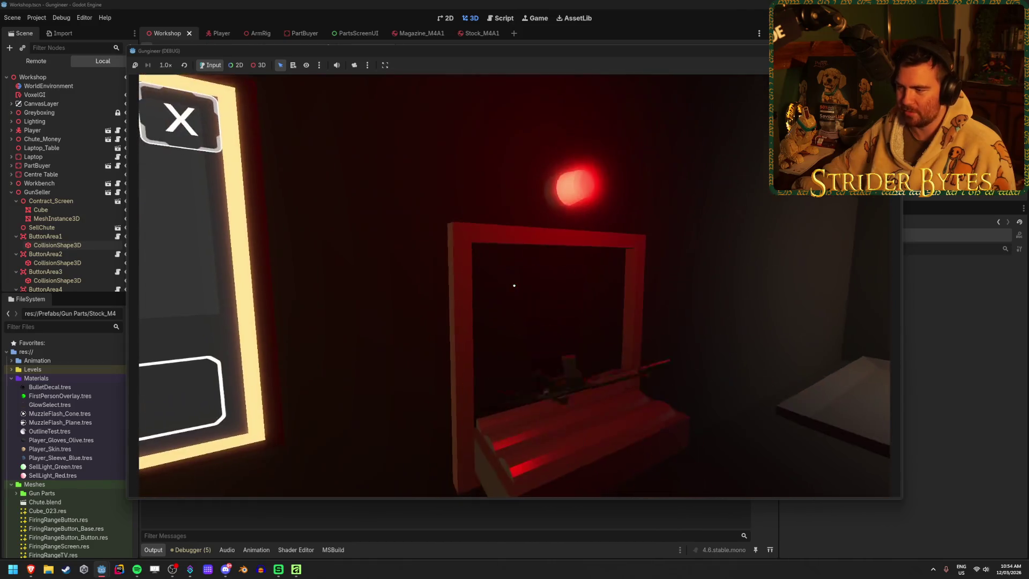
pyautogui.press('e')
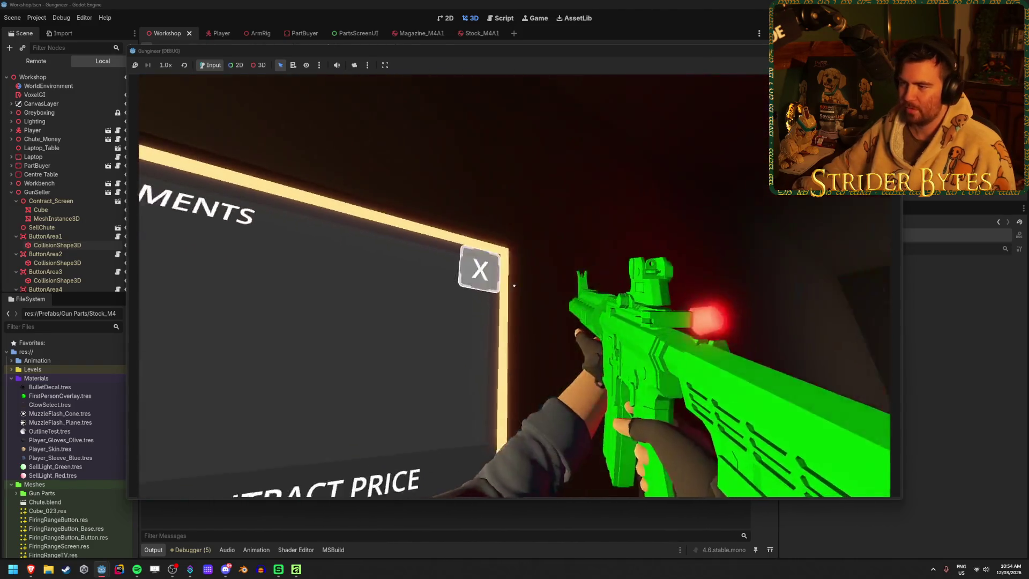
# - Walk past the contract screen to the laptop and bring up its Upgrades screen
pyautogui.press('s')
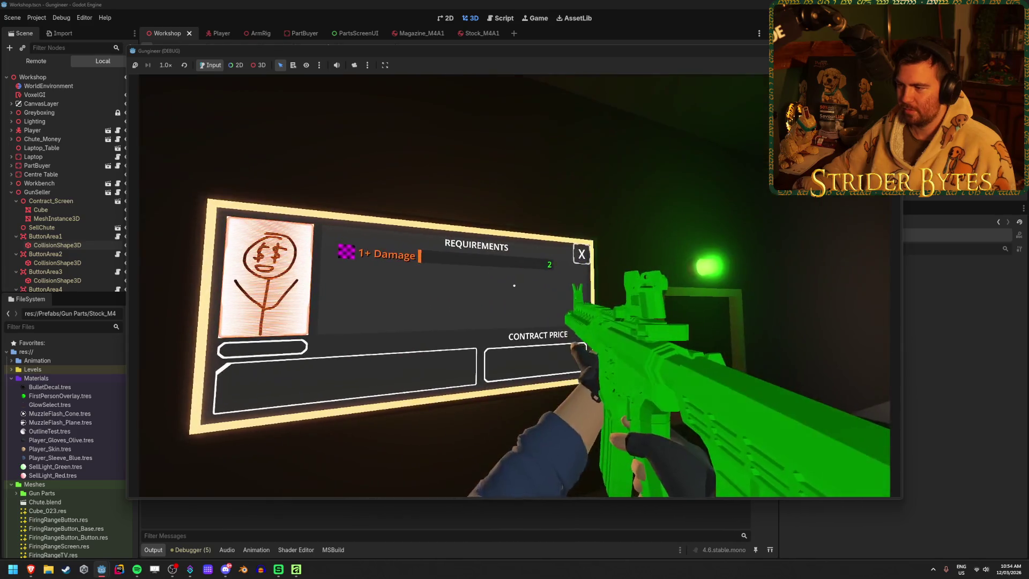
pyautogui.press('w')
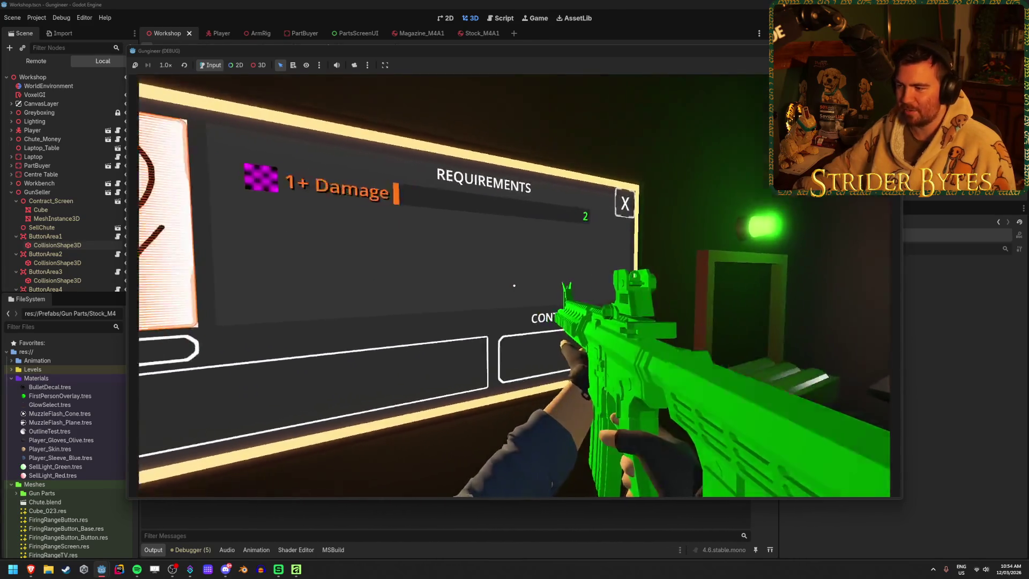
pyautogui.press('w')
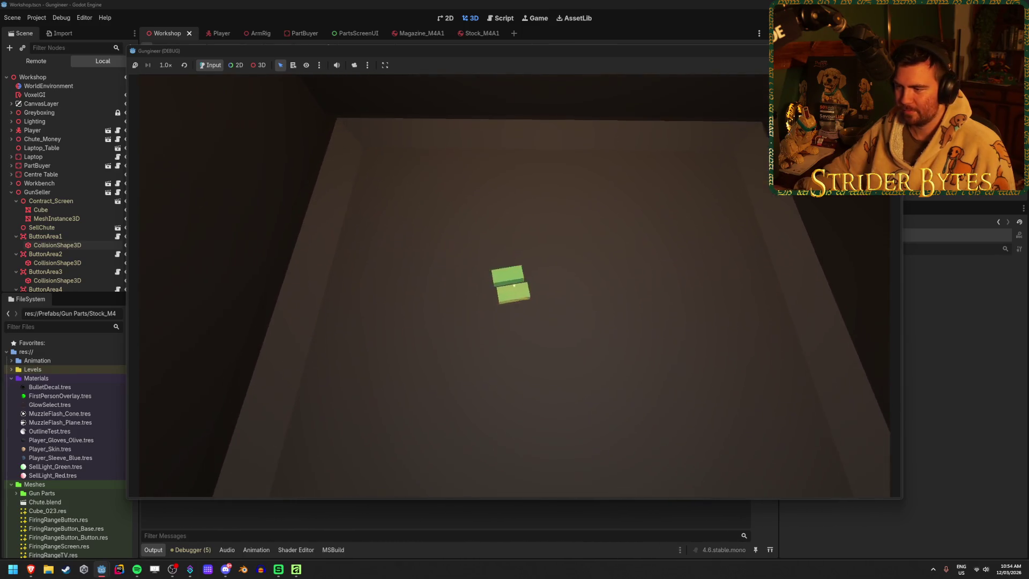
pyautogui.press('e')
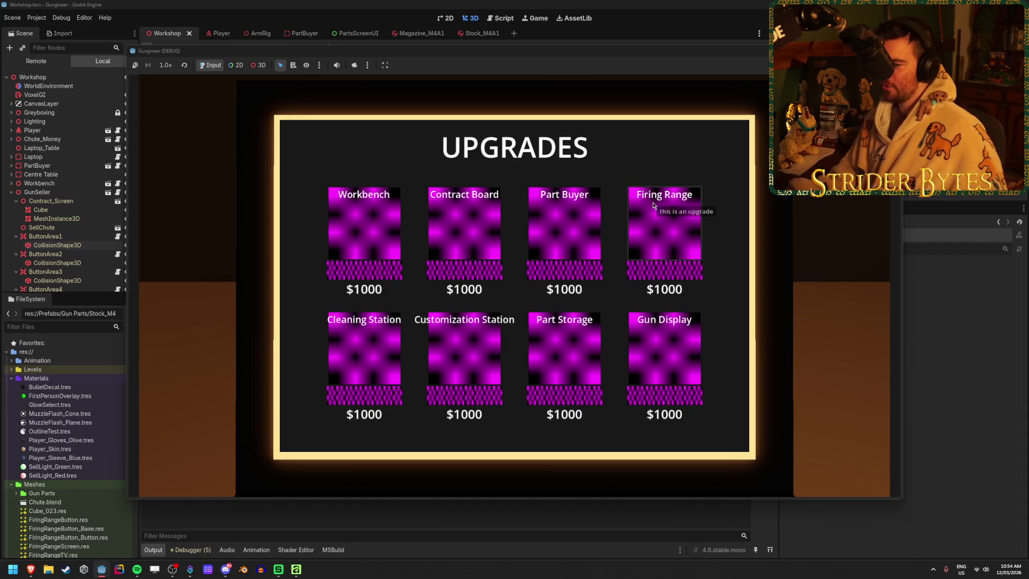
# - Close the Upgrades screen, stop the game with F8, and switch back to the PartBuyer_Barrel document
pyautogui.click(580, 347)
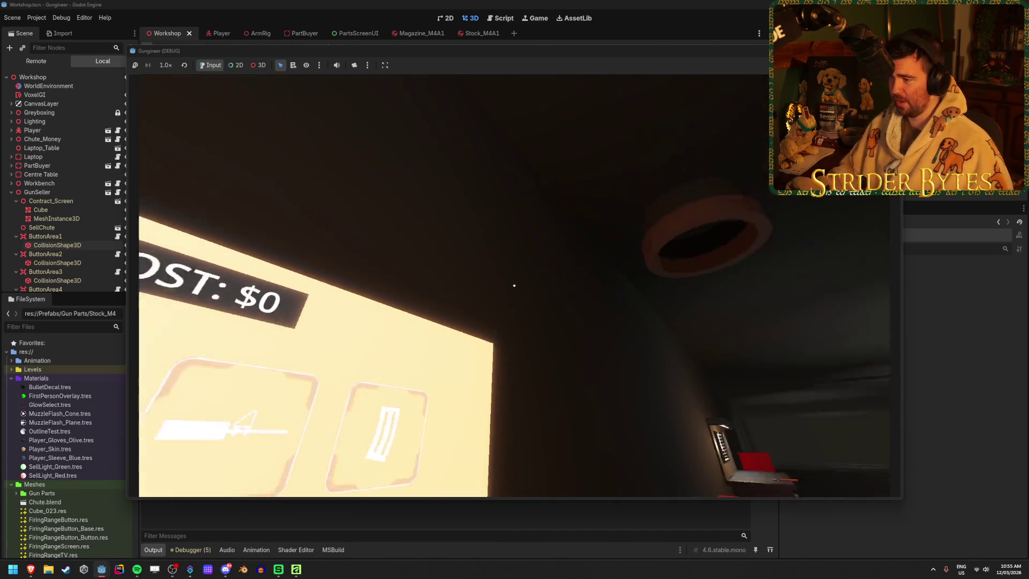
pyautogui.press('F8')
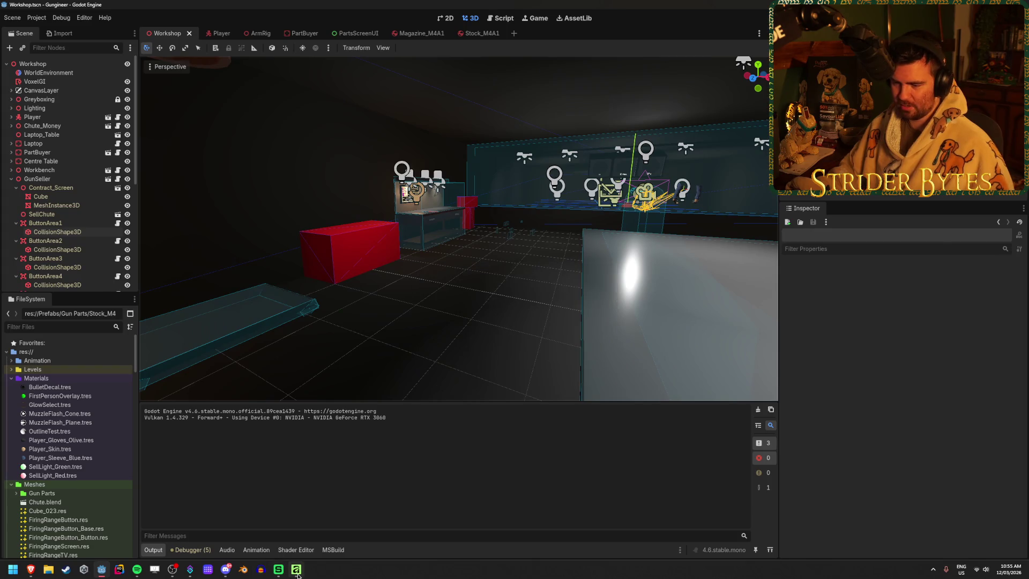
pyautogui.click(296, 570)
pyautogui.scroll(-5, 172, 357)
pyautogui.scroll(5, 230, 347)
pyautogui.scroll(-1, 200, 363)
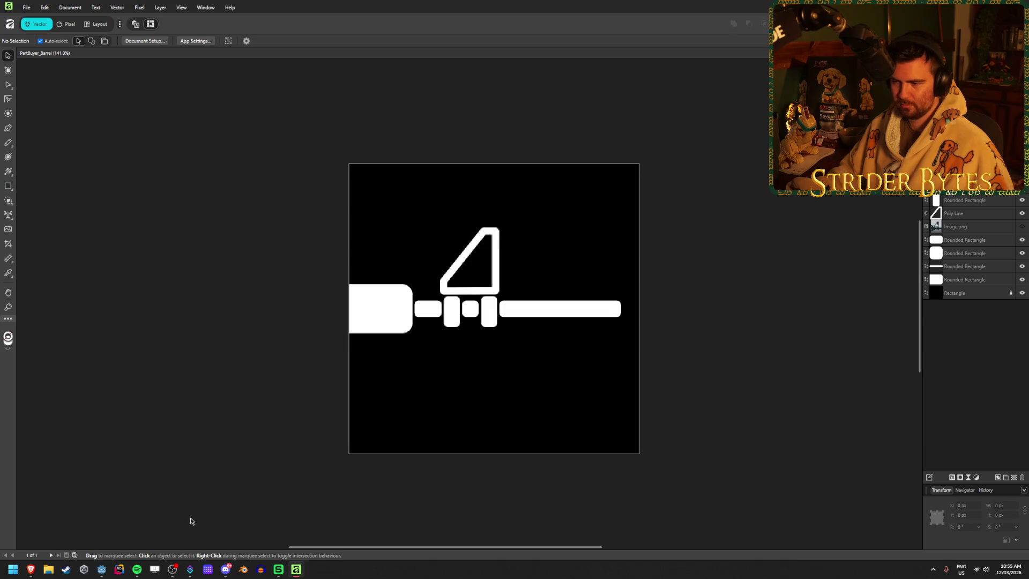
# - Hide the black Rectangle layer and export, navigating to the Gungineer project's Textures folder
pyautogui.click(1021, 293)
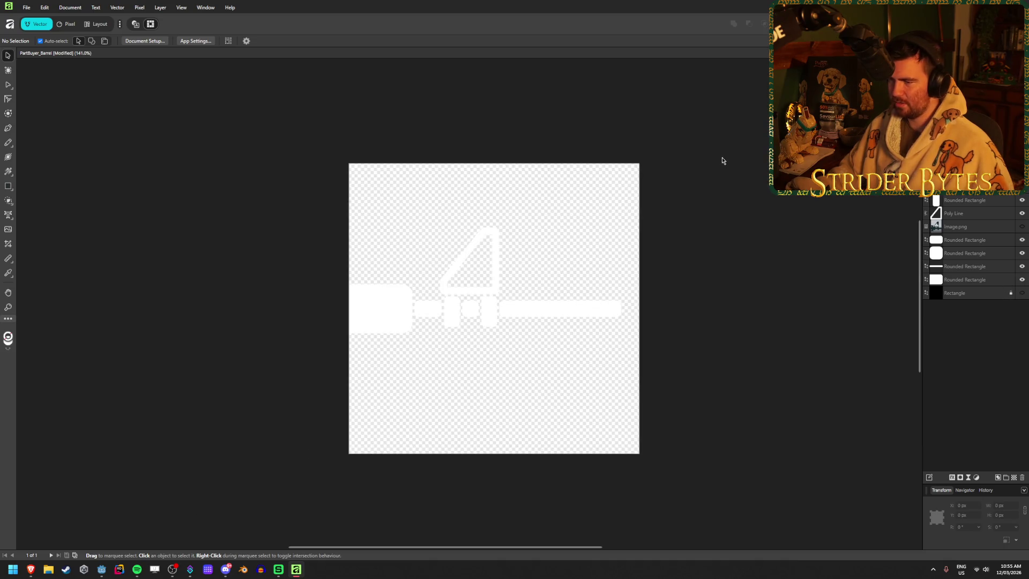
pyautogui.hotkey('ctrl', 'alt', 'shift', 'w')
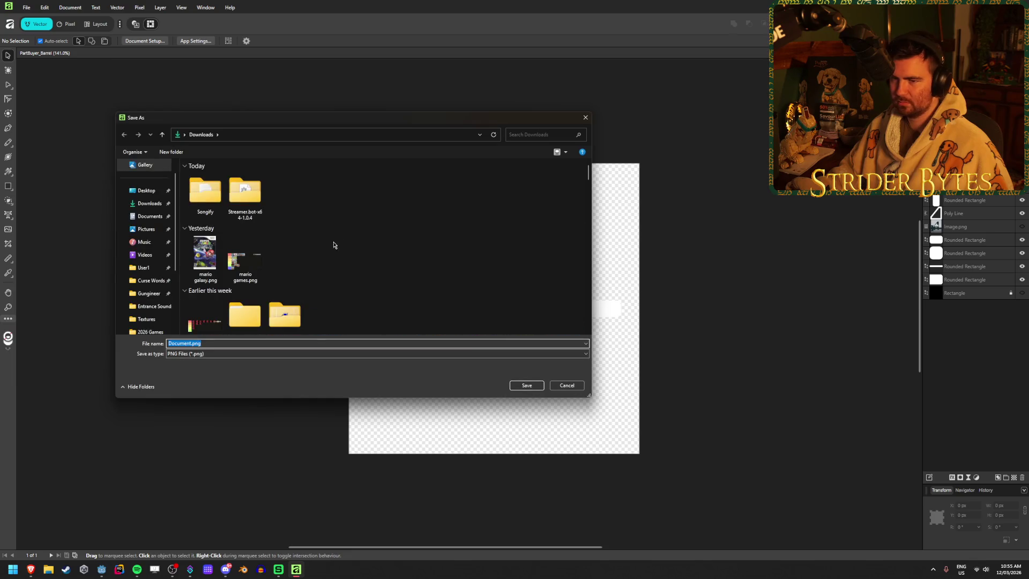
pyautogui.click(148, 293)
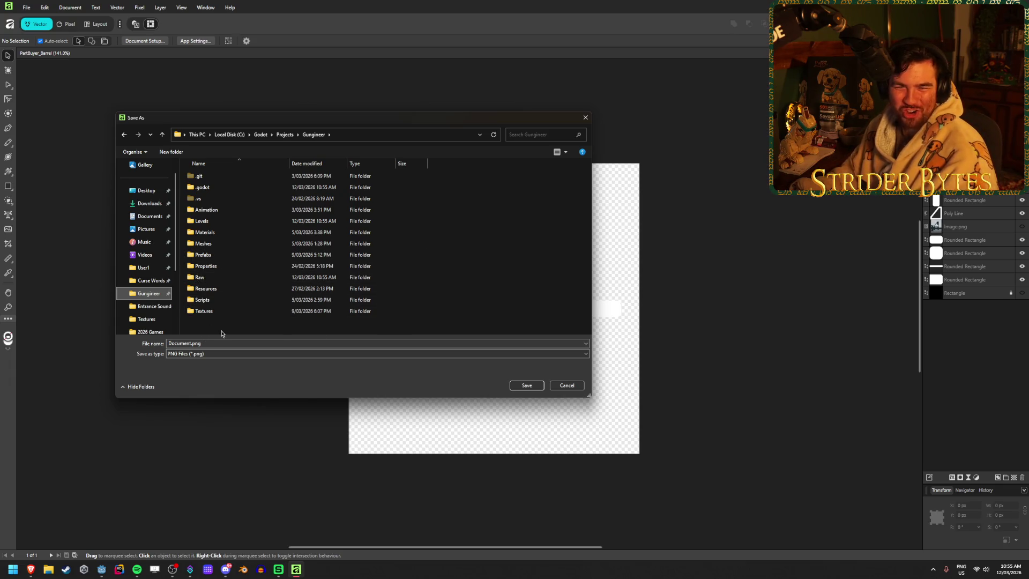
pyautogui.click(226, 235)
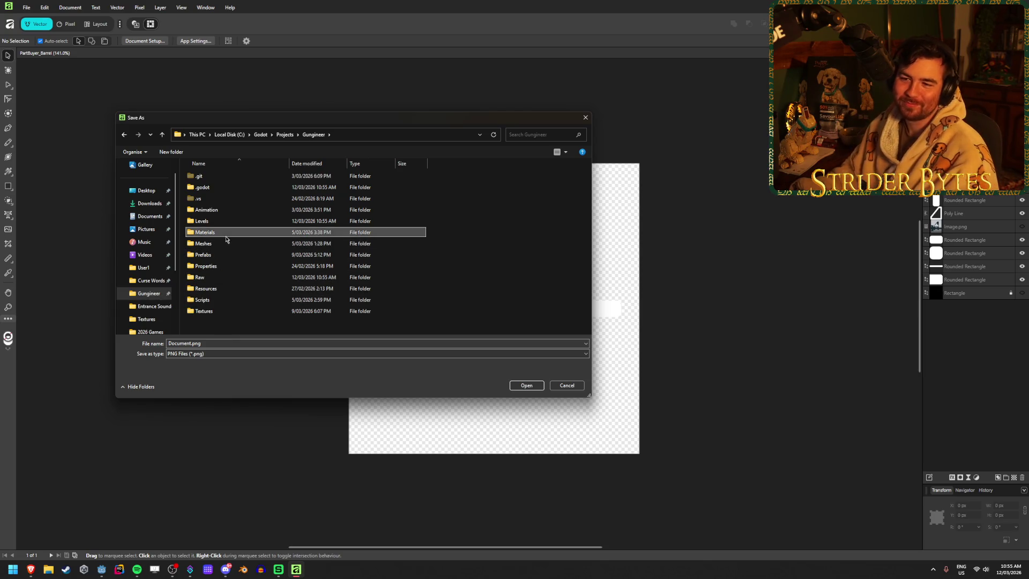
pyautogui.click(226, 244)
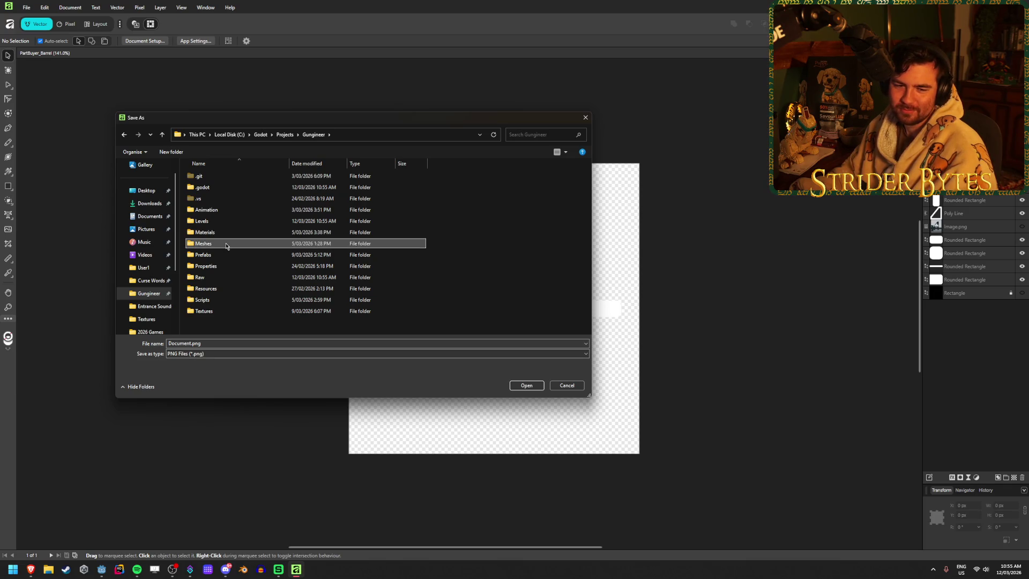
pyautogui.click(209, 253)
pyautogui.click(210, 246)
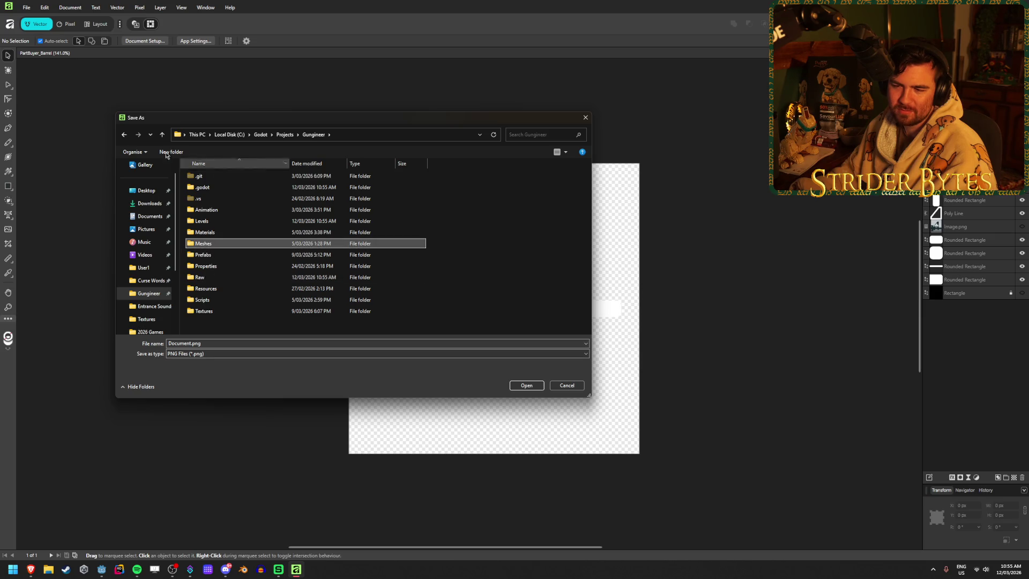
pyautogui.doubleClick(220, 312)
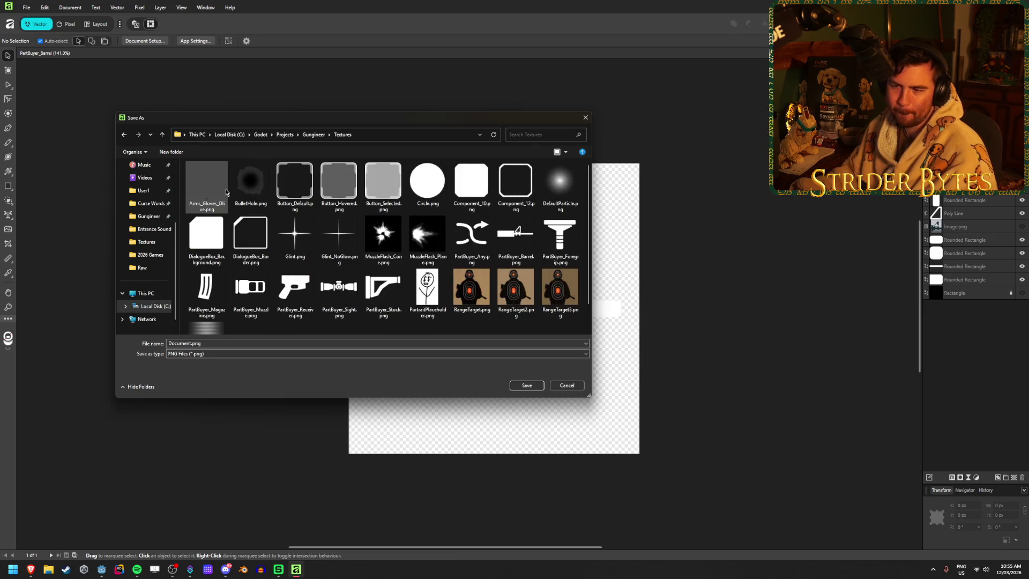
# - Save the export as PartBuyer_Barrel.png, replacing the old file, then bring up the Godot editor
pyautogui.click(528, 227)
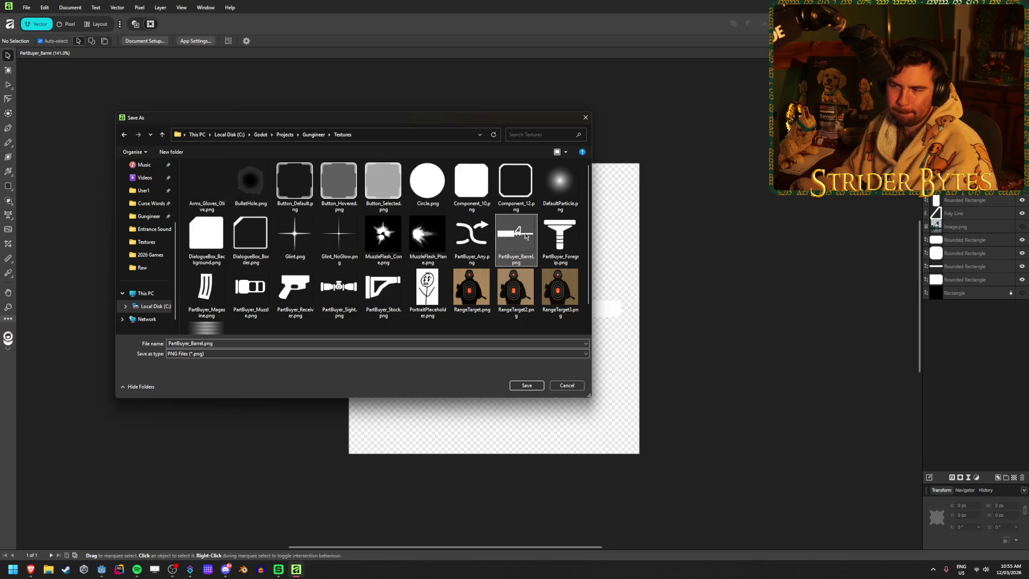
pyautogui.click(527, 386)
pyautogui.click(545, 314)
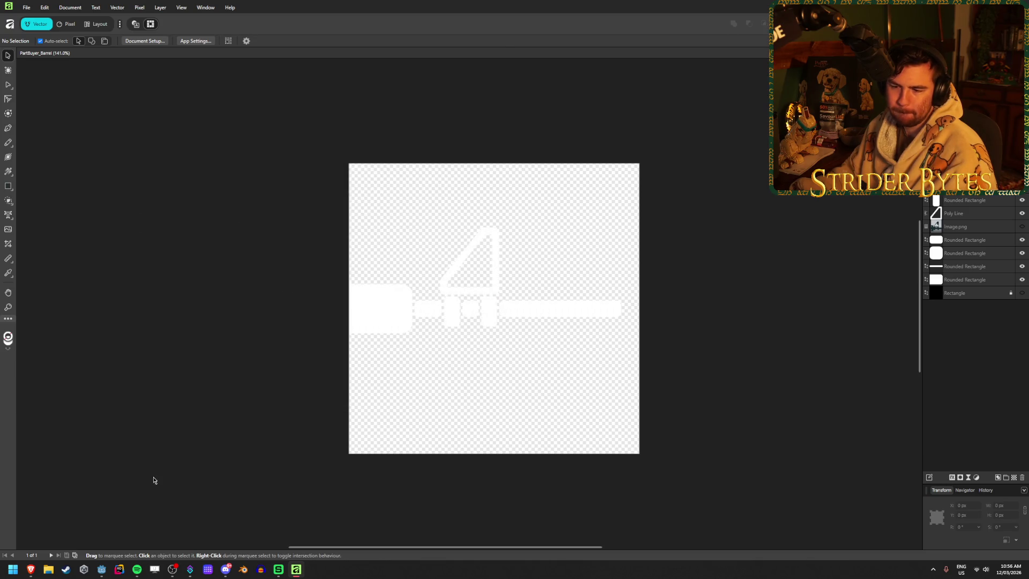
pyautogui.click(48, 569)
pyautogui.click(101, 568)
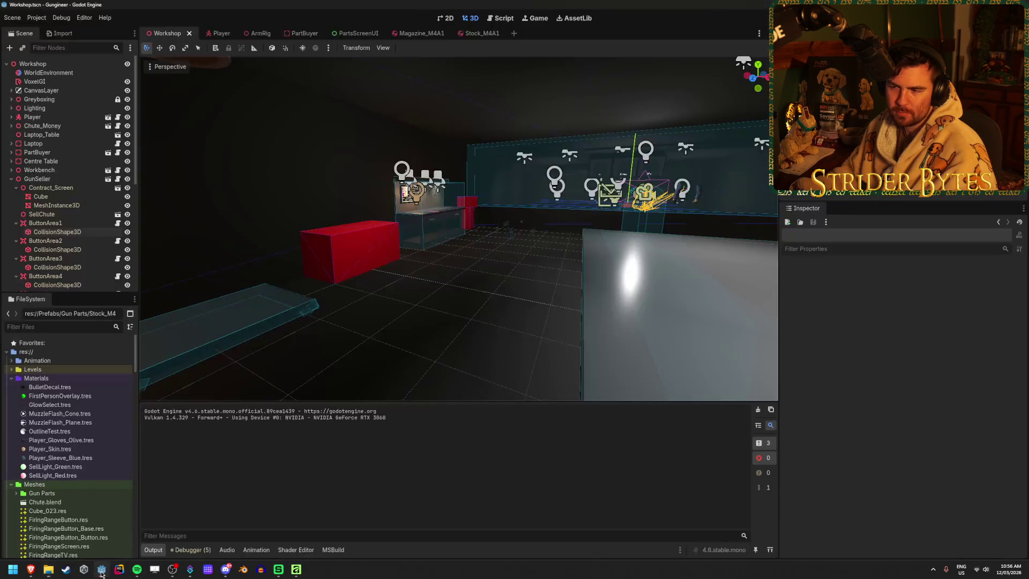
# - Check the icons in the PartsScreenUI scene, then return to Affinity and show the black background rectangle
pyautogui.click(356, 34)
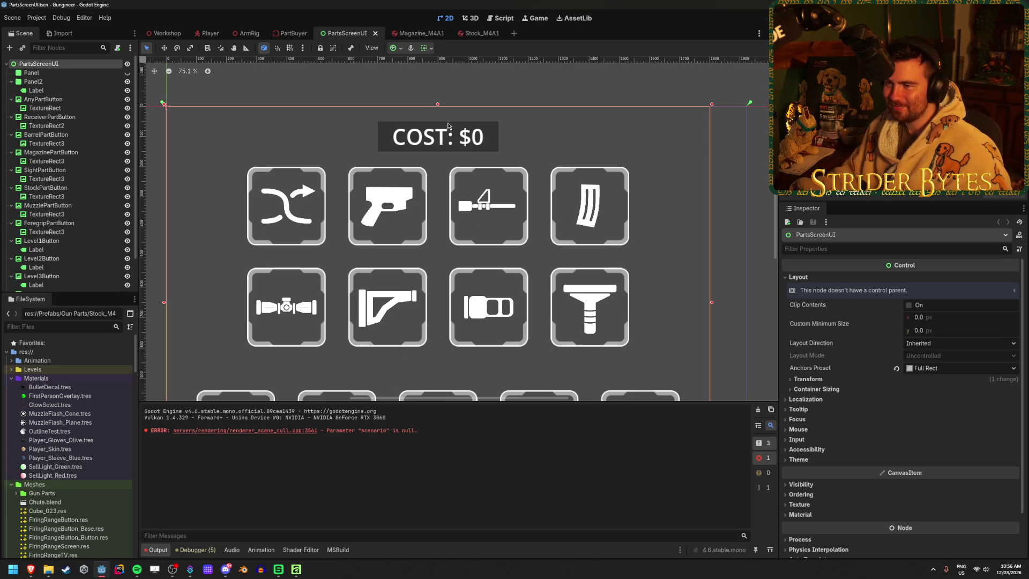
pyautogui.hotkey('alt', 'Tab')
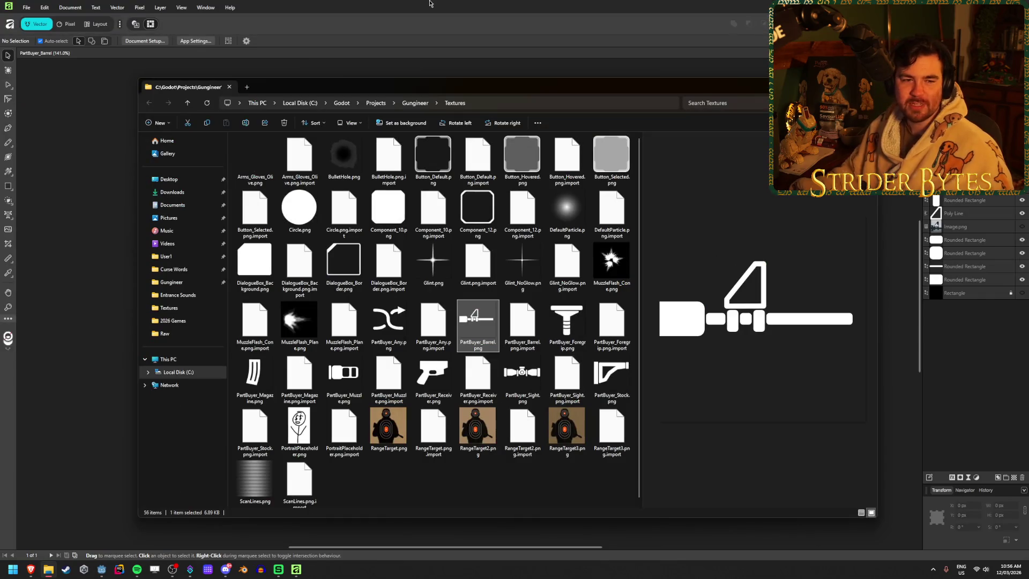
pyautogui.moveTo(450, 95); pyautogui.dragTo(448, 80)
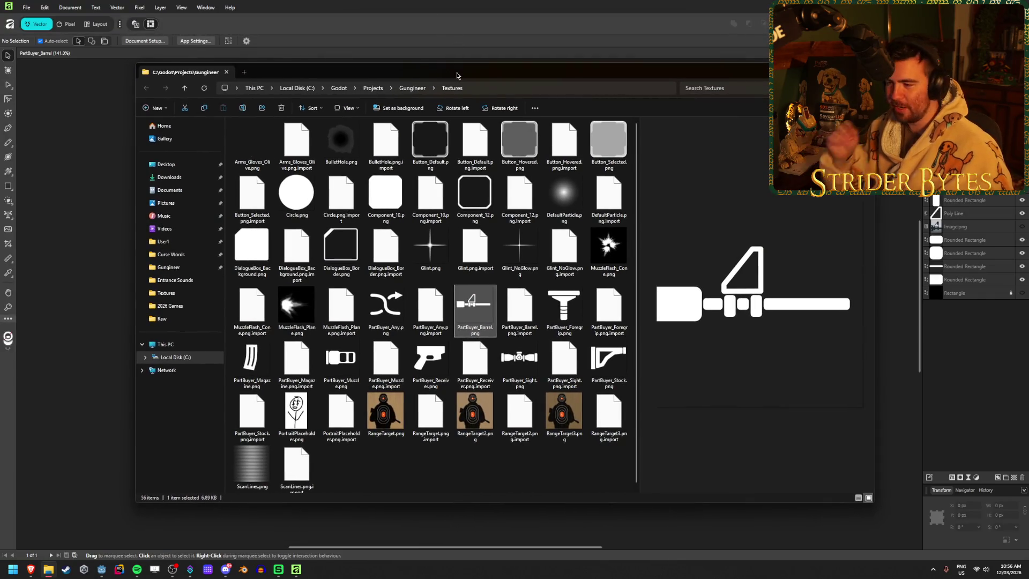
pyautogui.click(294, 571)
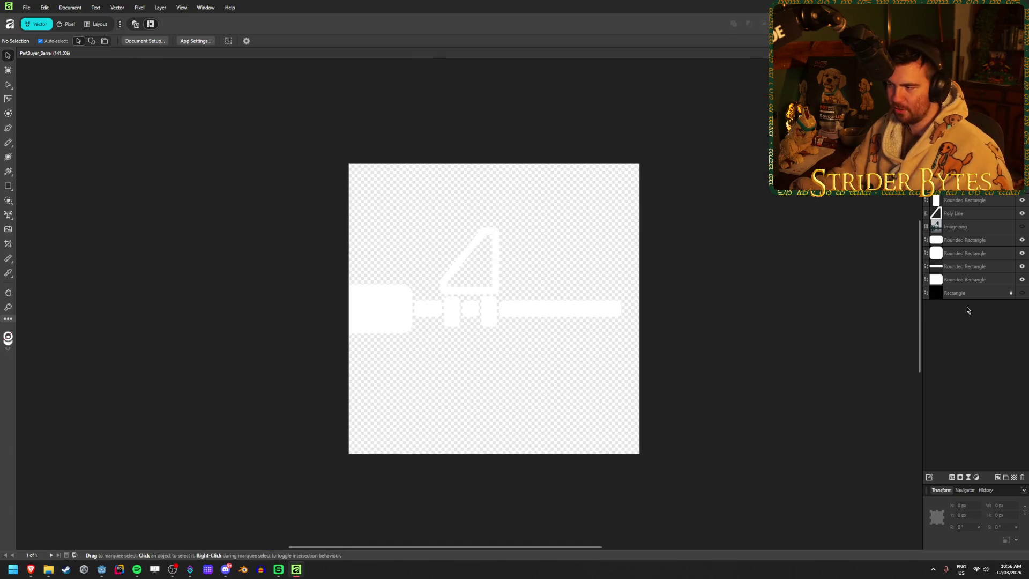
pyautogui.click(1020, 293)
# - Drag the triangular sight shape right, then marquee-select the five barrel bar pieces together
pyautogui.scroll(3, 616, 332)
pyautogui.scroll(-3, 471, 305)
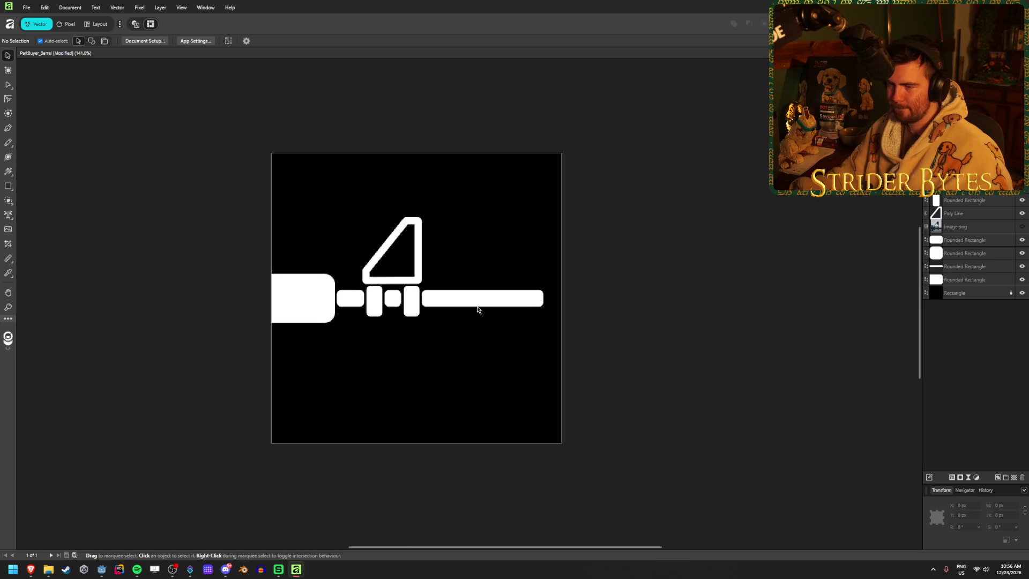
pyautogui.scroll(2, 436, 314)
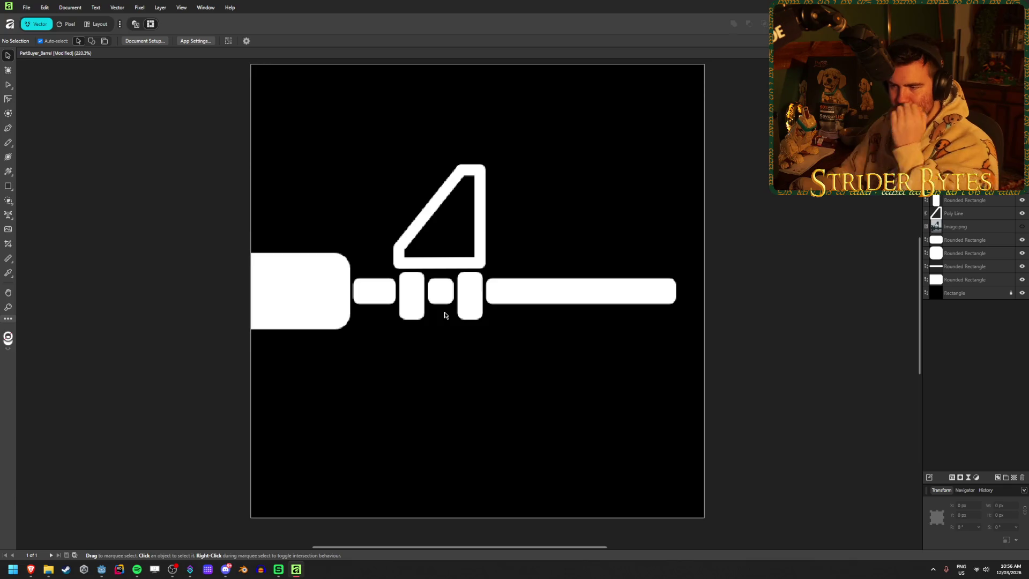
pyautogui.click(480, 215)
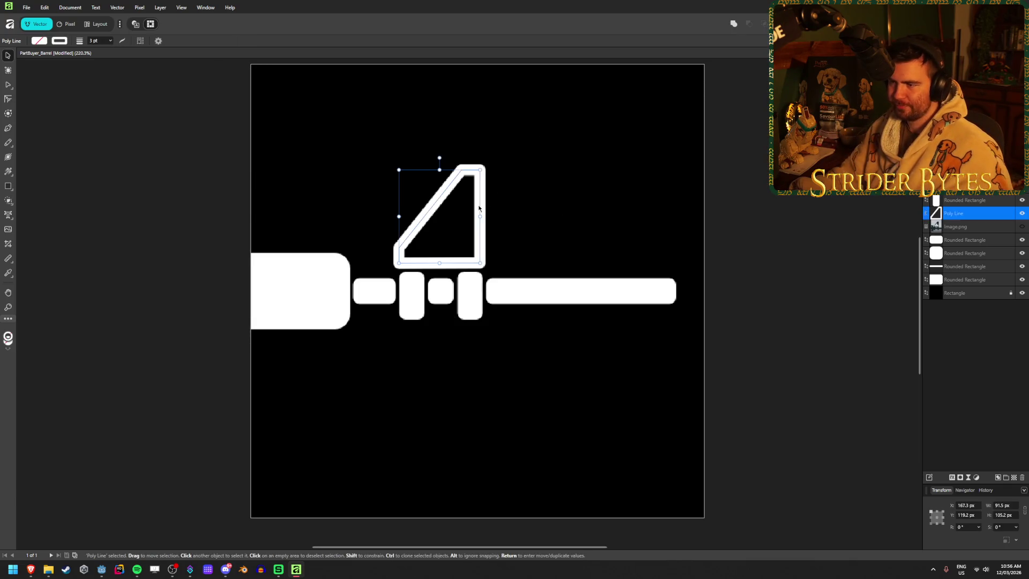
pyautogui.moveTo(478, 203)
pyautogui.mouseDown()
pyautogui.moveTo(522, 204)
pyautogui.moveTo(513, 206)
pyautogui.mouseUp()
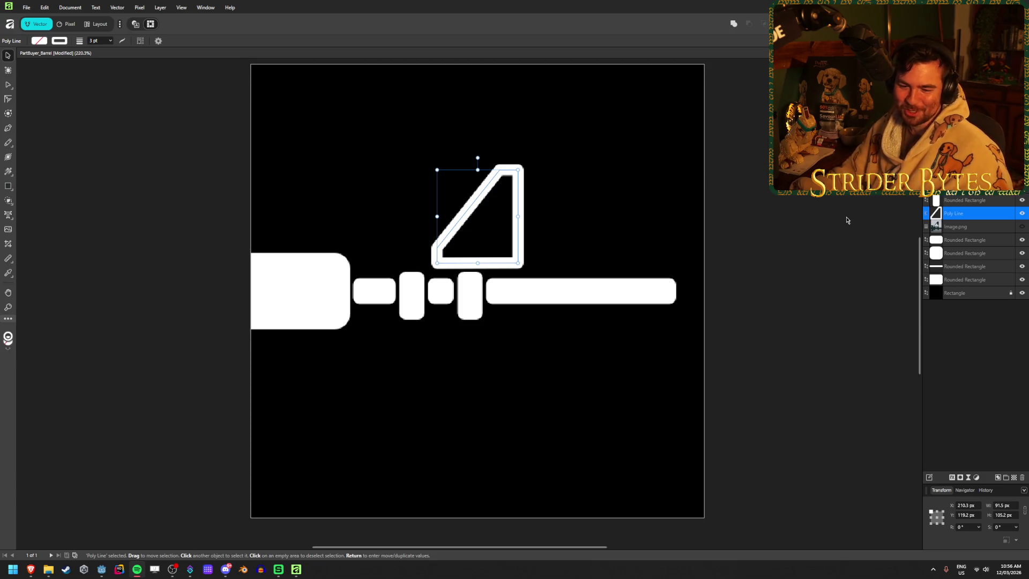
pyautogui.click(838, 322)
pyautogui.moveTo(787, 354)
pyautogui.mouseDown()
pyautogui.moveTo(362, 284)
pyautogui.moveTo(449, 295)
pyautogui.mouseUp()
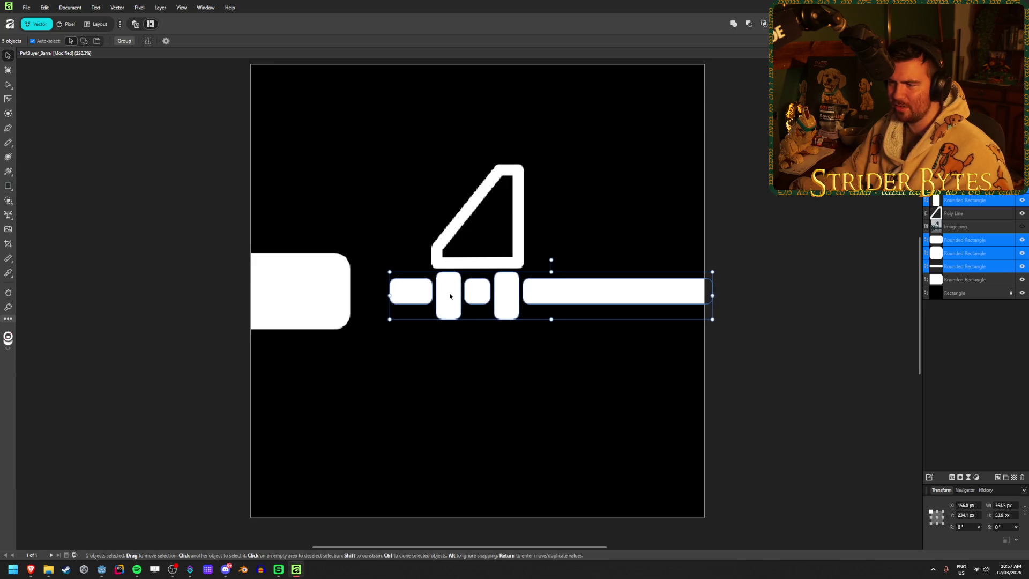
# - Shorten the long right barrel bar by pulling its right edge inward
pyautogui.click(747, 299)
pyautogui.click(697, 294)
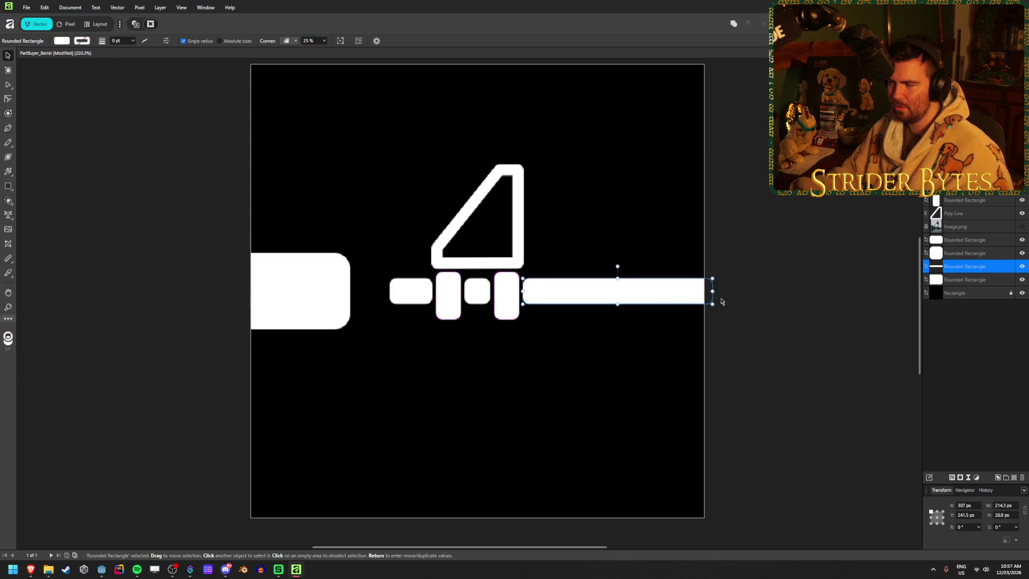
pyautogui.moveTo(712, 291); pyautogui.dragTo(693, 291)
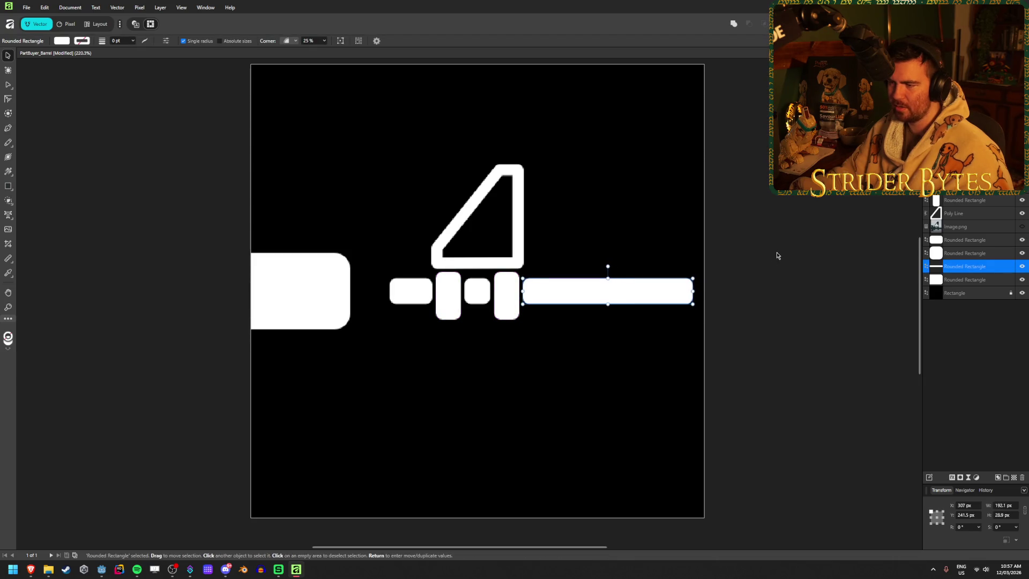
# - Widen the left rounded block in two passes by extending its right edge
pyautogui.click(290, 275)
pyautogui.moveTo(353, 291); pyautogui.dragTo(382, 291)
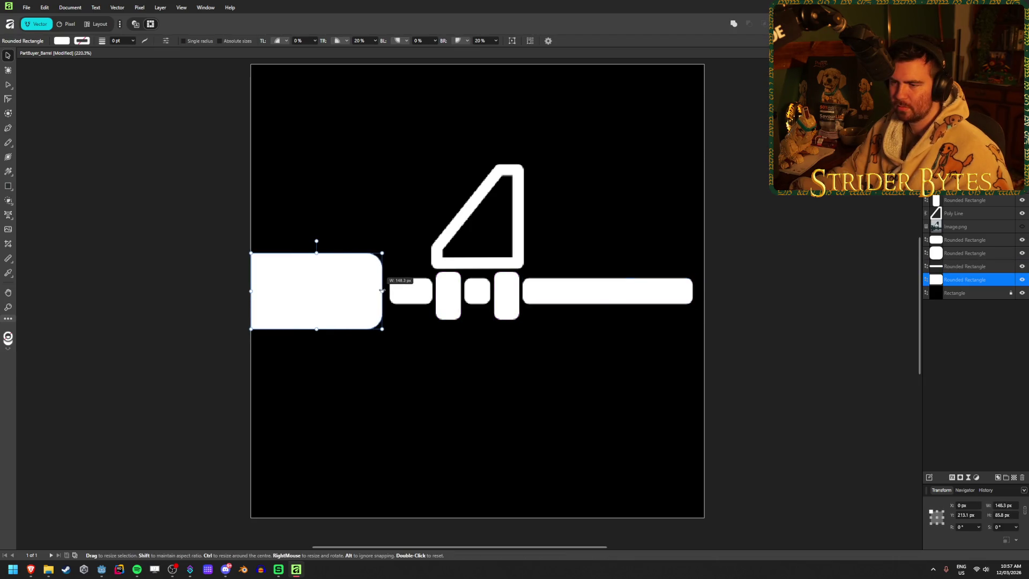
pyautogui.click(779, 234)
pyautogui.scroll(-3, 593, 335)
pyautogui.scroll(3, 592, 335)
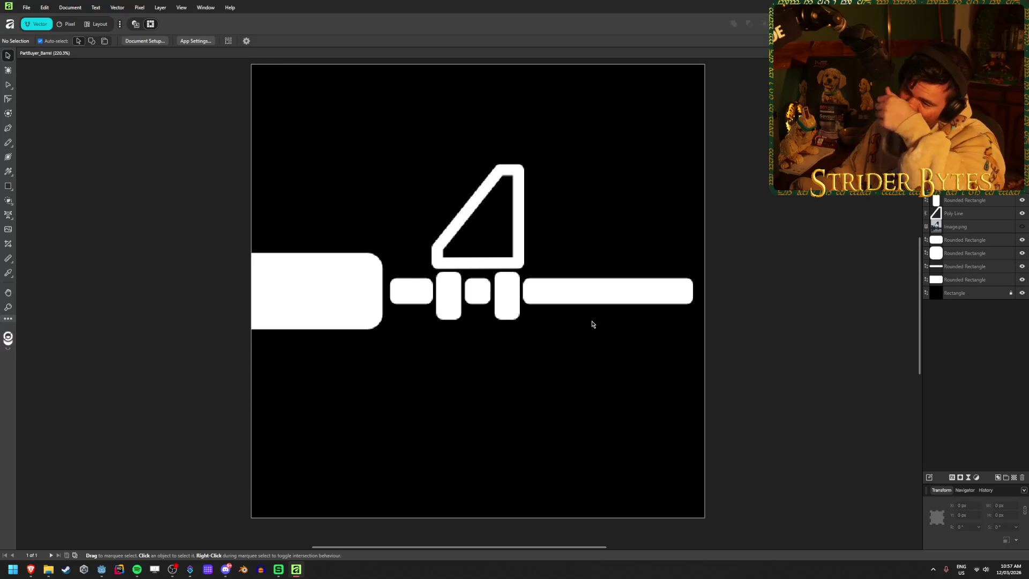
pyautogui.scroll(5, 353, 278)
pyautogui.click(370, 292)
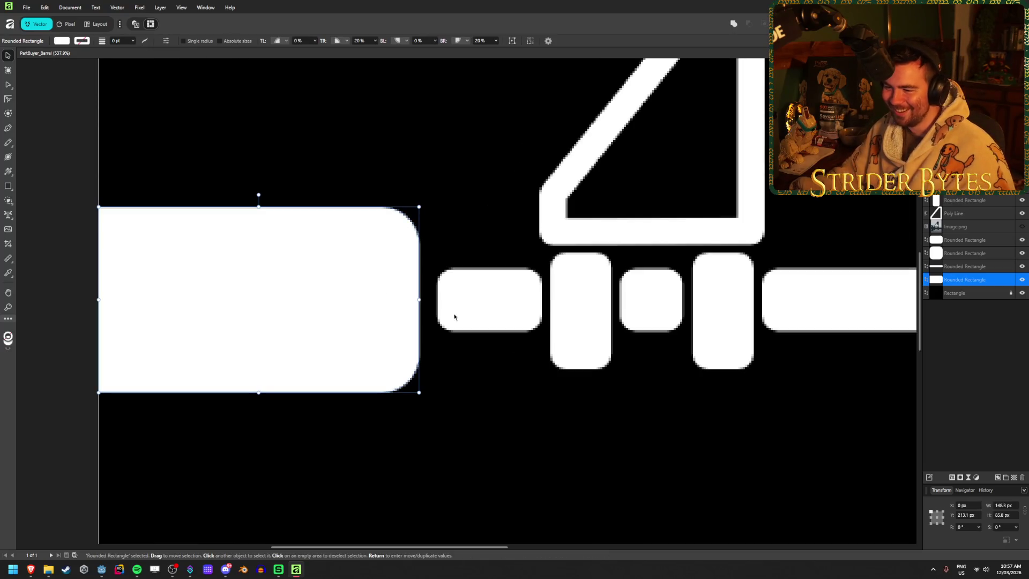
pyautogui.moveTo(417, 299); pyautogui.dragTo(443, 289)
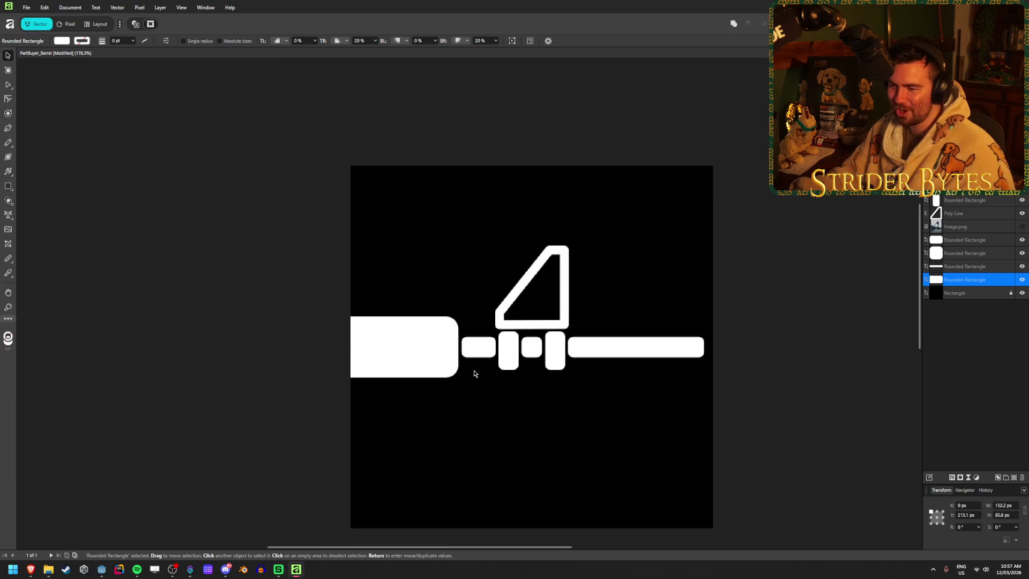
pyautogui.scroll(-5, 471, 369)
pyautogui.click(278, 317)
# - Save the barrel icon document and hide the black background rectangle
pyautogui.hotkey('ctrl', 's')
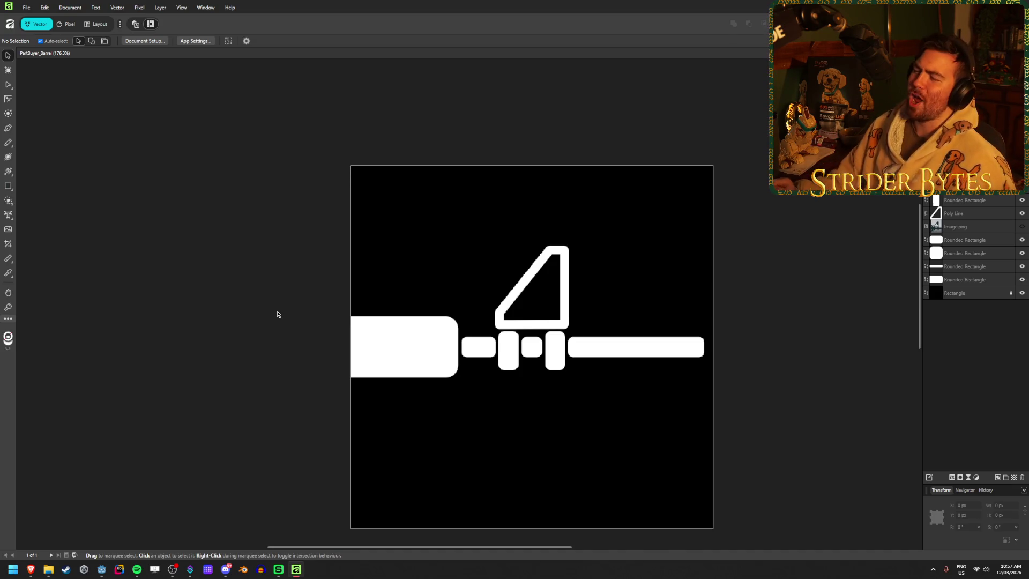
pyautogui.scroll(-2, 247, 272)
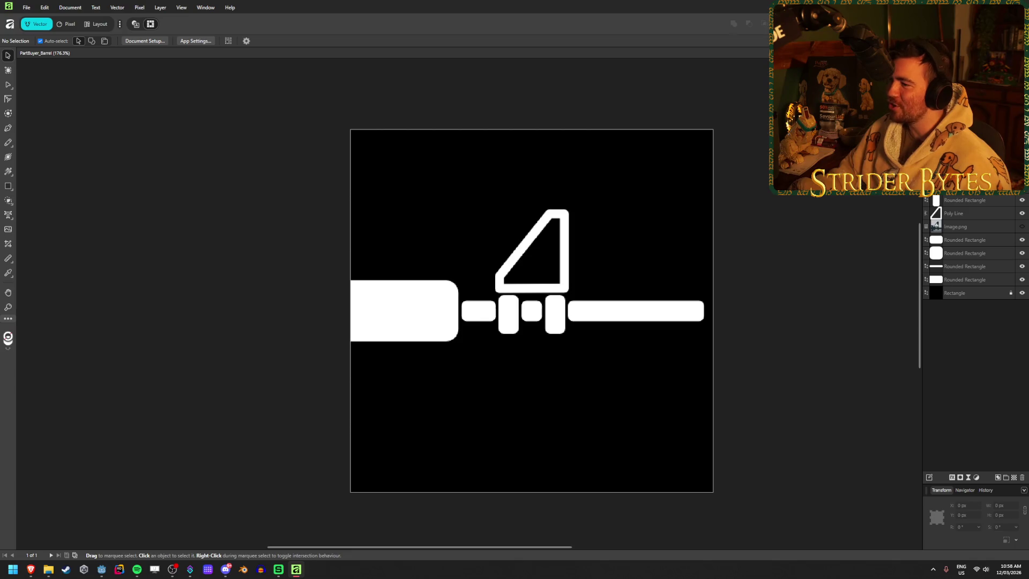
pyautogui.click(1022, 293)
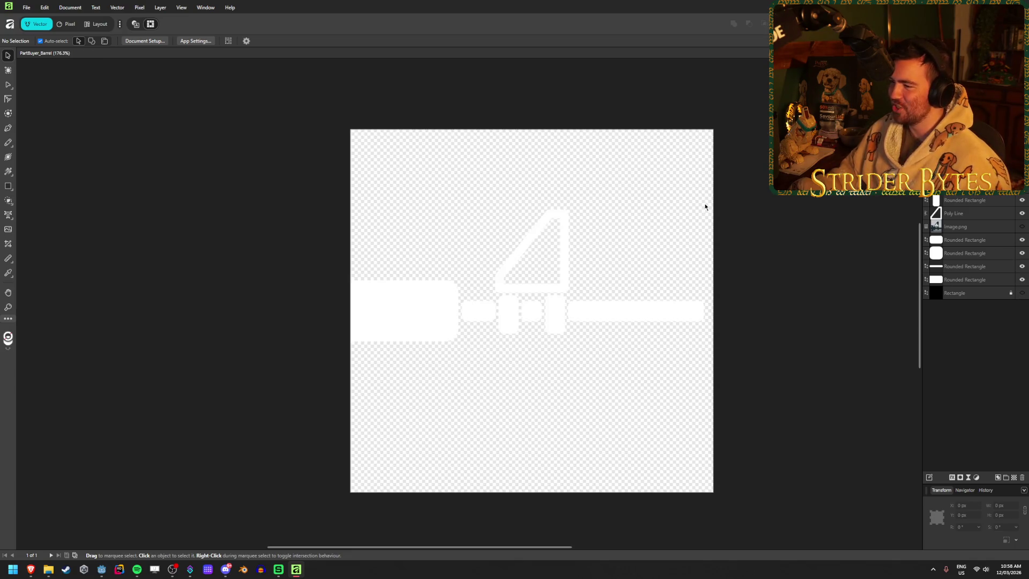
# - Export the icon as PNG over the existing PartBuyer_Barrel.png, confirming the replacement
pyautogui.hotkey('ctrl', 'alt', 'shift', 's')
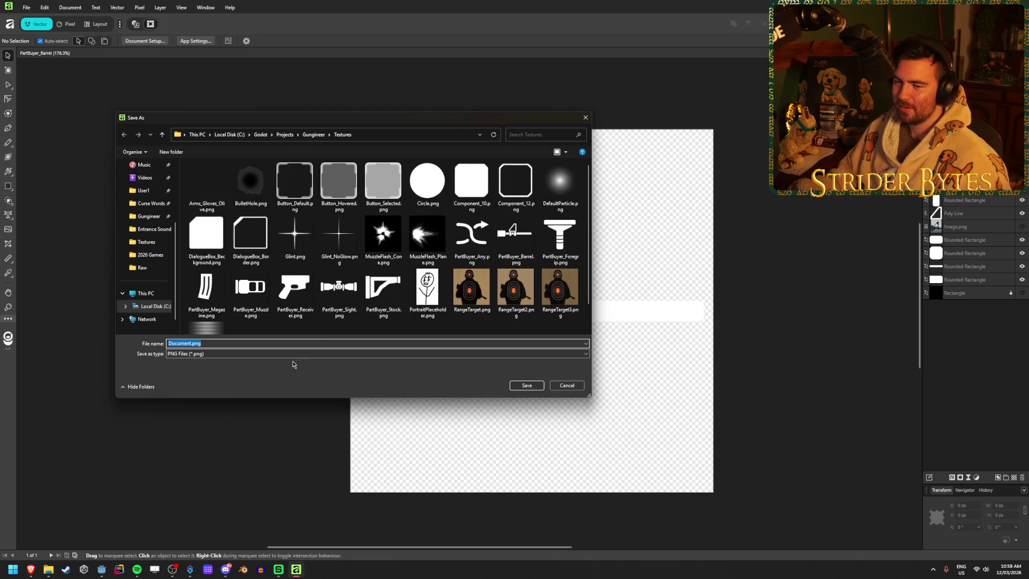
pyautogui.click(514, 236)
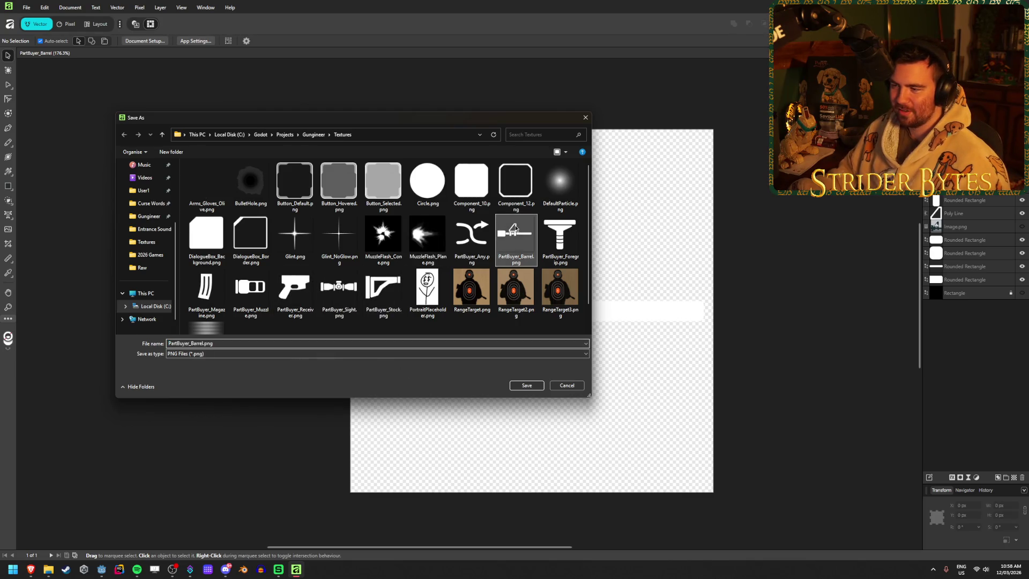
pyautogui.click(527, 385)
pyautogui.click(546, 314)
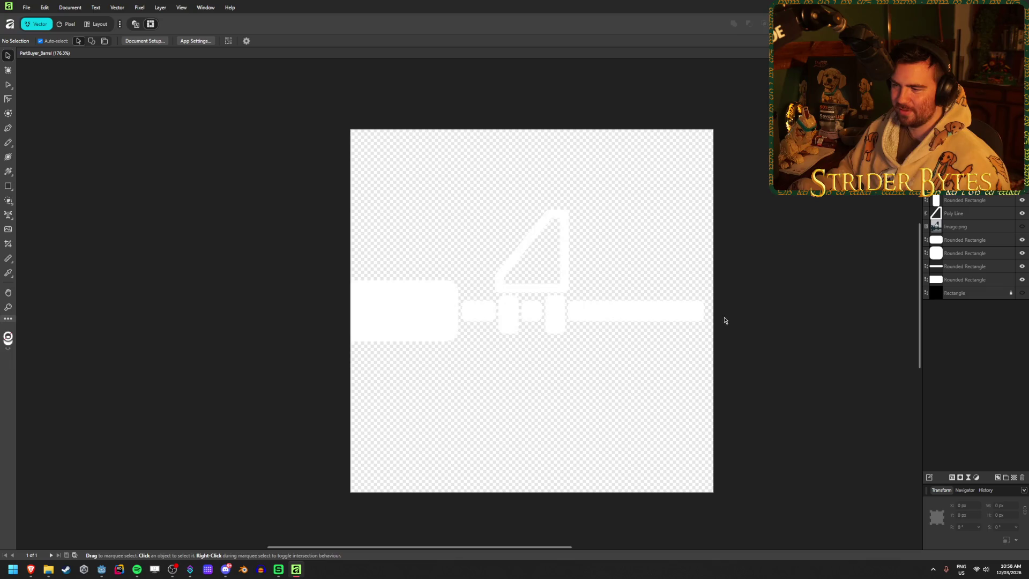
# - Switch away from Affinity to the Godot editor
pyautogui.hotkey('alt', 'Tab')
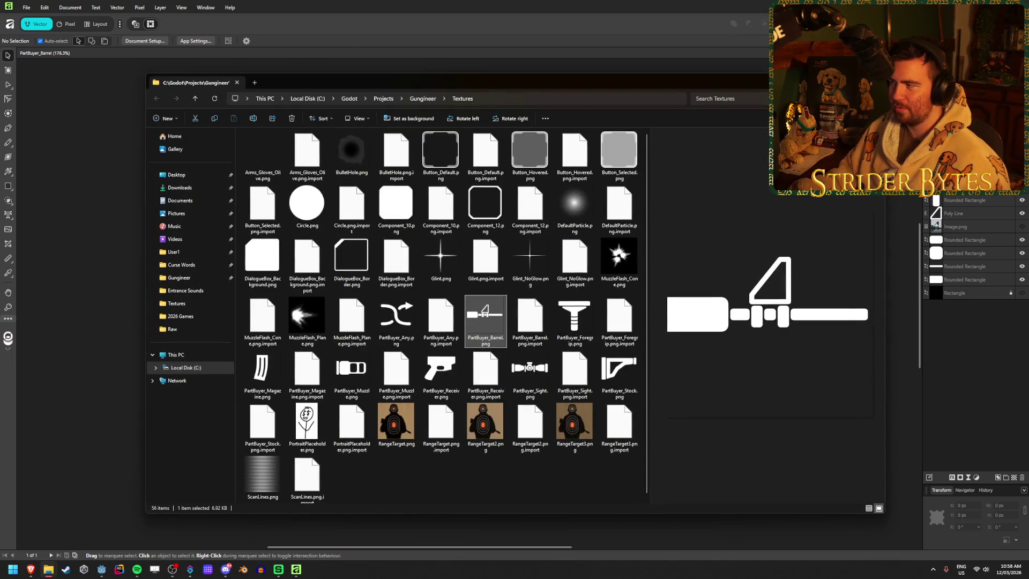
pyautogui.hotkey('alt', 'Tab')
pyautogui.click(150, 567)
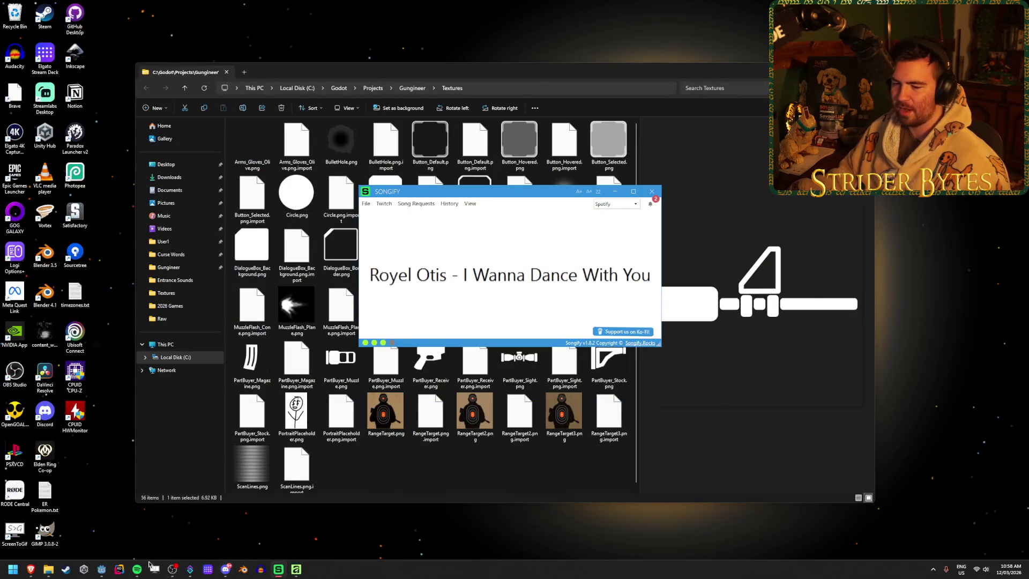
pyautogui.click(102, 569)
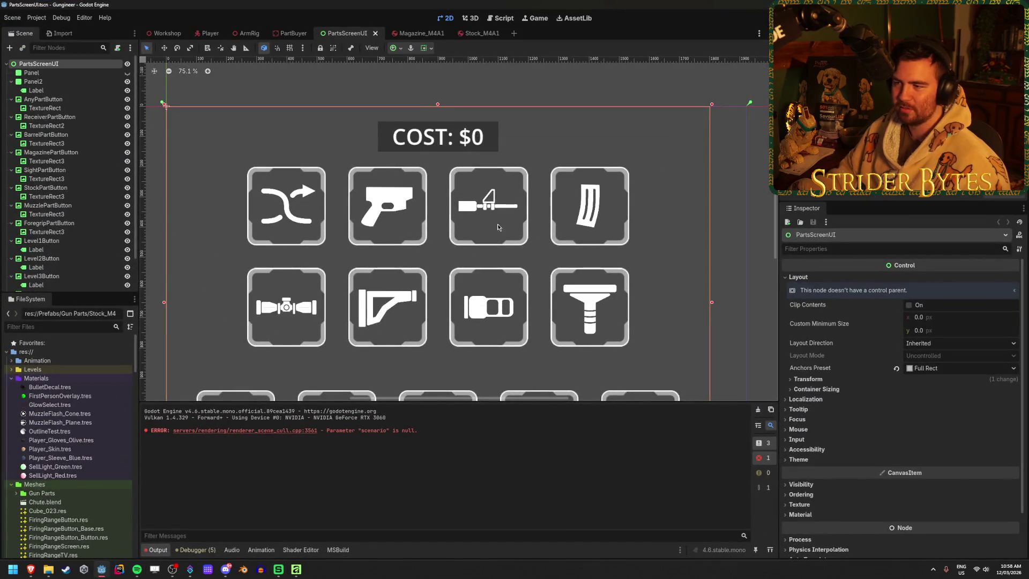
pyautogui.scroll(8, 498, 219)
pyautogui.scroll(5, 477, 193)
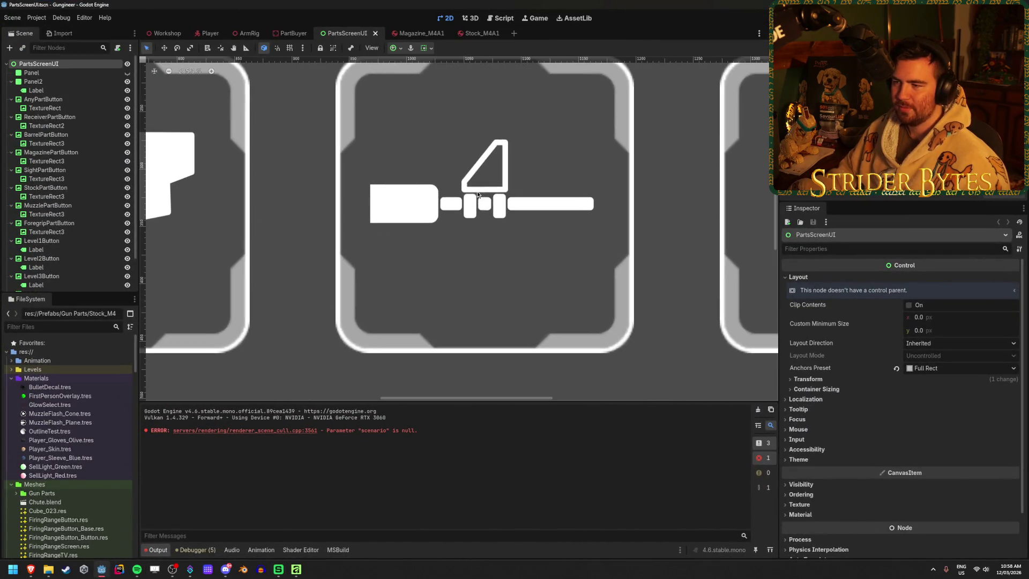
pyautogui.scroll(-8, 478, 194)
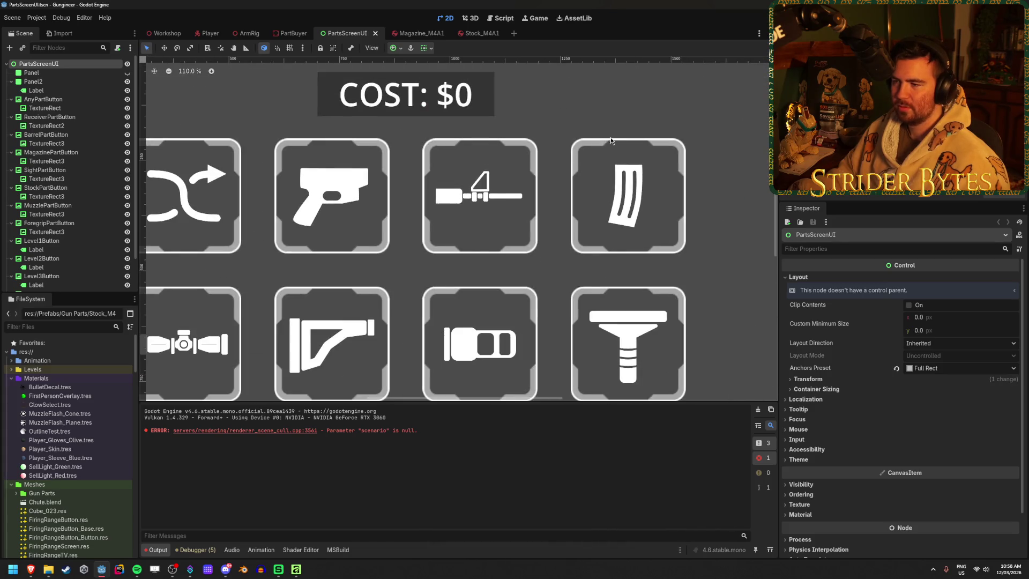
pyautogui.scroll(-4, 478, 194)
pyautogui.scroll(5, 532, 161)
pyautogui.scroll(-5, 531, 177)
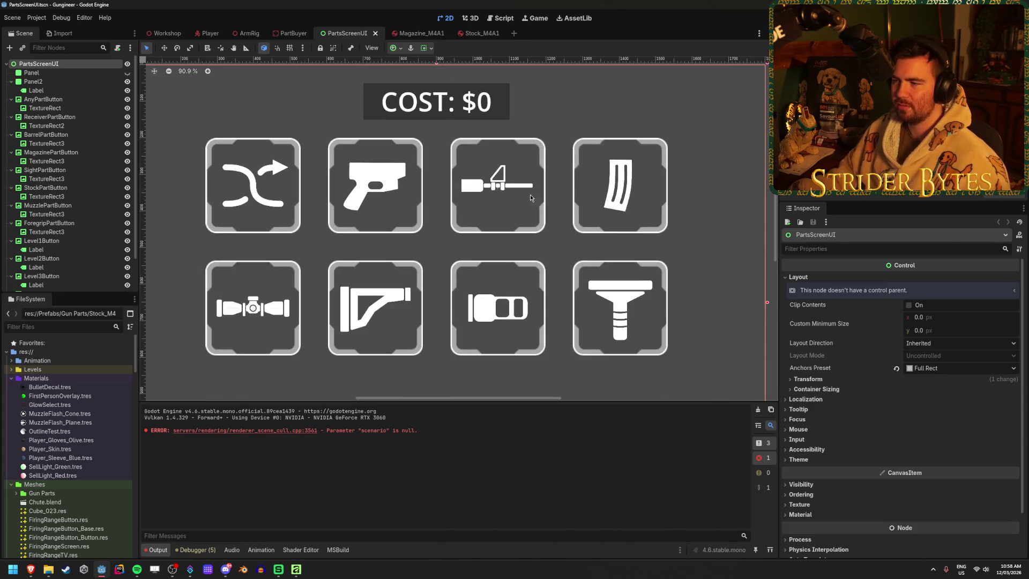
pyautogui.scroll(-1, 558, 190)
pyautogui.scroll(2, 635, 188)
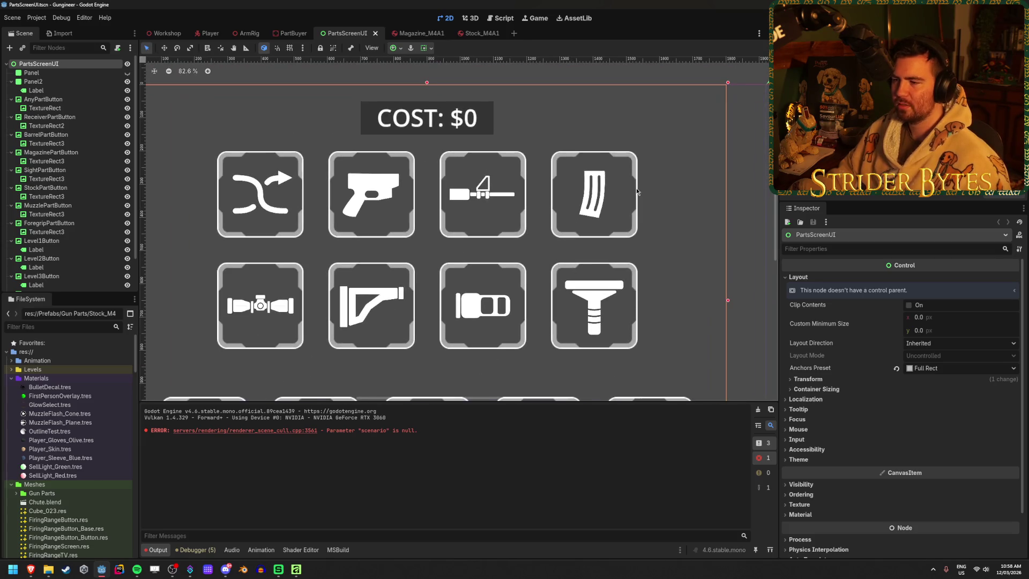
pyautogui.scroll(1, 577, 195)
pyautogui.scroll(-1, 577, 196)
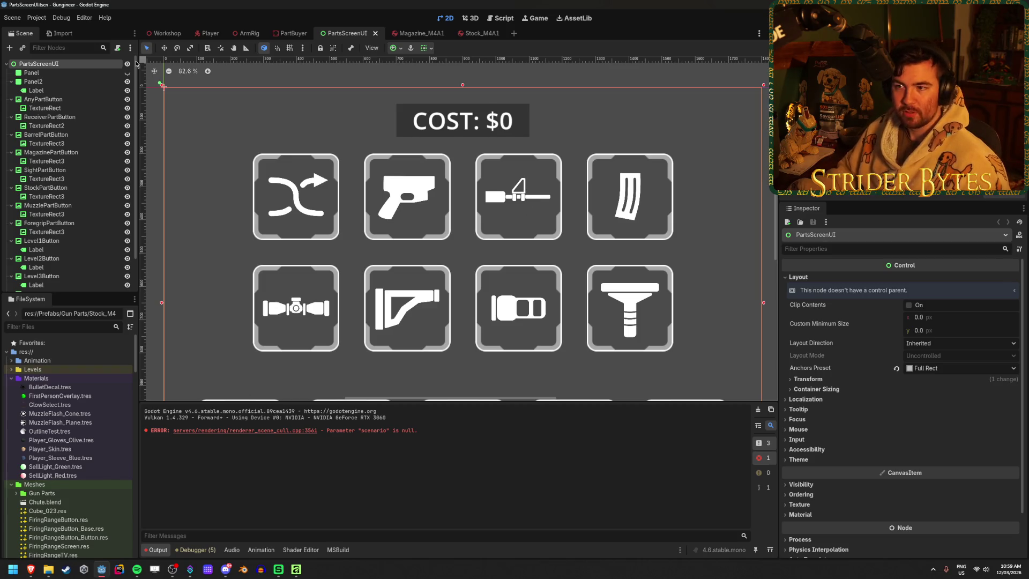
pyautogui.scroll(-10, 97, 480)
pyautogui.scroll(5, 95, 479)
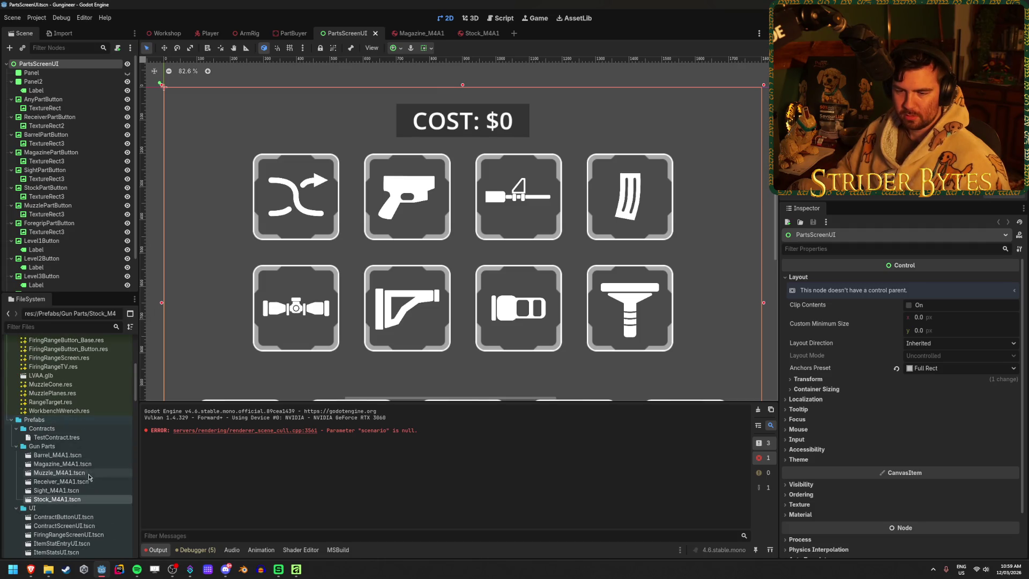
# - Open Barrel_M4A1.tscn in Right Orthogonal view to inspect the barrel, then return to PartsScreenUI
pyautogui.doubleClick(80, 456)
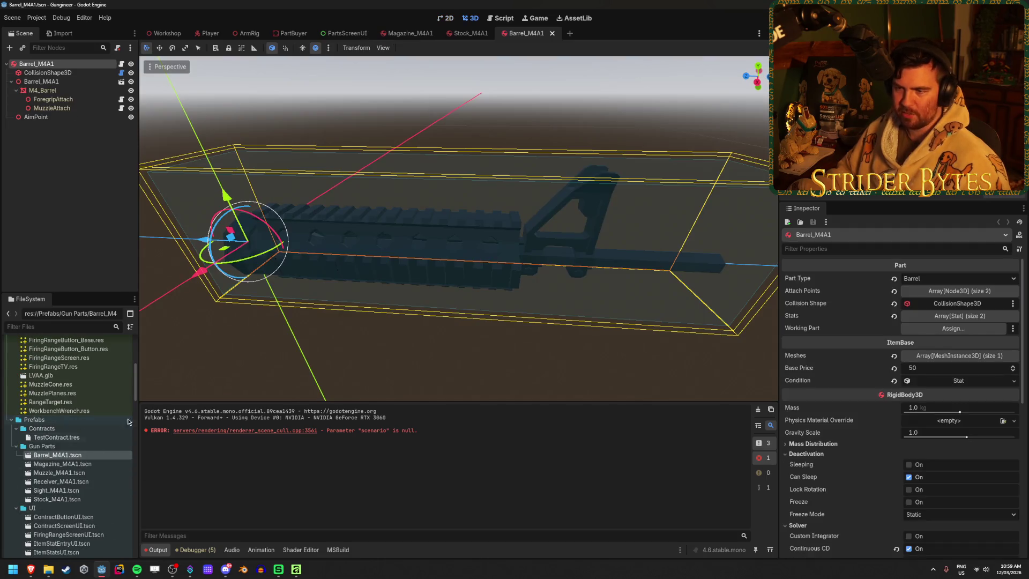
pyautogui.click(758, 83)
pyautogui.click(585, 211)
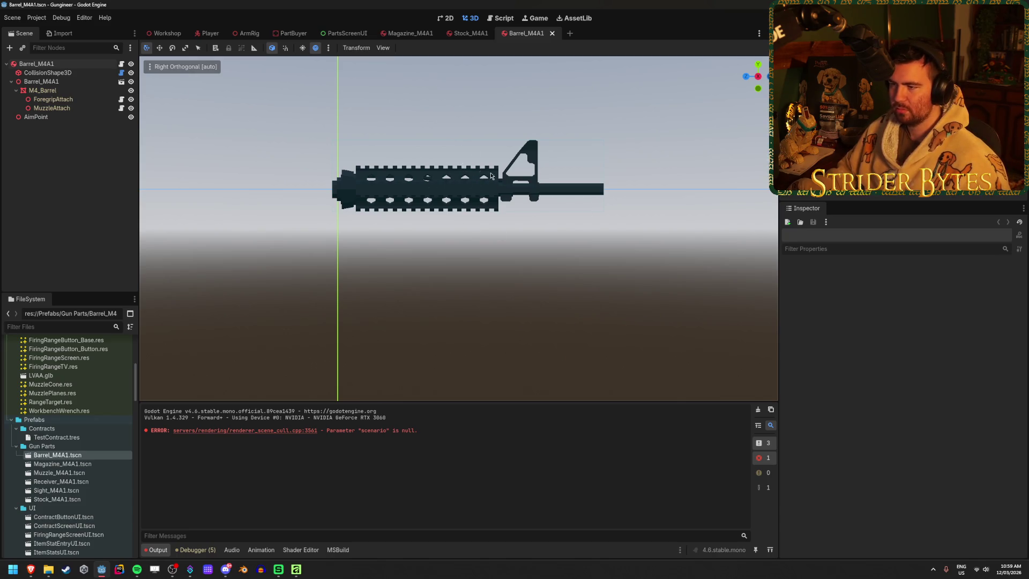
pyautogui.moveTo(278, 573)
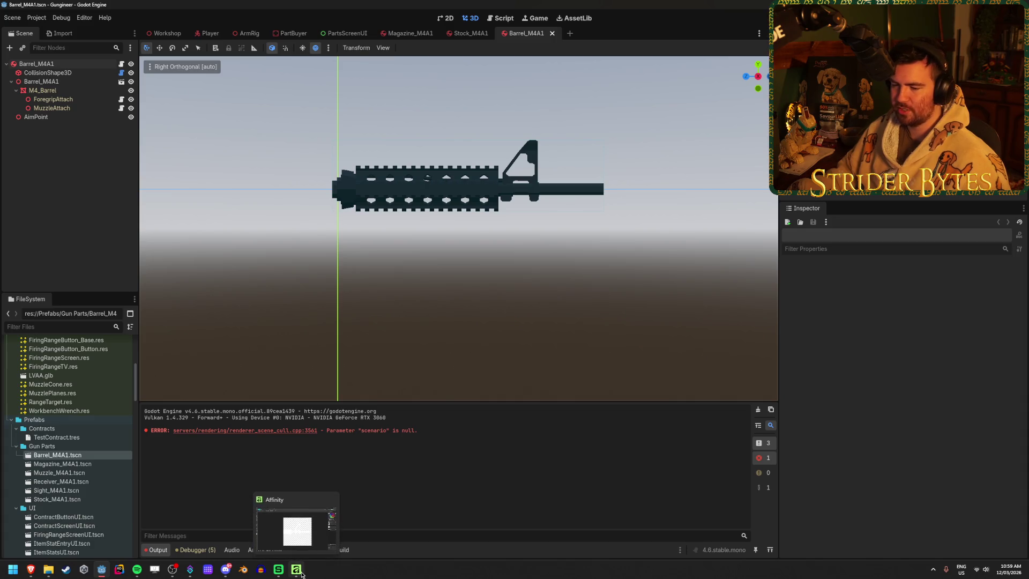
pyautogui.click(345, 33)
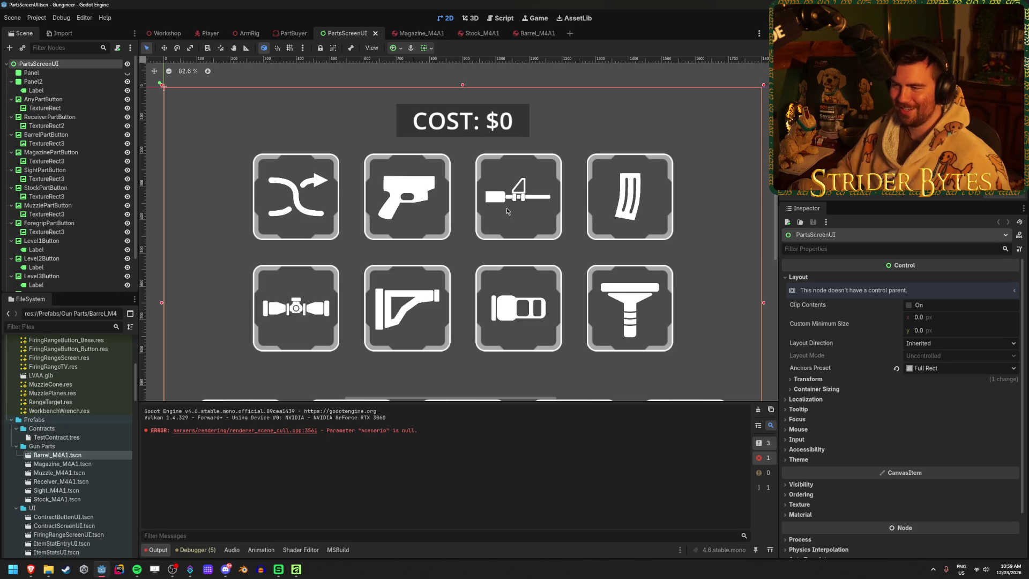
# - Zoom the 2D canvas in on the pistol and barrel icon buttons to compare them
pyautogui.scroll(5, 508, 212)
pyautogui.hscroll(-5, 329, 156)
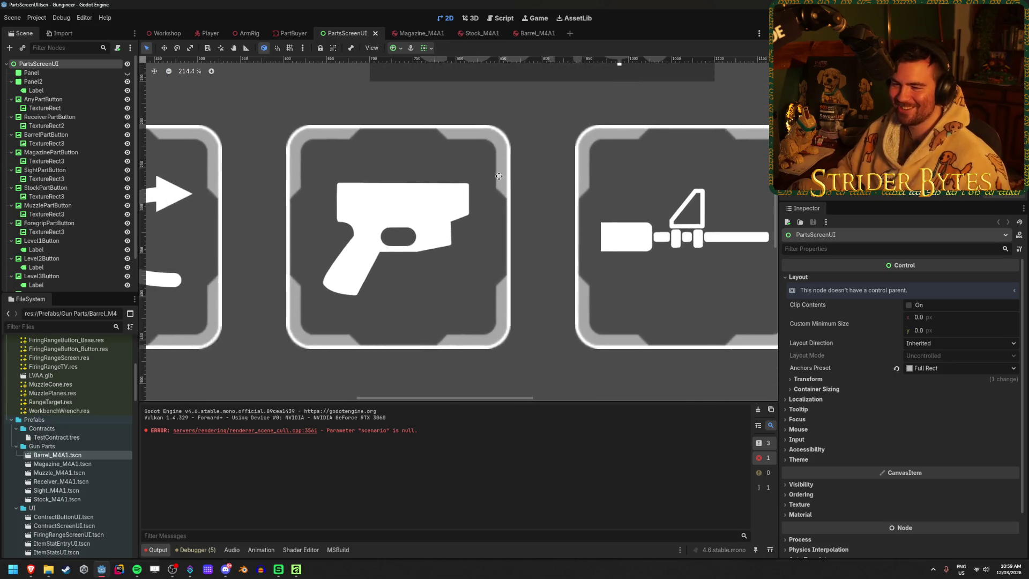
pyautogui.scroll(1, 444, 210)
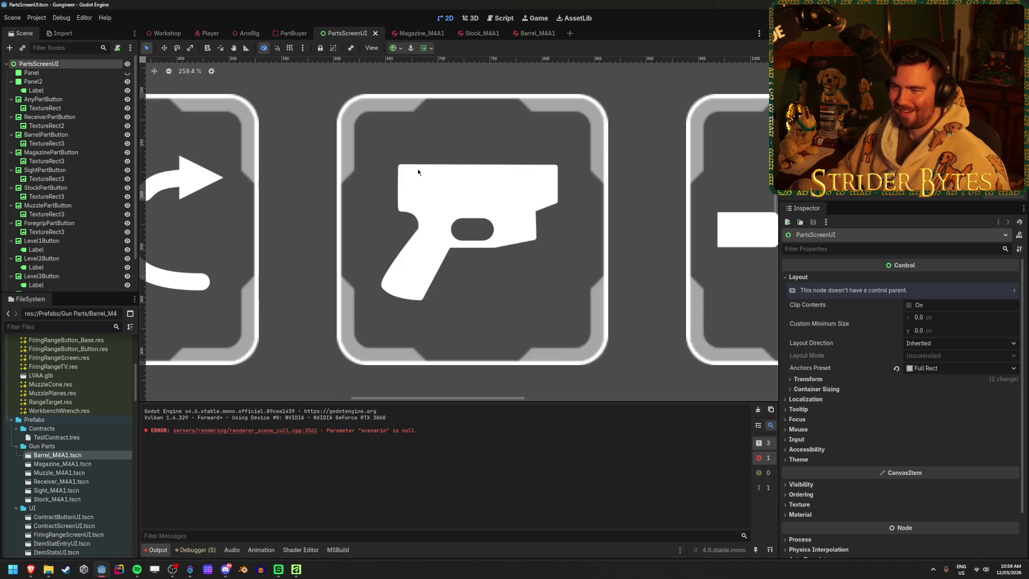
pyautogui.hscroll(4, 515, 193)
pyautogui.scroll(1, 493, 209)
pyautogui.scroll(3, 466, 231)
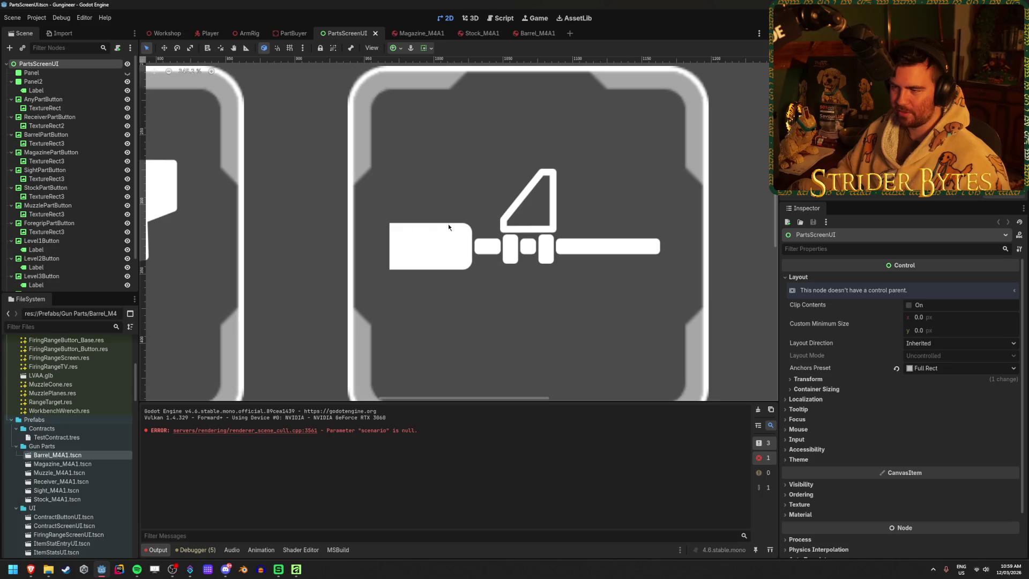
pyautogui.scroll(-3, 398, 346)
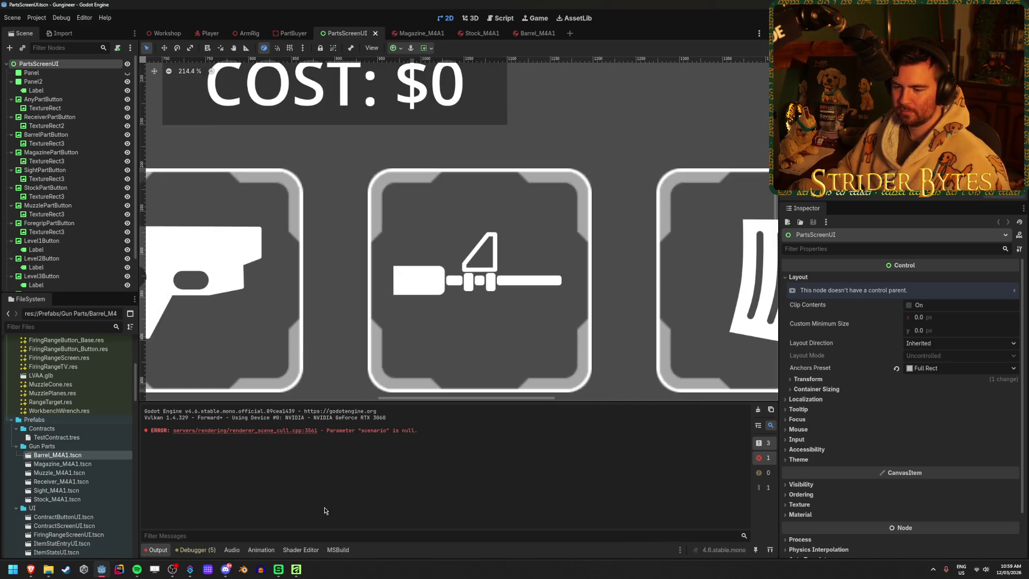
# - Switch to the Barrel_M4A1 scene and deselect the barrel model
pyautogui.click(531, 34)
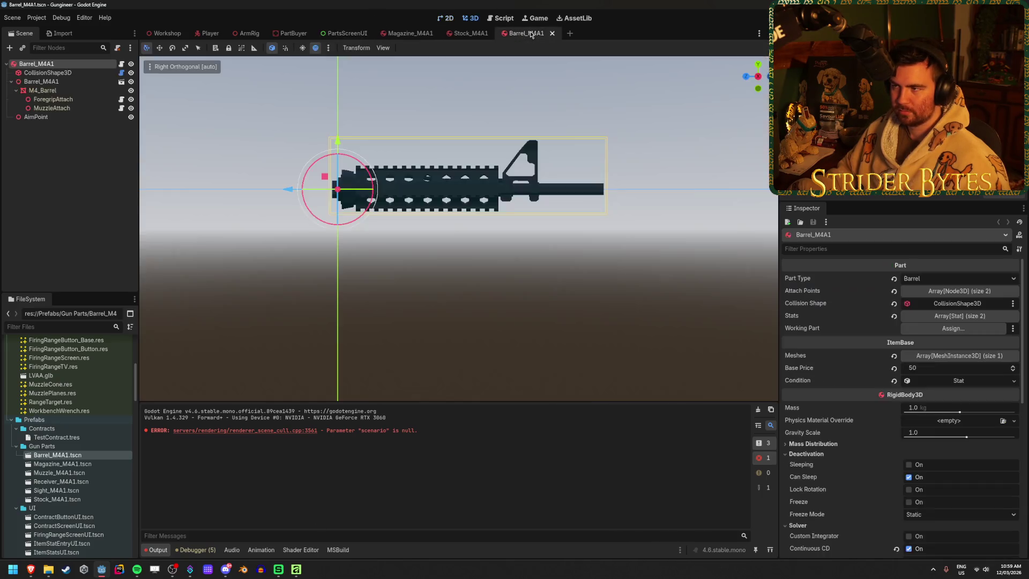
pyautogui.click(464, 333)
pyautogui.scroll(5, 431, 220)
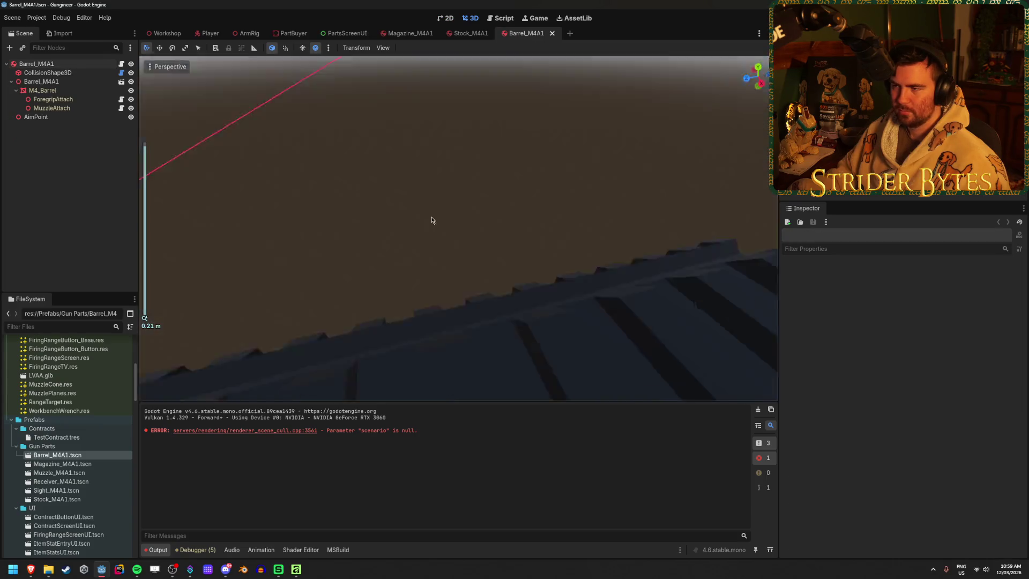
# - View the barrel model from the Right view (numpad 3) and frame its profile
pyautogui.press('KP_3')
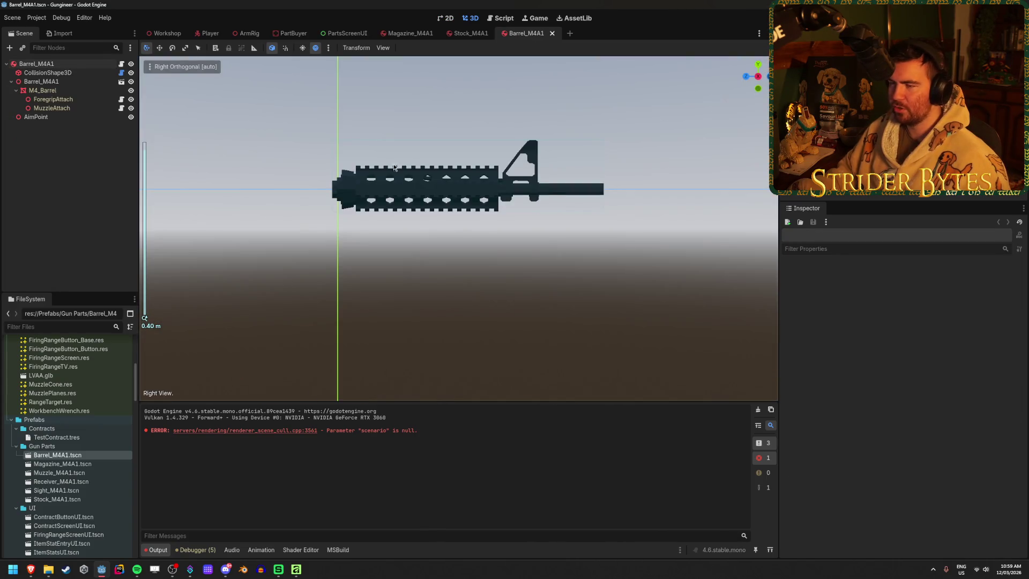
pyautogui.scroll(2, 396, 167)
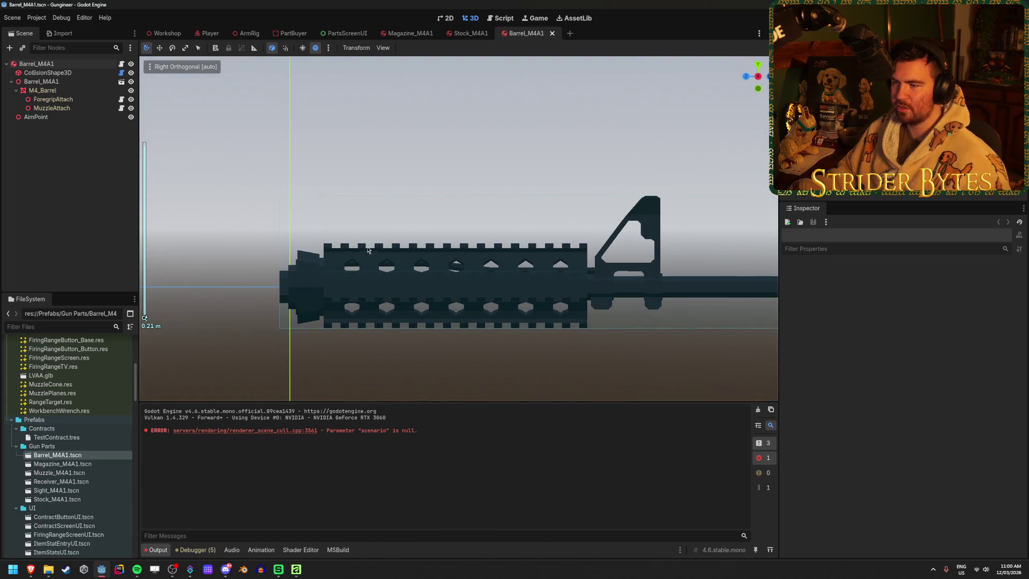
pyautogui.scroll(-5, 533, 339)
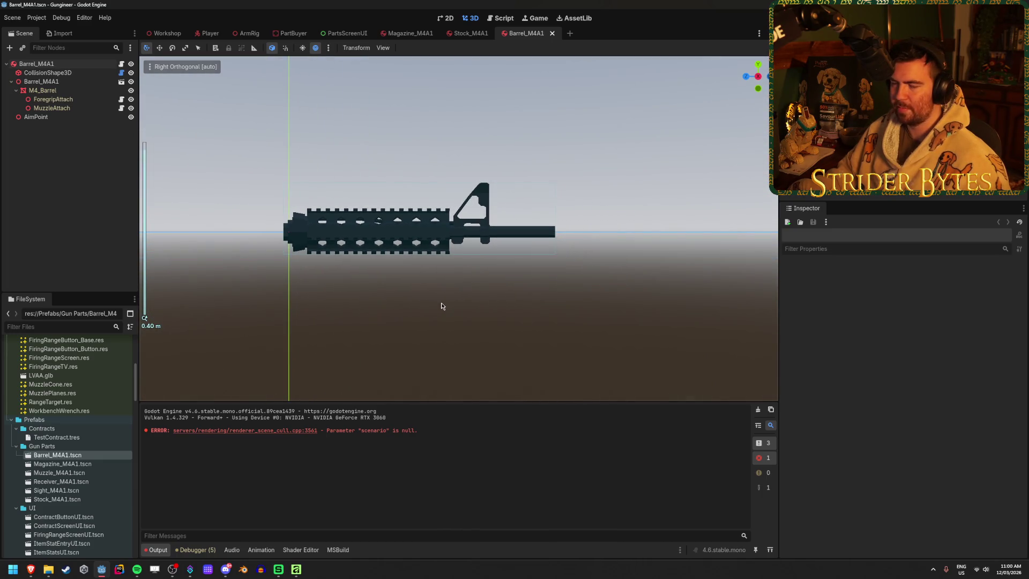
# - Return to Affinity and turn the black Rectangle background layer back on
pyautogui.click(299, 572)
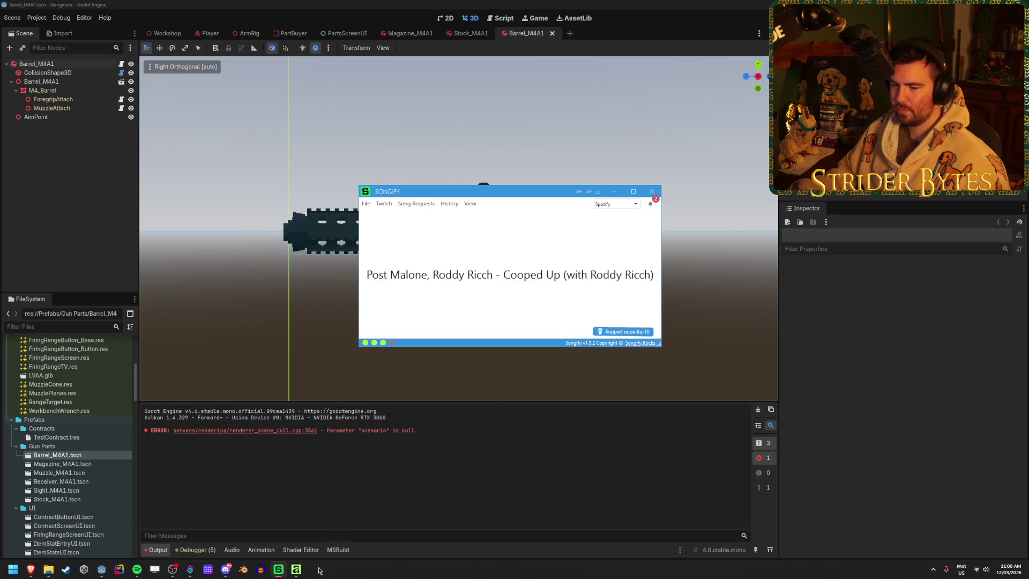
pyautogui.click(298, 571)
pyautogui.click(1021, 292)
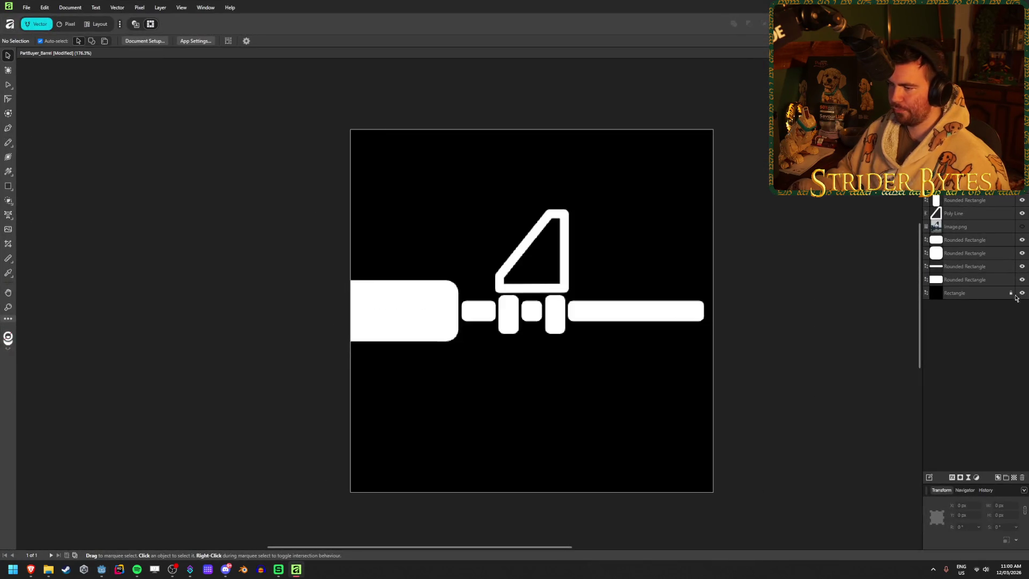
# - Draw a small rounded square on the left block's top-left corner
pyautogui.scroll(2, 323, 275)
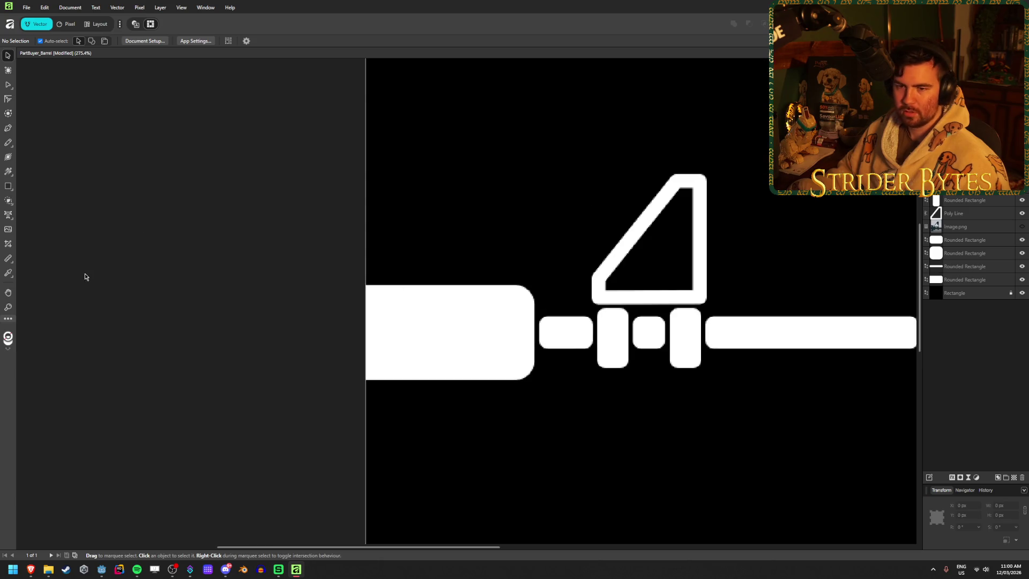
pyautogui.click(8, 186)
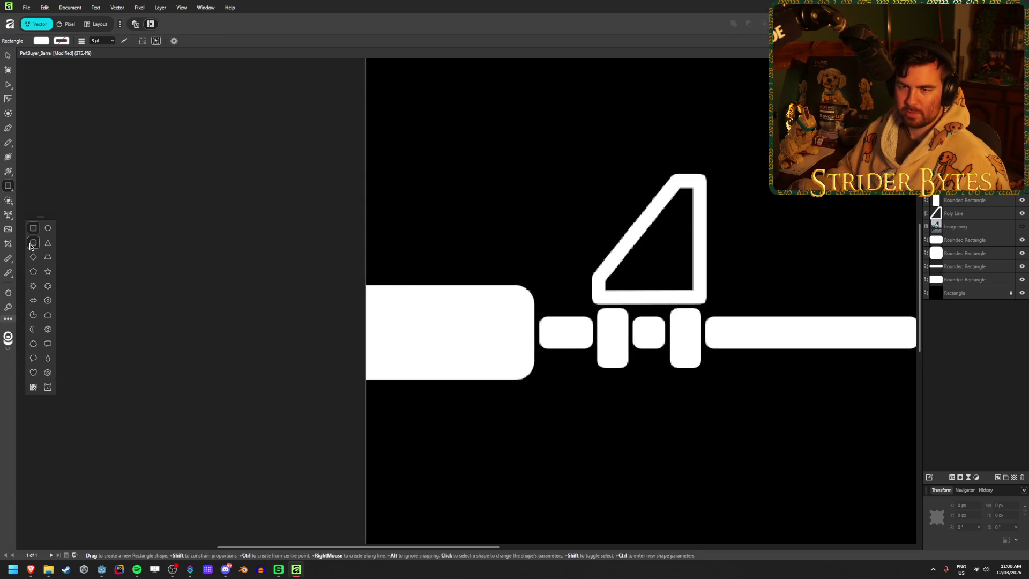
pyautogui.click(31, 244)
pyautogui.moveTo(365, 286)
pyautogui.mouseDown()
pyautogui.moveTo(388, 269)
pyautogui.moveTo(378, 281)
pyautogui.mouseUp()
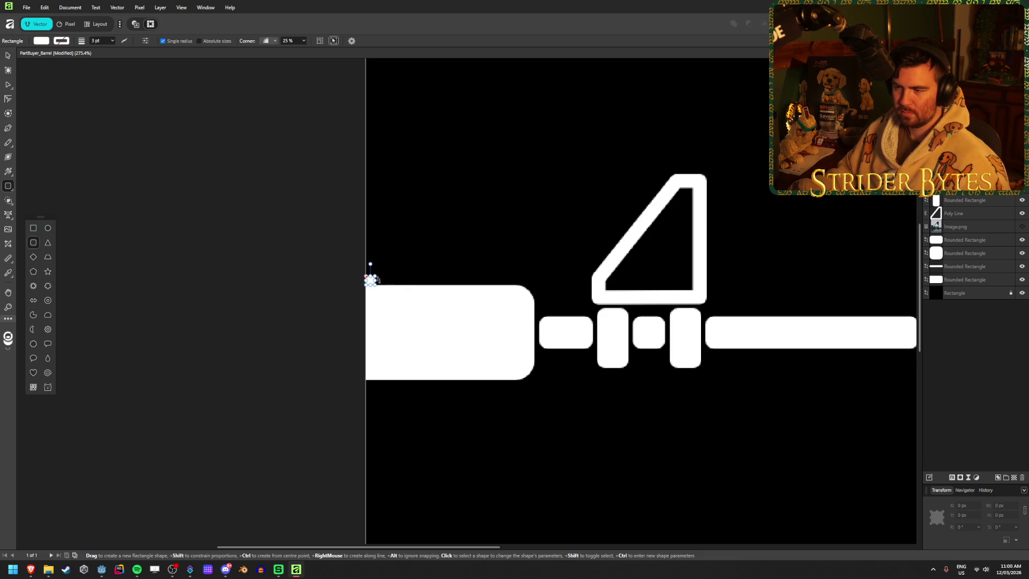
# - Nudge the 8 × 8 px square down, reselect it, and bring up Move/Duplicate
pyautogui.click(8, 55)
pyautogui.press('Down')
pyautogui.press('Down')
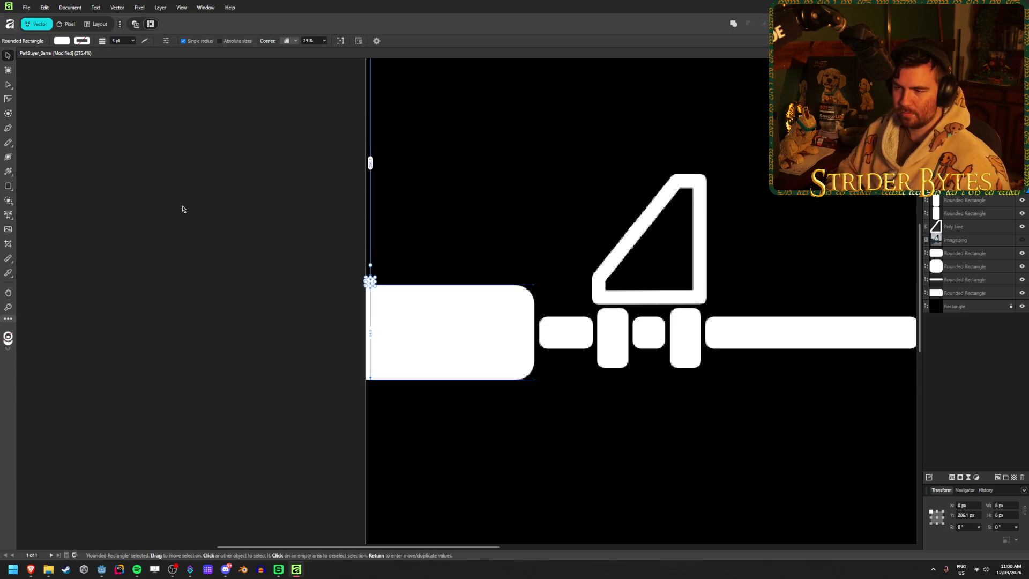
pyautogui.scroll(5, 386, 284)
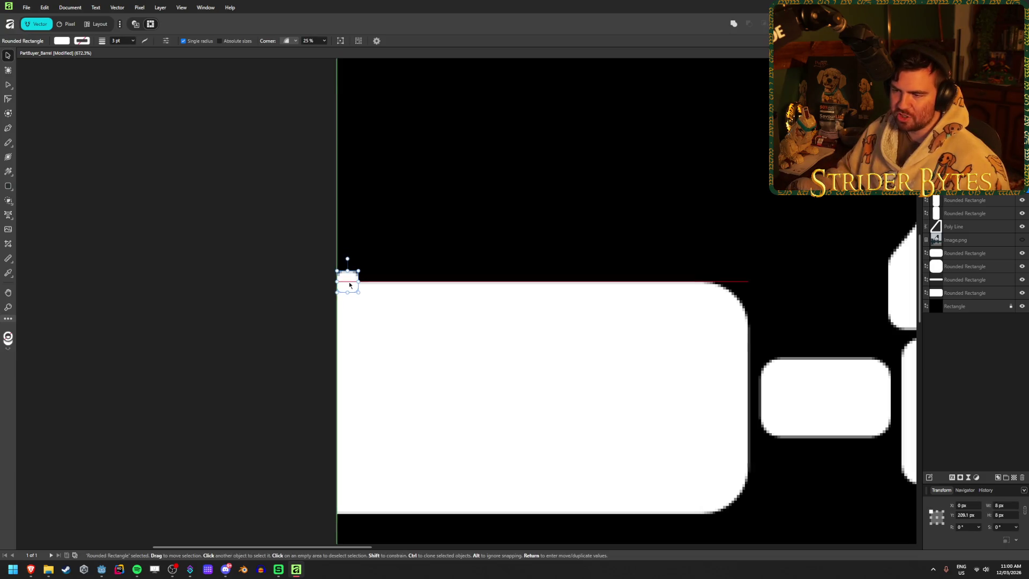
pyautogui.click(224, 250)
pyautogui.click(344, 279)
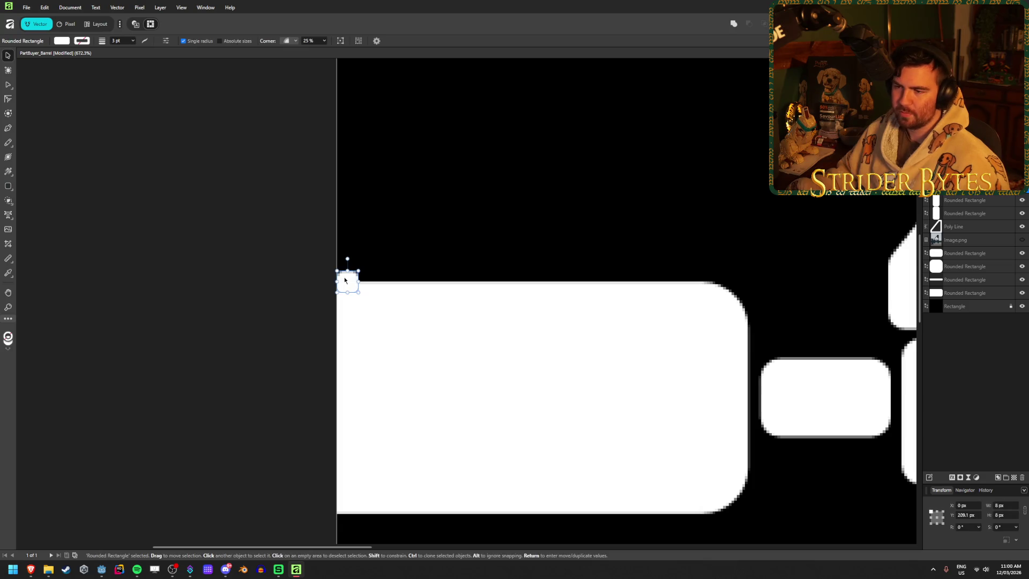
pyautogui.press('Return')
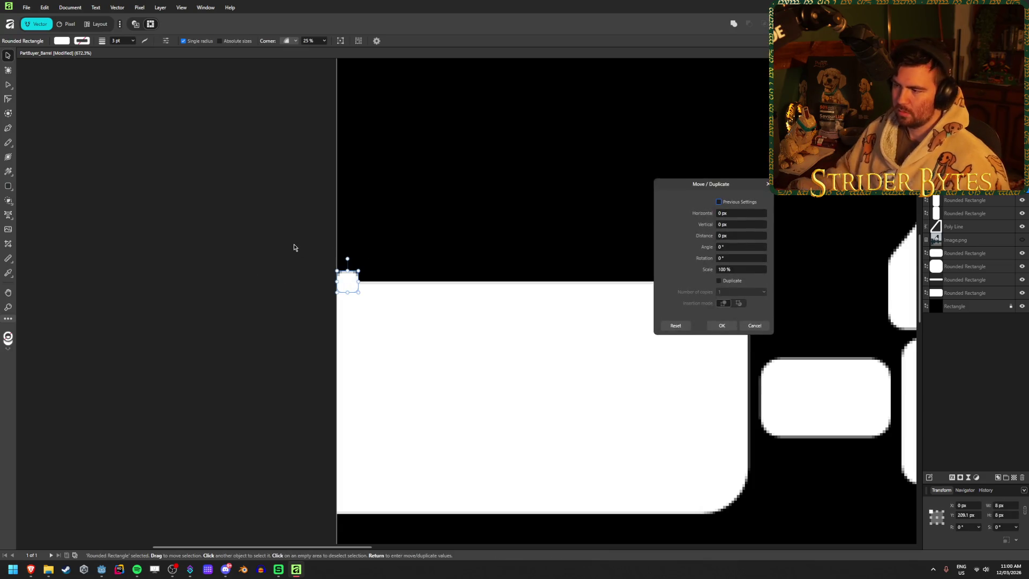
# - Enable Duplicate in Move/Duplicate with a 12 px horizontal offset
pyautogui.click(719, 280)
pyautogui.click(738, 212)
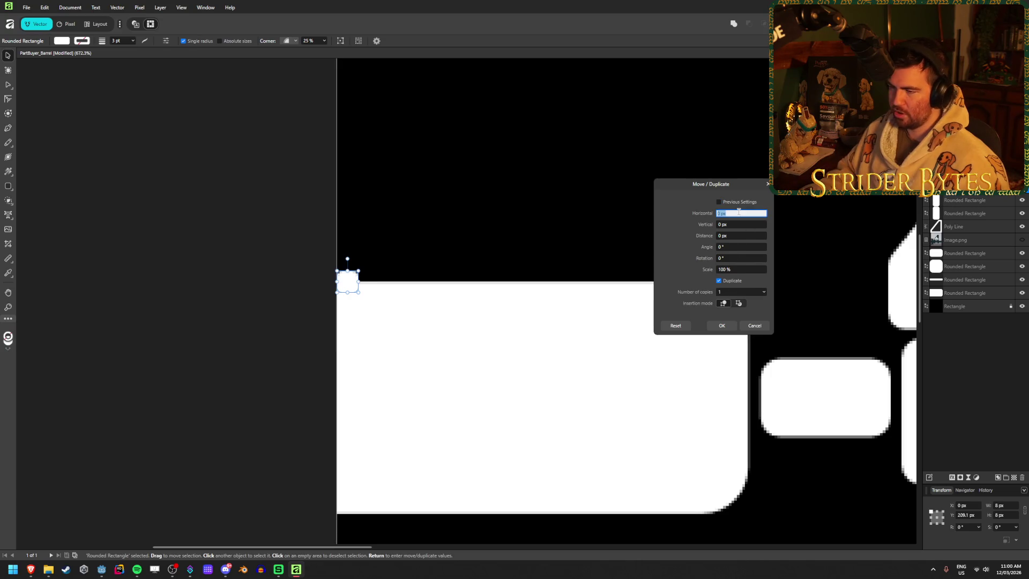
pyautogui.write('16')
pyautogui.press('Return')
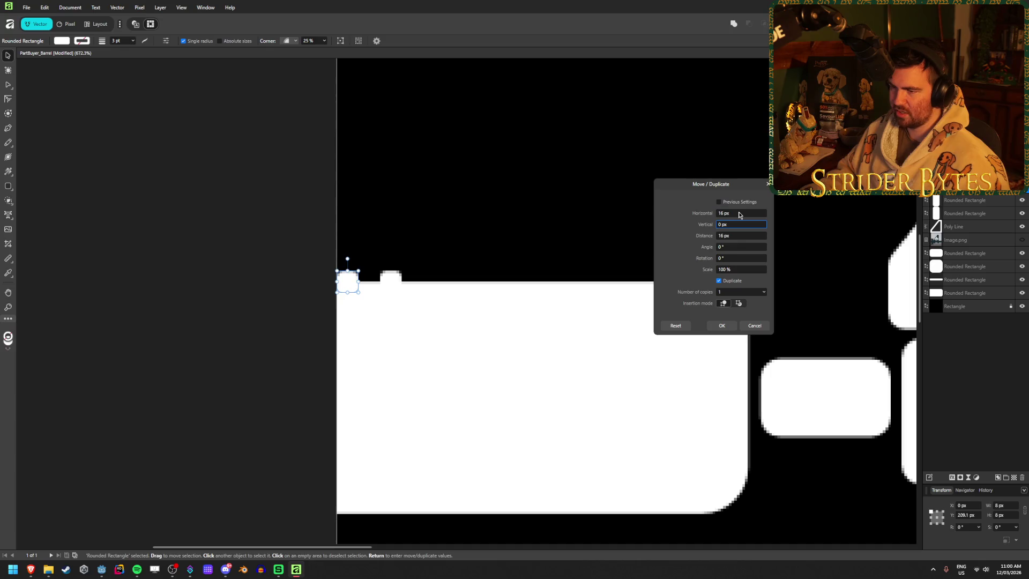
pyautogui.write('8')
pyautogui.press('Return')
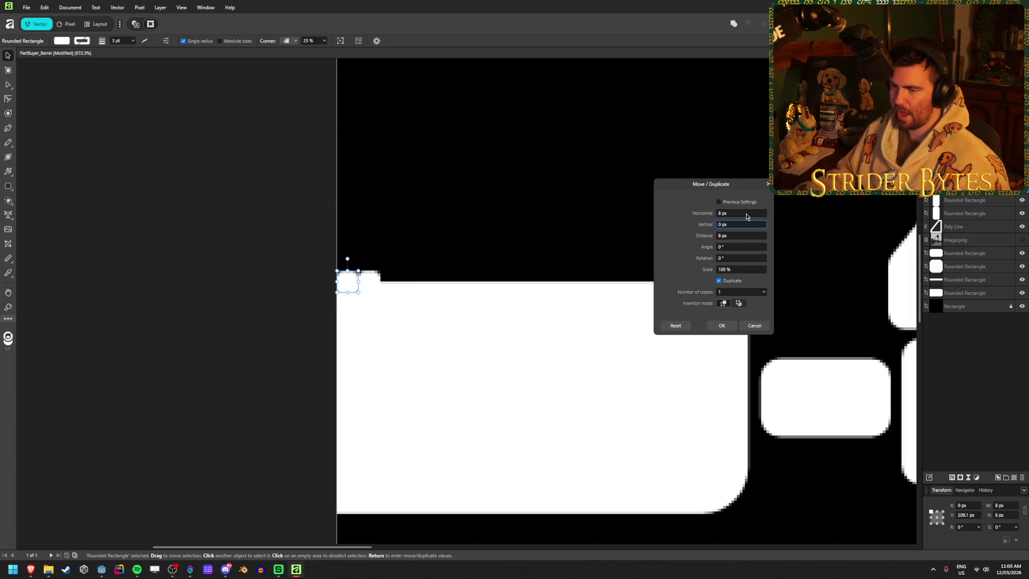
pyautogui.write('12')
pyautogui.press('Return')
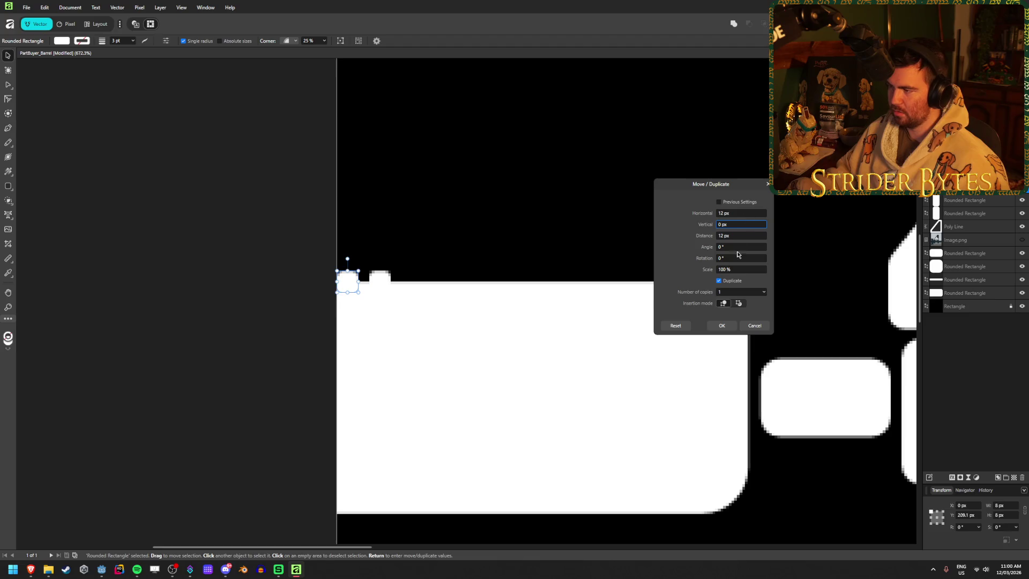
# - Set 11 copies and confirm, then deselect and fit the page in view
pyautogui.click(765, 293)
pyautogui.moveTo(766, 304); pyautogui.dragTo(771, 304)
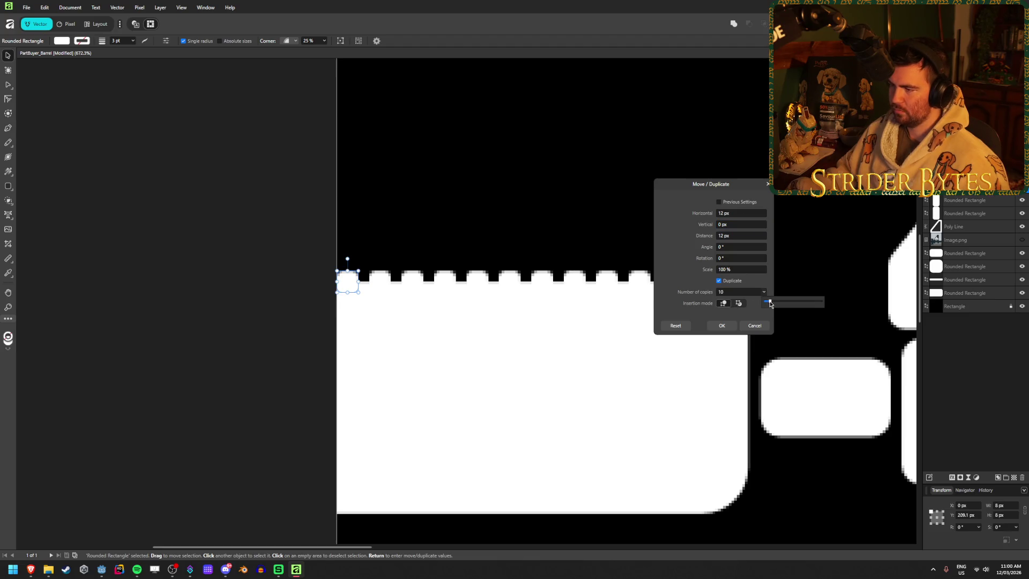
pyautogui.moveTo(748, 190)
pyautogui.mouseDown()
pyautogui.moveTo(219, 176)
pyautogui.moveTo(257, 177)
pyautogui.mouseUp()
pyautogui.scroll(1, 247, 278)
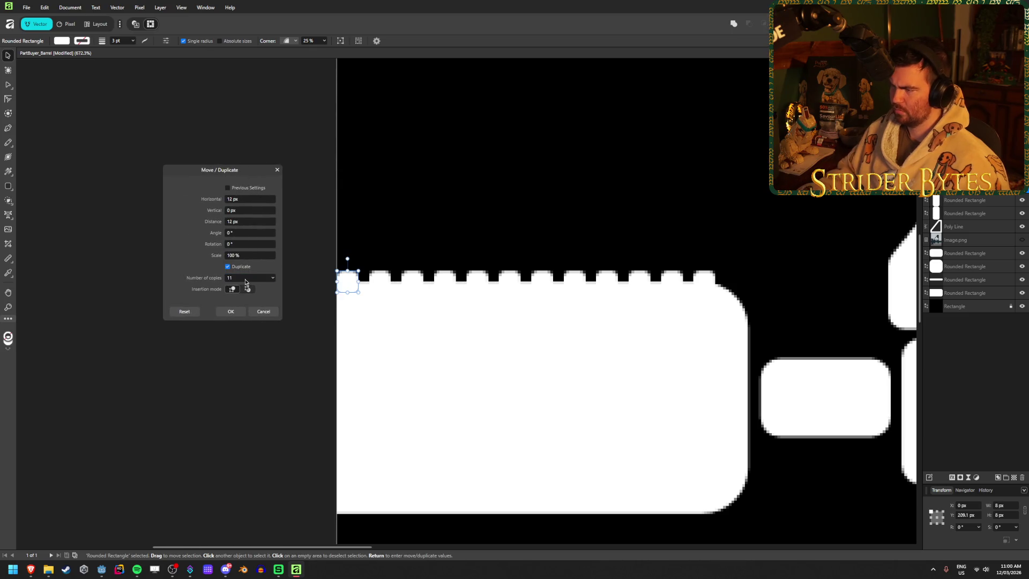
pyautogui.click(231, 312)
pyautogui.click(183, 340)
pyautogui.hotkey('ctrl', '0')
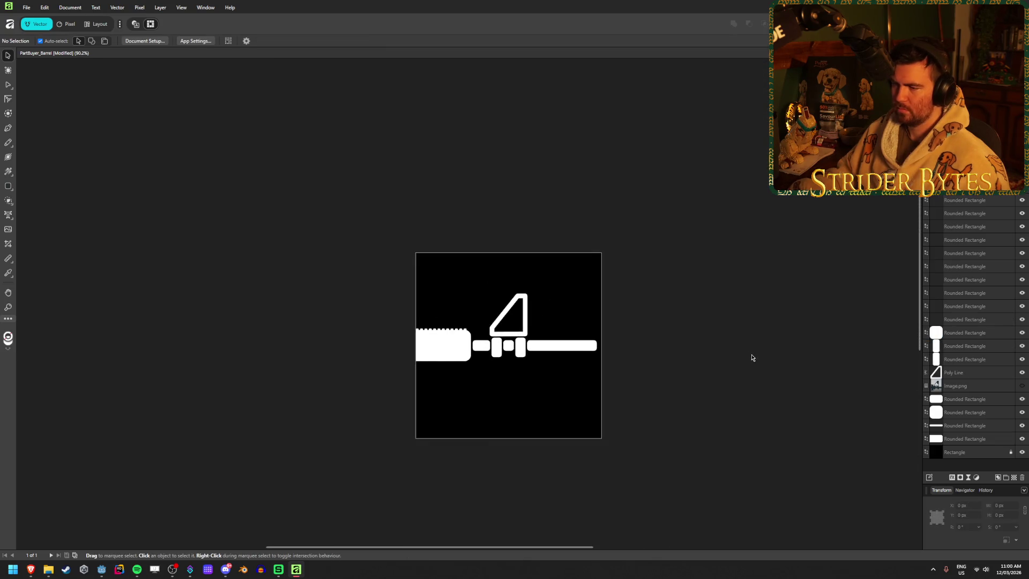
# - Zoom in on the row of bumps and undo the duplicated copies
pyautogui.scroll(1, 713, 340)
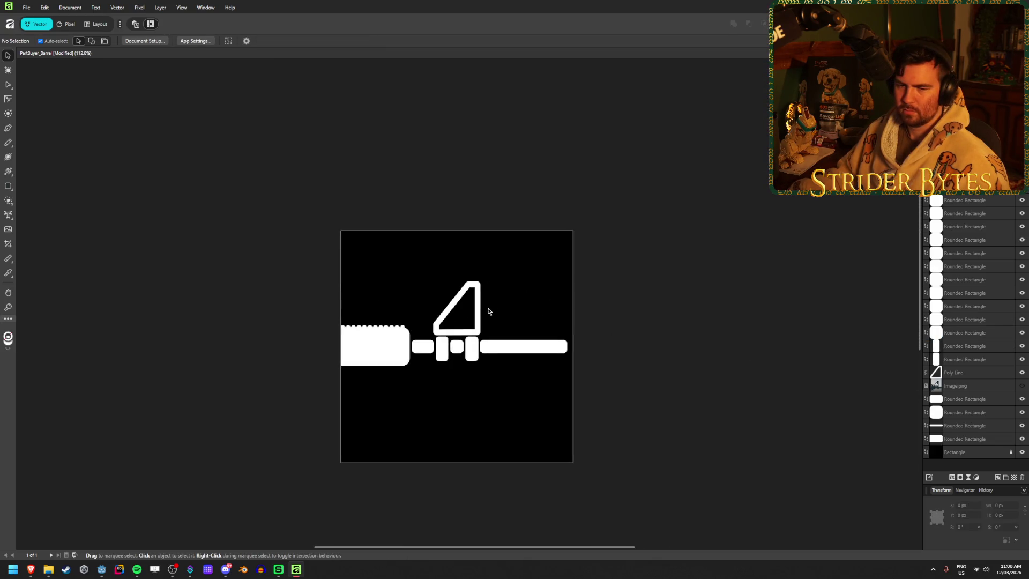
pyautogui.scroll(4, 374, 360)
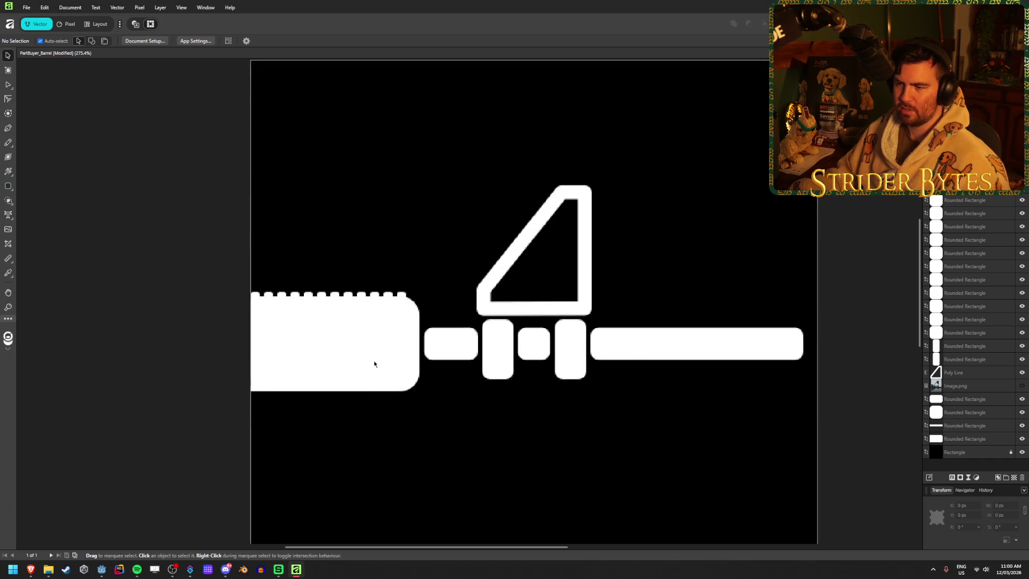
pyautogui.scroll(-1, 374, 364)
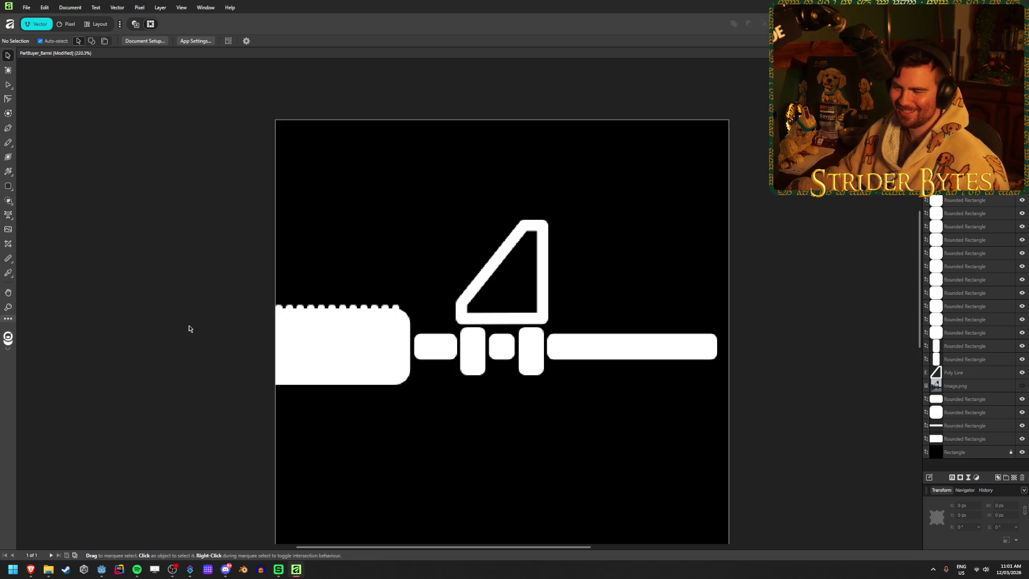
pyautogui.scroll(3, 195, 317)
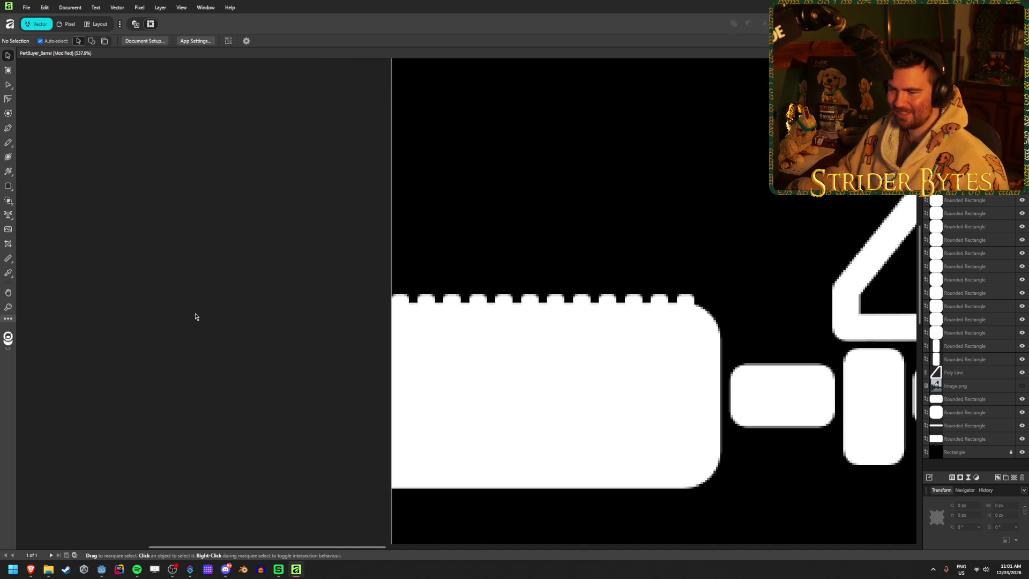
pyautogui.click(463, 304)
pyautogui.click(225, 292)
pyautogui.hotkey('ctrl', 'z')
pyautogui.hotkey('ctrl', 'z')
pyautogui.hotkey('ctrl', 'z')
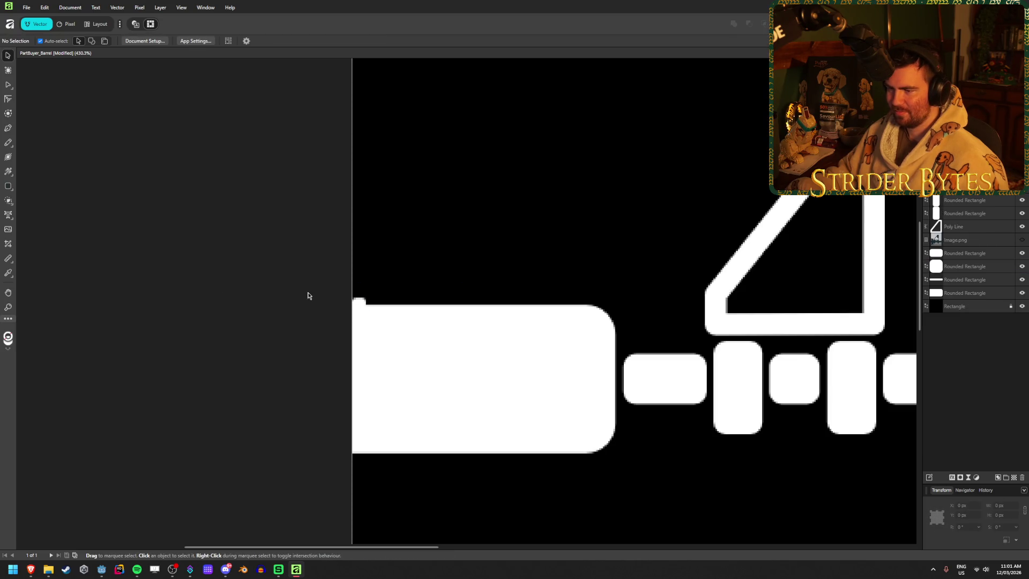
# - Move the remaining 12 × 12 px square left past the page edge to X -6 px
pyautogui.click(358, 301)
pyautogui.moveTo(368, 296)
pyautogui.mouseDown()
pyautogui.moveTo(377, 290)
pyautogui.moveTo(349, 299)
pyautogui.mouseUp()
pyautogui.click(241, 276)
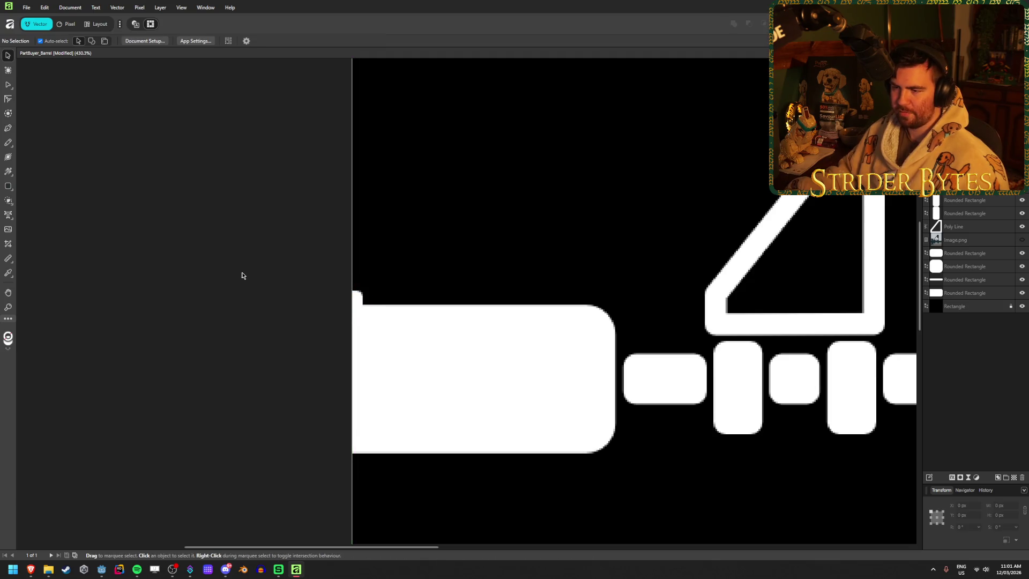
pyautogui.click(351, 297)
pyautogui.scroll(-2, 248, 326)
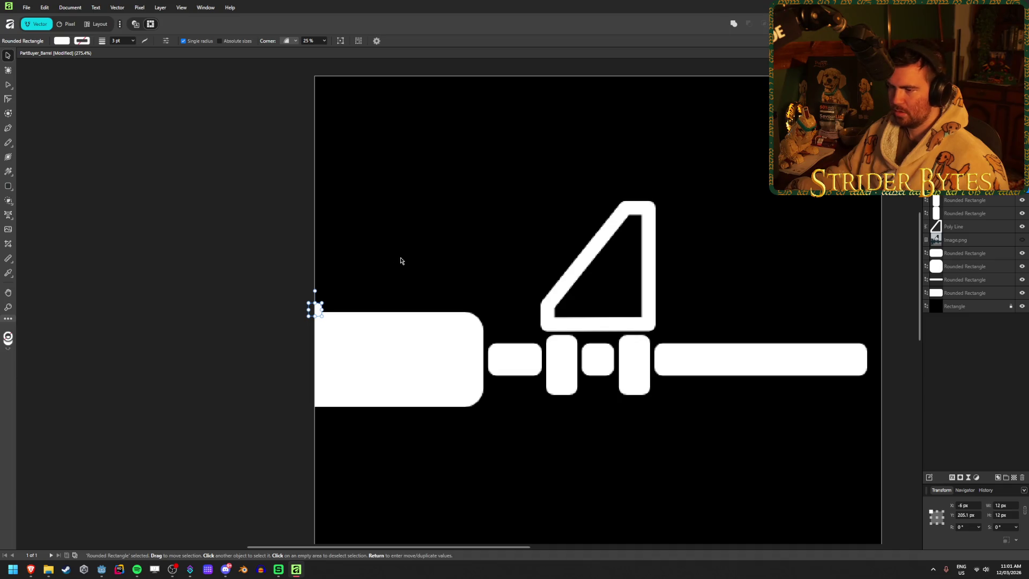
pyautogui.press('Return')
pyautogui.click(249, 196)
pyautogui.write('16')
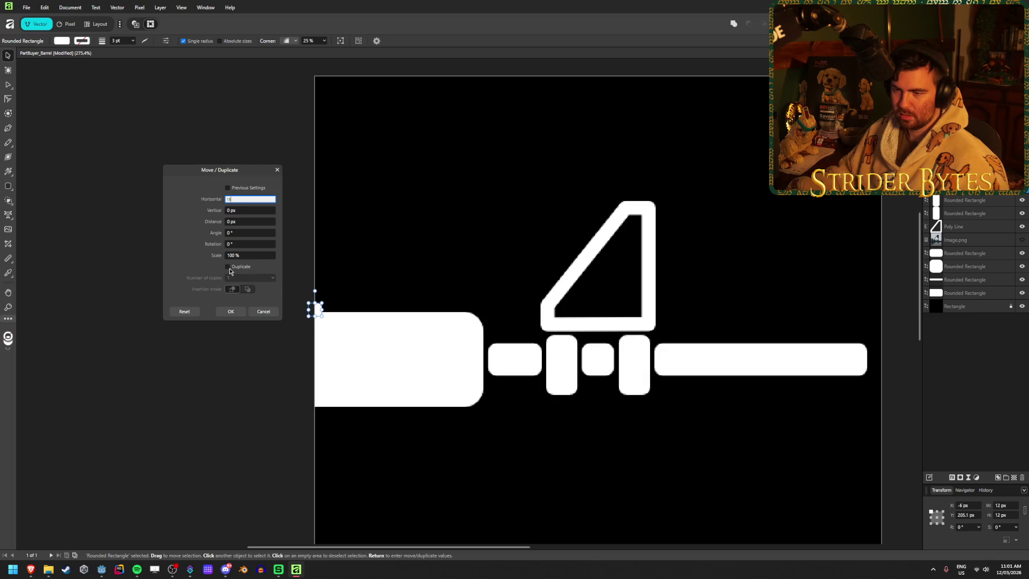
pyautogui.click(228, 267)
pyautogui.click(241, 276)
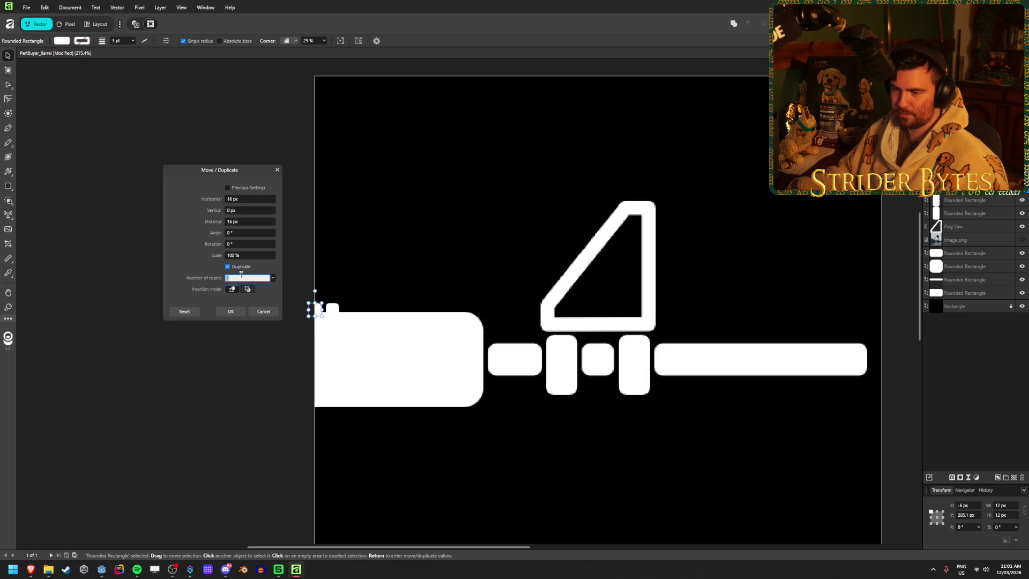
pyautogui.write('10')
pyautogui.doubleClick(241, 278)
pyautogui.write('8')
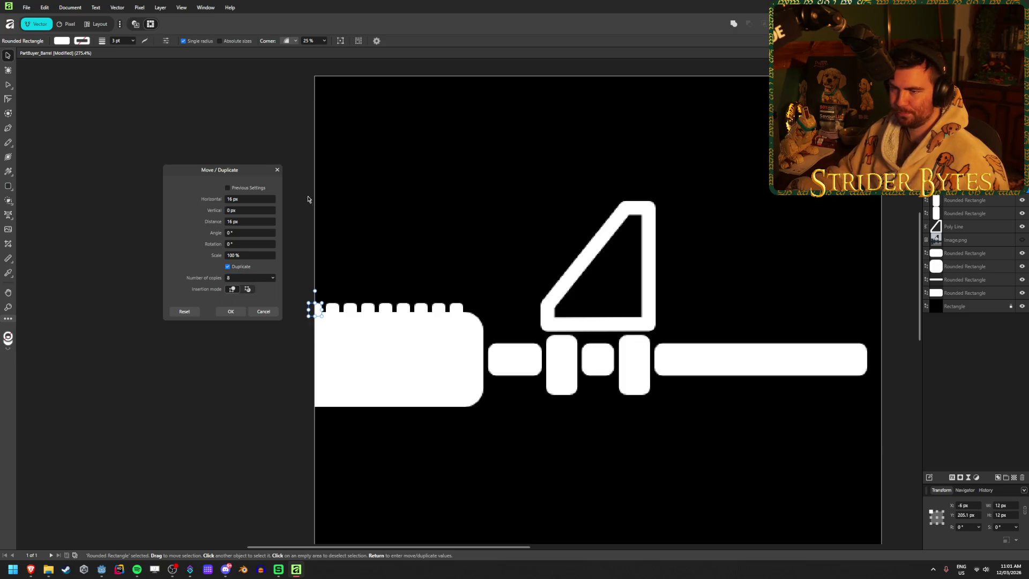
pyautogui.scroll(-5, 420, 420)
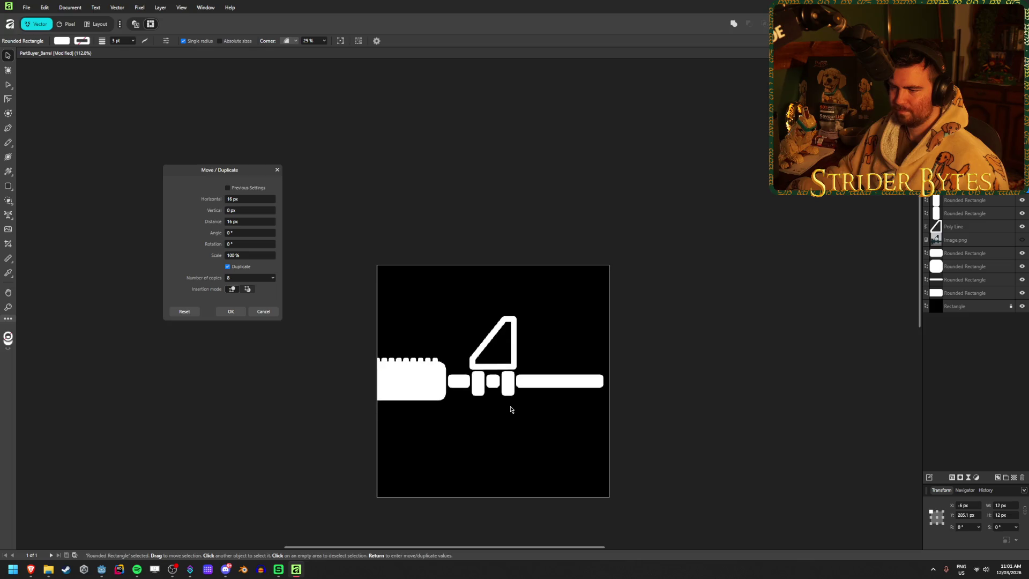
pyautogui.scroll(2, 570, 401)
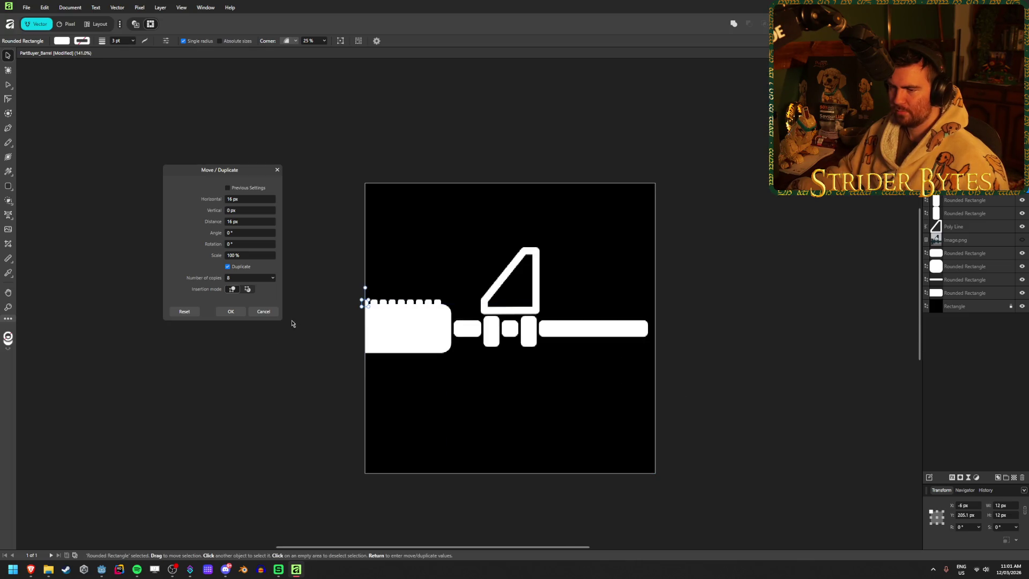
pyautogui.click(263, 311)
pyautogui.click(289, 335)
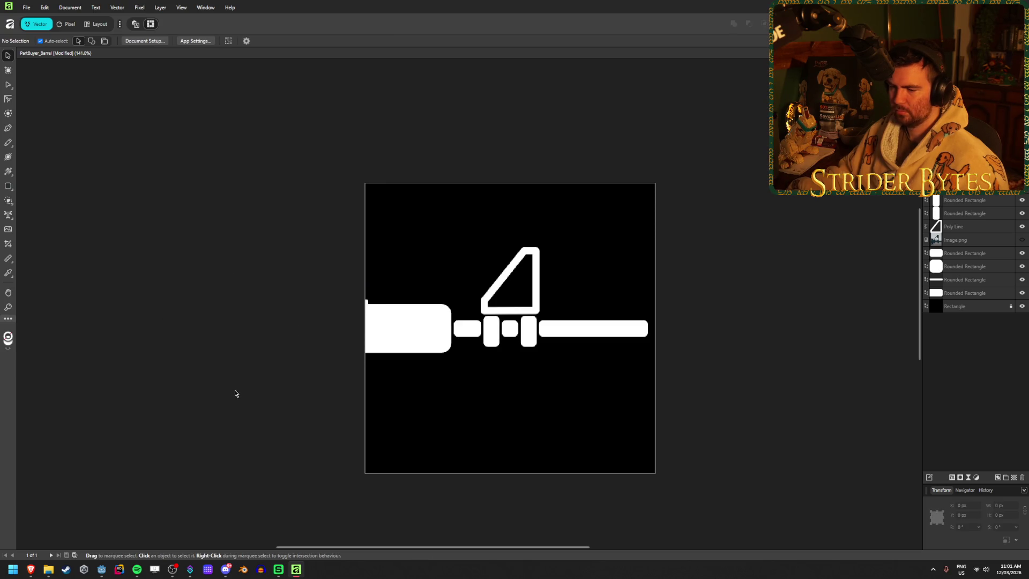
# - Glance at the barrel model in Godot, then return to Affinity and clear the selection
pyautogui.click(108, 573)
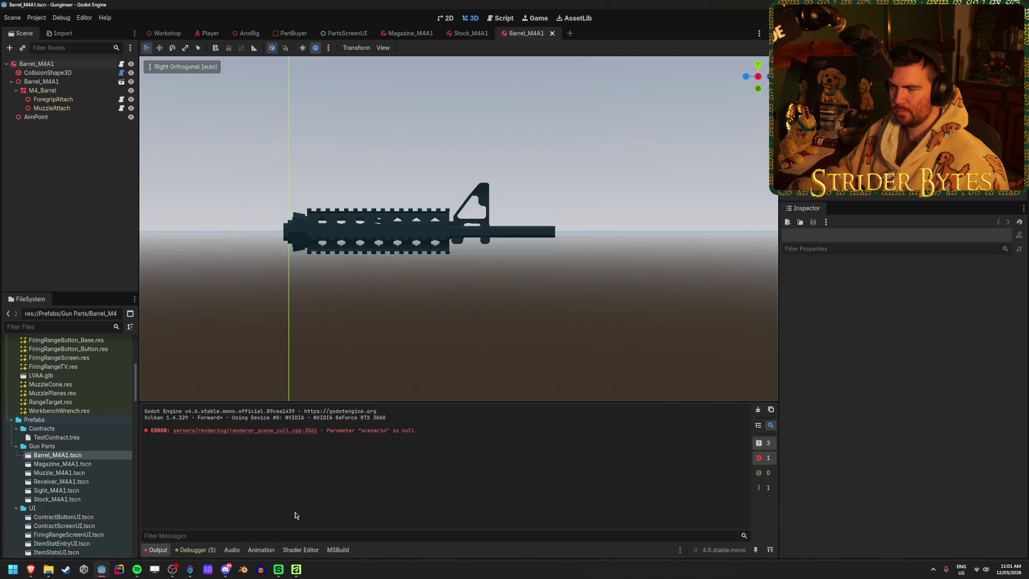
pyautogui.click(296, 569)
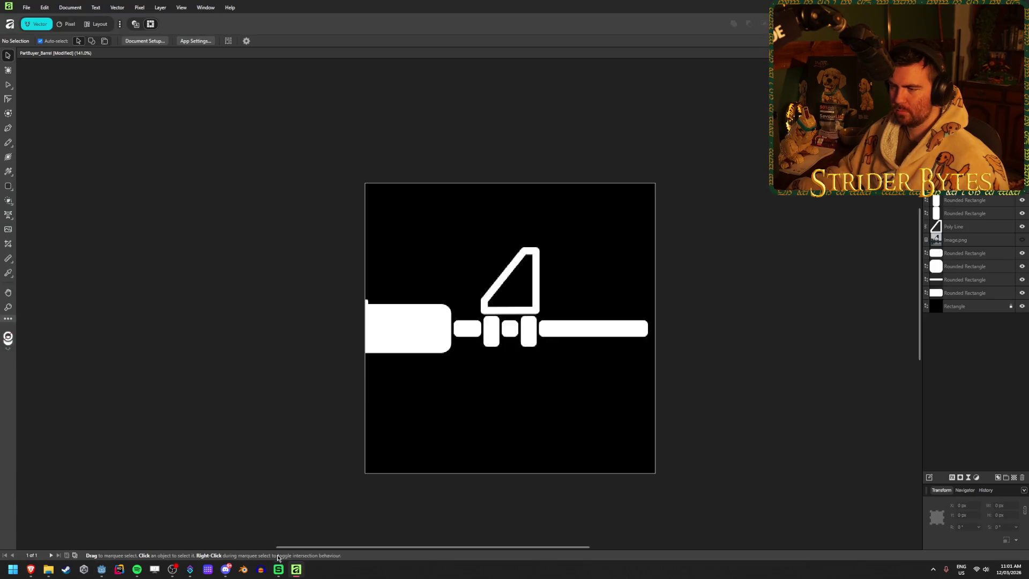
pyautogui.click(367, 303)
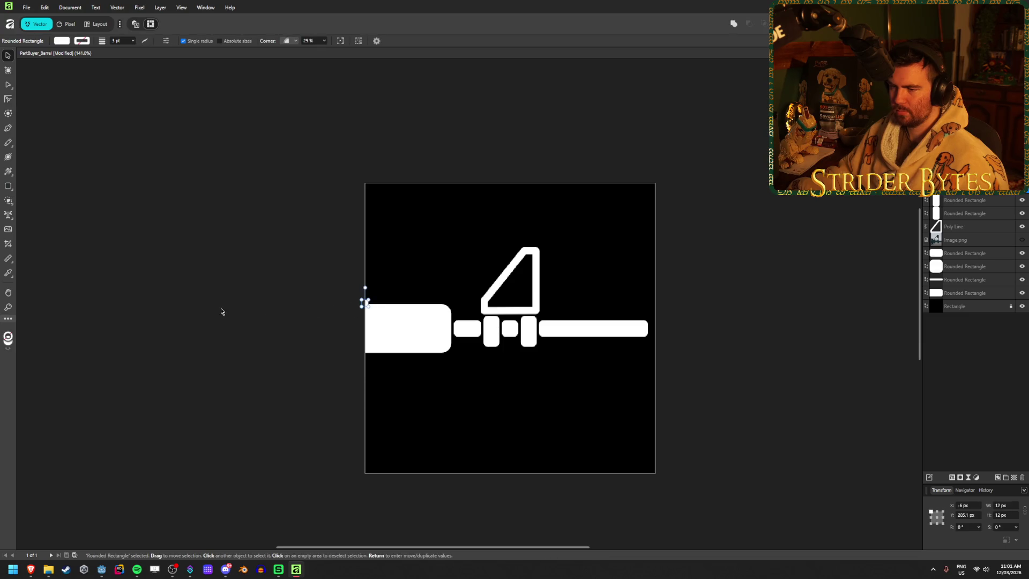
pyautogui.click(220, 312)
# - Zoom and pan over the white barrel icon, then bring up Google Images for 'gun barrel'
pyautogui.scroll(3, 292, 272)
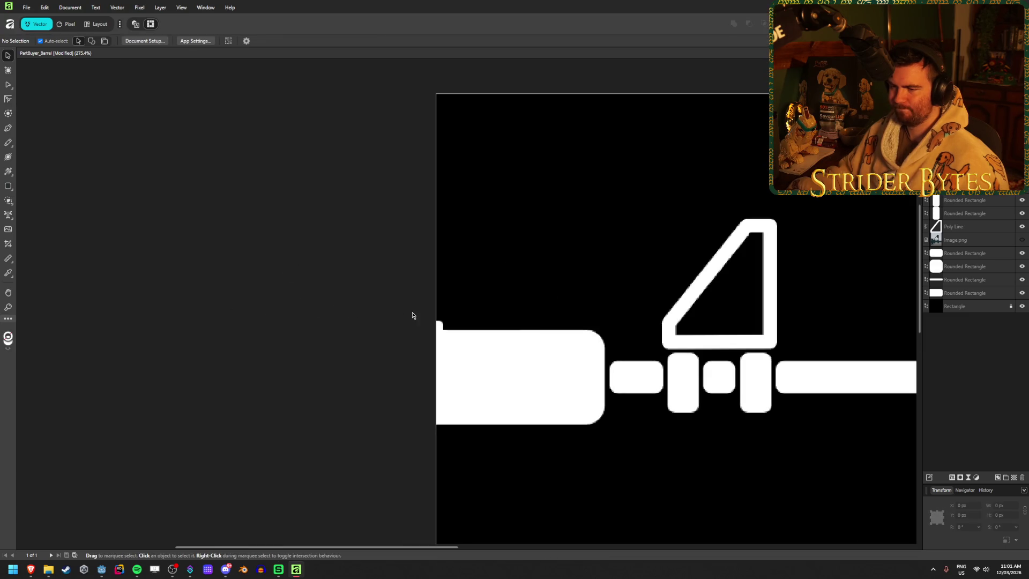
pyautogui.moveTo(347, 317); pyautogui.dragTo(216, 288)
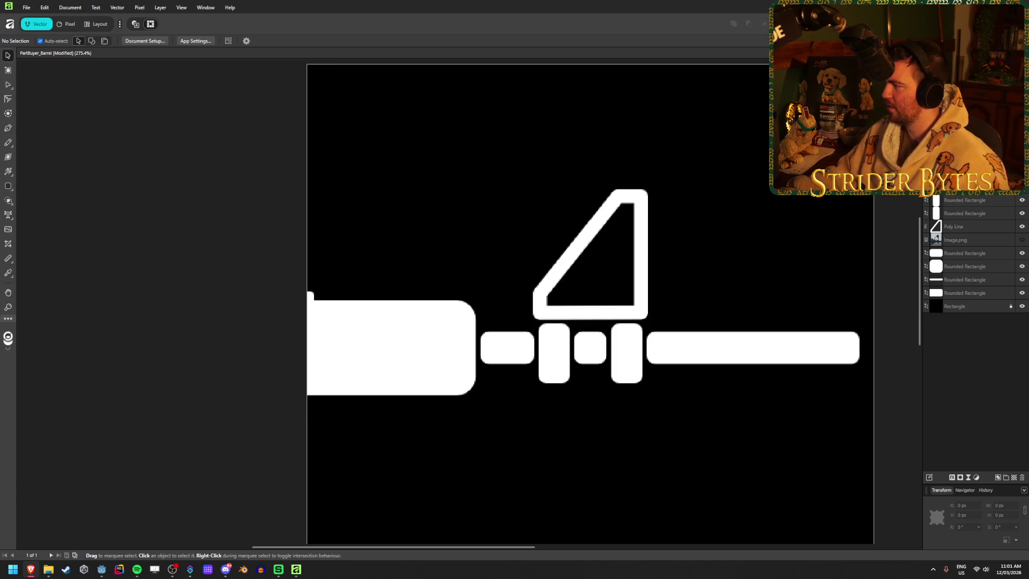
pyautogui.moveTo(0, 107)
pyautogui.mouseDown()
pyautogui.moveTo(348, 108)
pyautogui.moveTo(612, 3)
pyautogui.mouseUp()
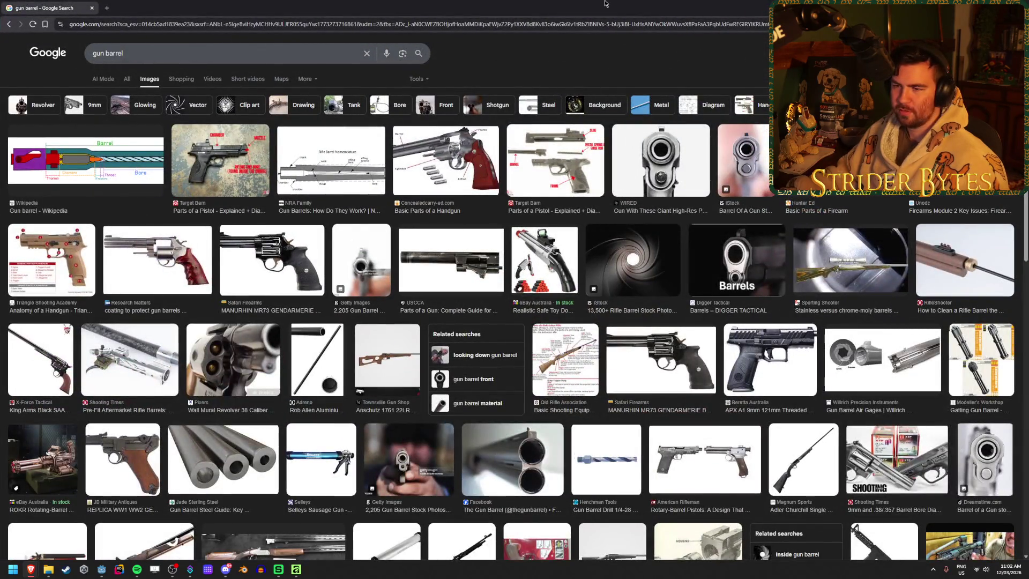
# - Preview the Parts of a Pistol diagram, then search images for 'shotgun barrel'
pyautogui.click(214, 153)
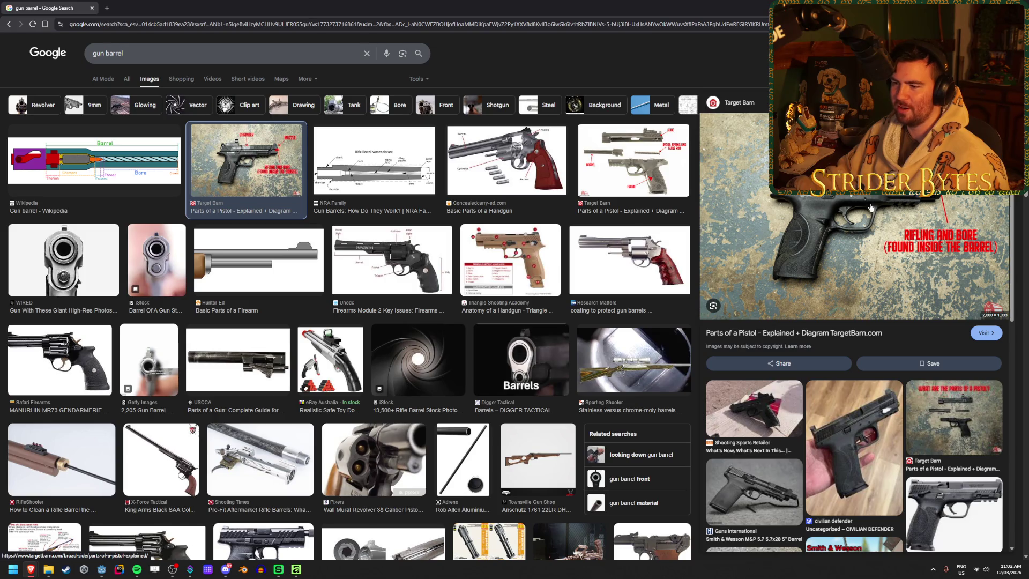
pyautogui.press('Escape')
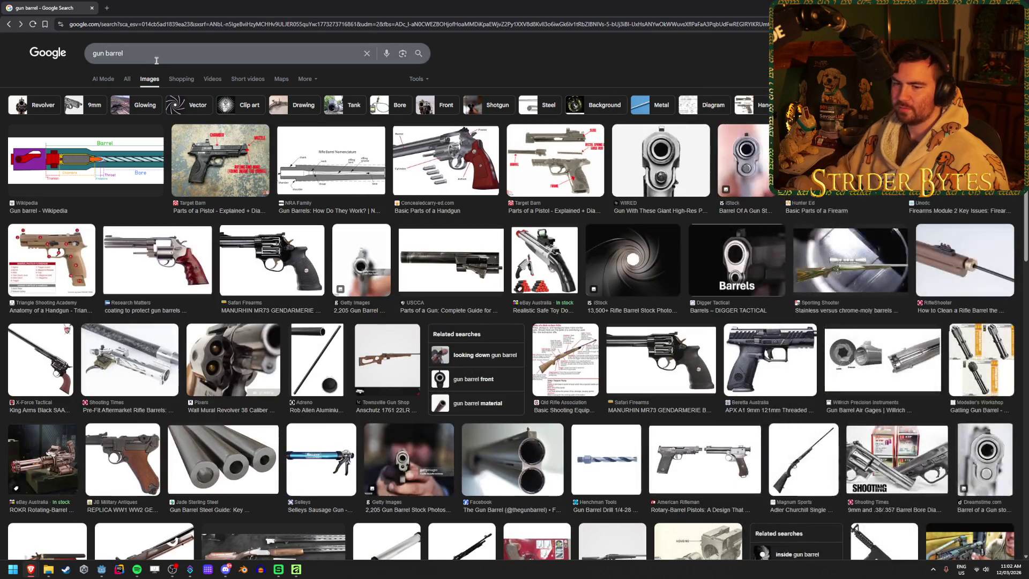
pyautogui.click(234, 57)
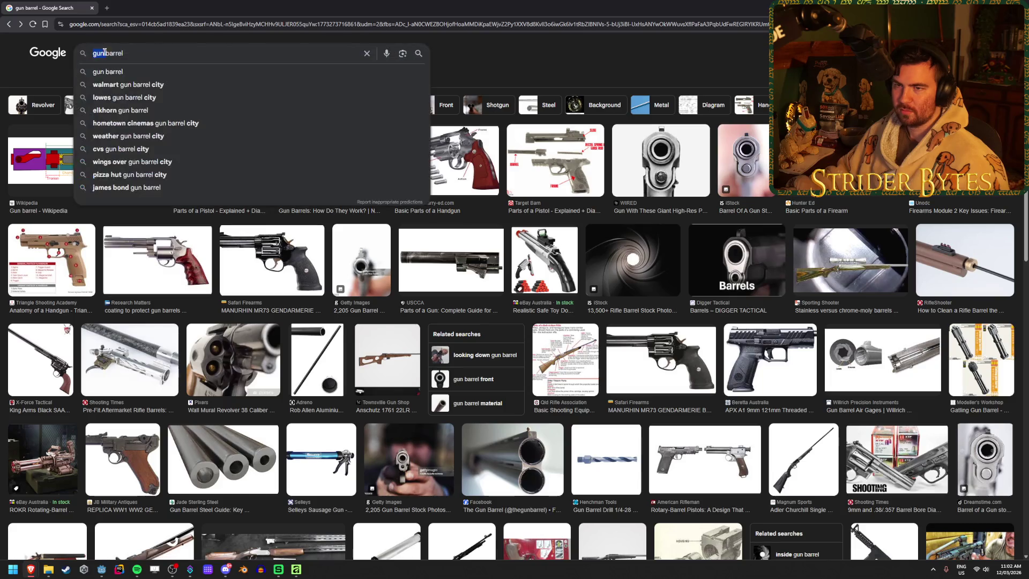
pyautogui.hotkey('ctrl', 'Left')
pyautogui.hotkey('ctrl', 'BackSpace')
pyautogui.write('shotgun')
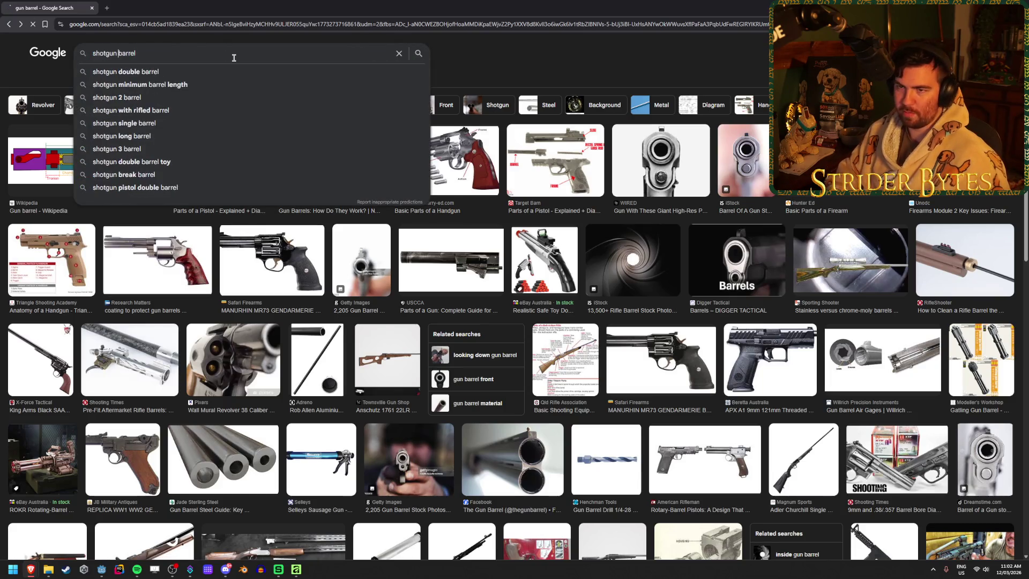
pyautogui.press('Return')
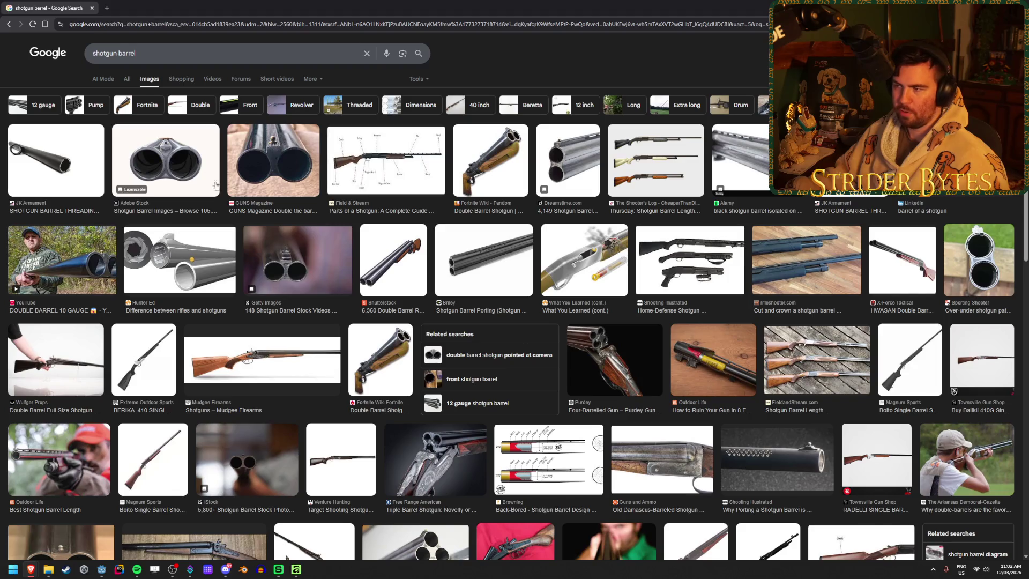
# - Preview the shotgun barrel lengths comparison and Home-Defense Shotgun images
pyautogui.click(674, 193)
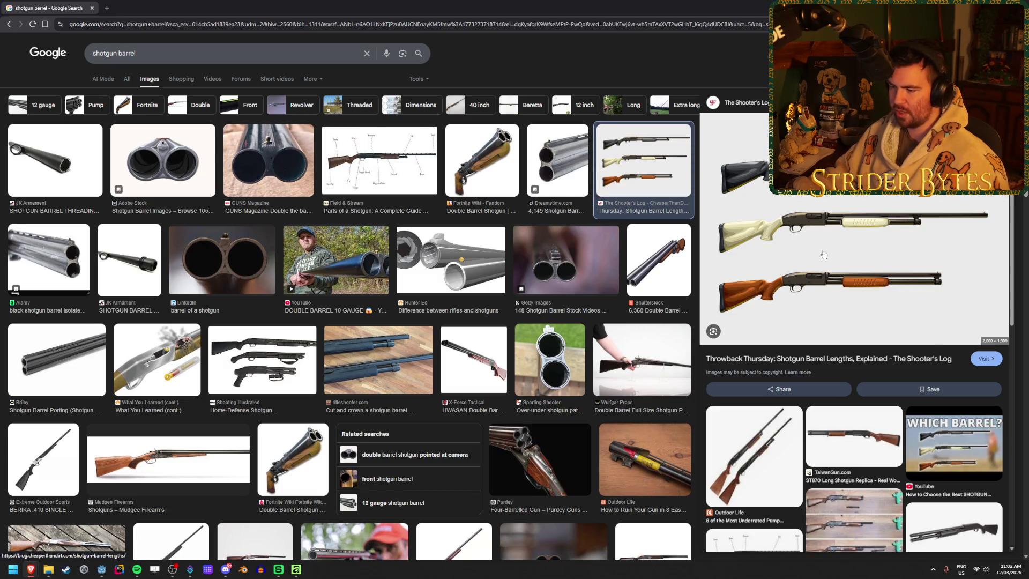
pyautogui.scroll(-3, 822, 252)
pyautogui.scroll(3, 823, 248)
pyautogui.scroll(-3, 298, 220)
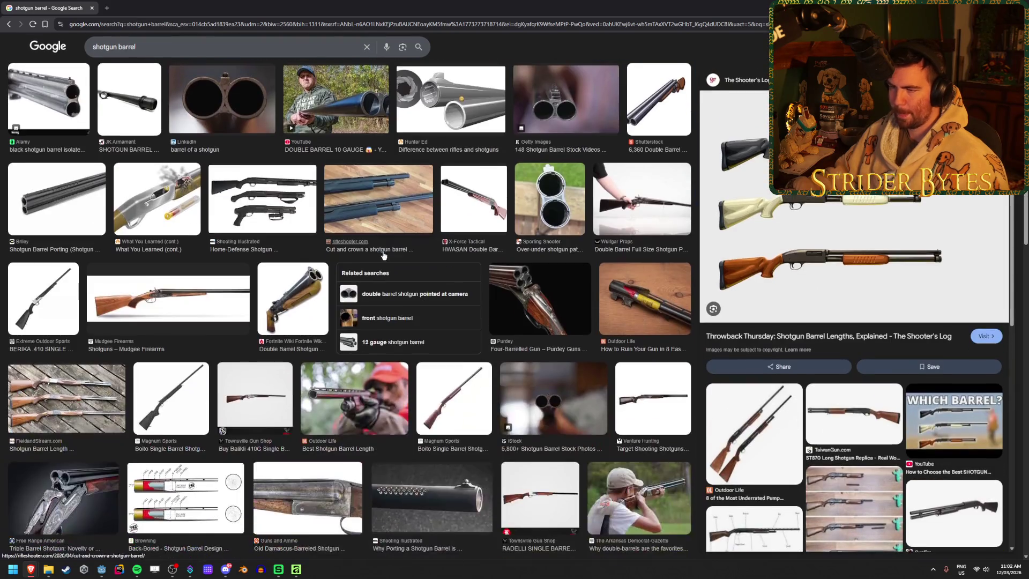
pyautogui.click(298, 219)
pyautogui.scroll(5, 214, 160)
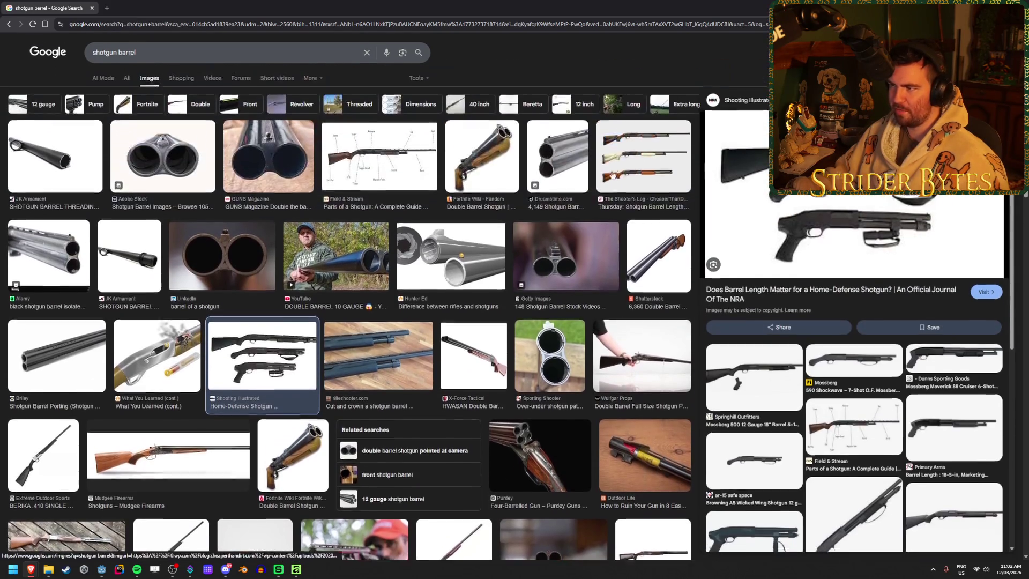
pyautogui.press('Escape')
# - Search images for 'sniper barrel' and open a new blank tab
pyautogui.doubleClick(107, 54)
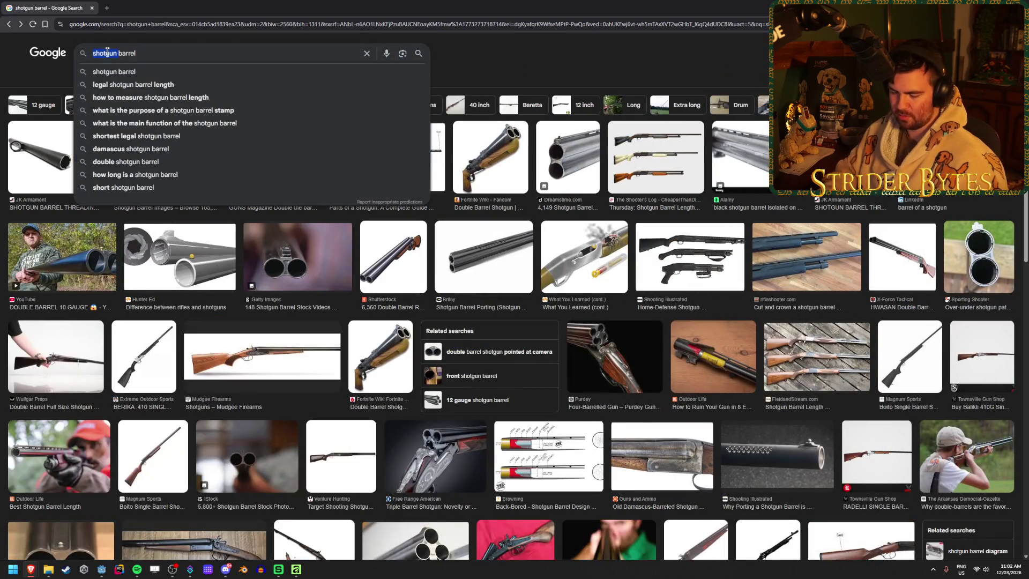
pyautogui.write('sniper')
pyautogui.press('Return')
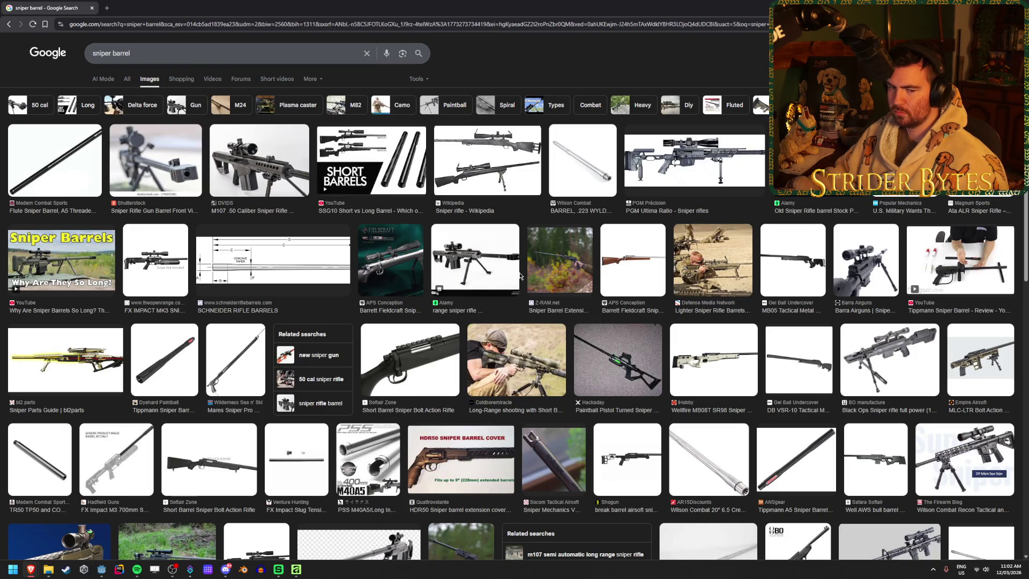
pyautogui.click(103, 8)
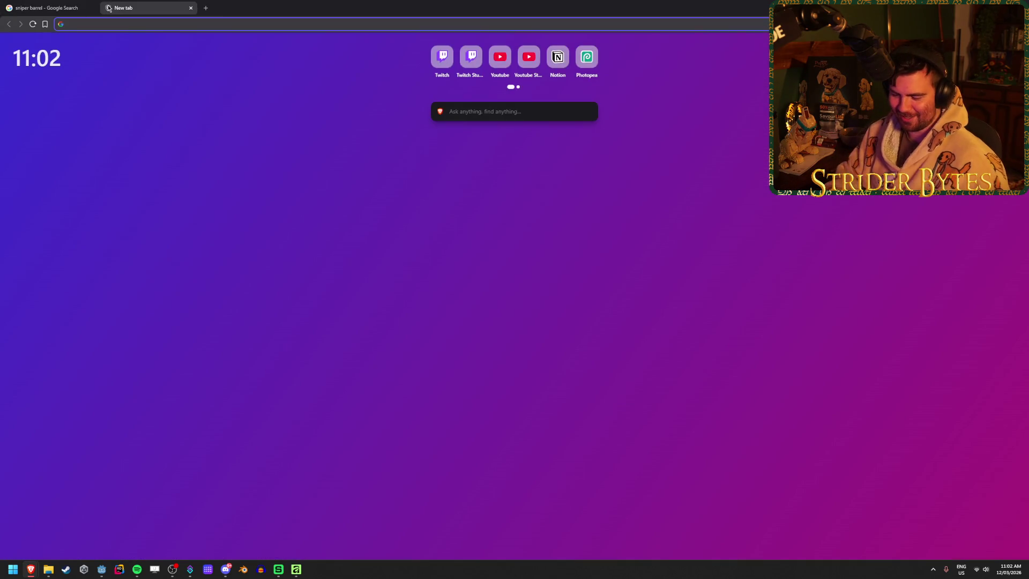
# - Load the low-poly firearms creator's Sketchfab profile and scroll its model grid
pyautogui.write('tast')
pyautogui.press('Down')
pyautogui.press('Return')
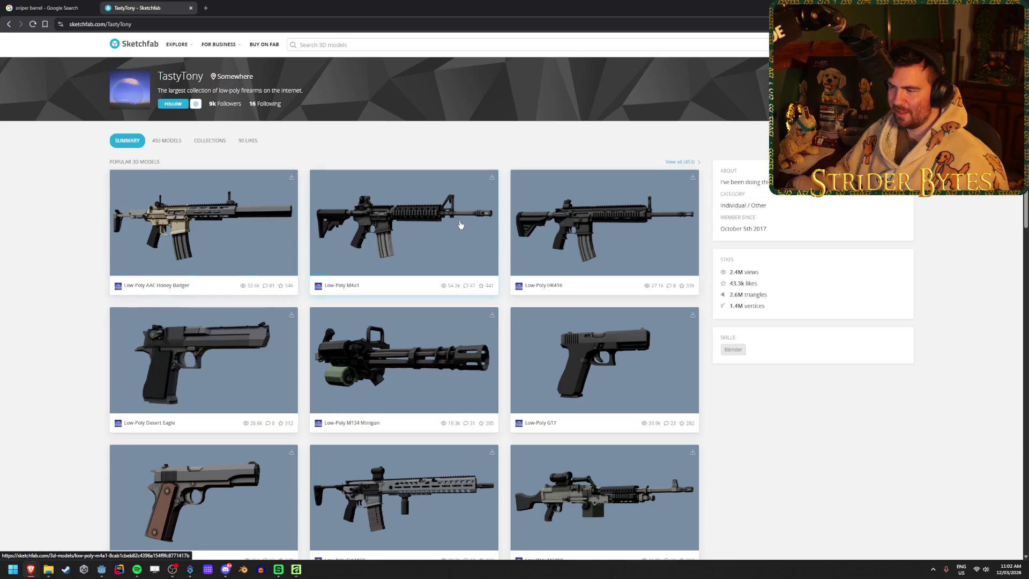
pyautogui.scroll(-3, 669, 268)
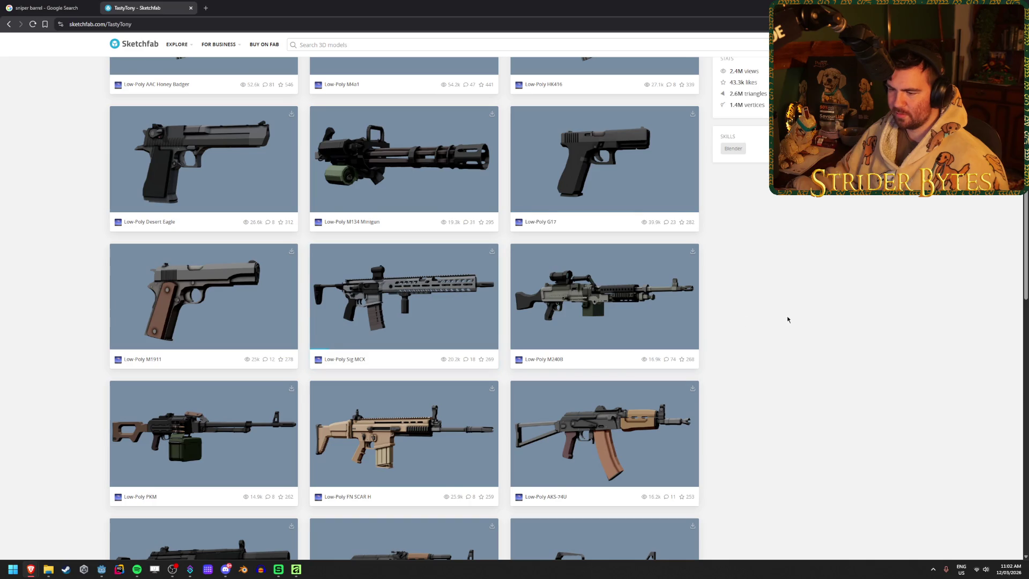
pyautogui.scroll(-3, 787, 319)
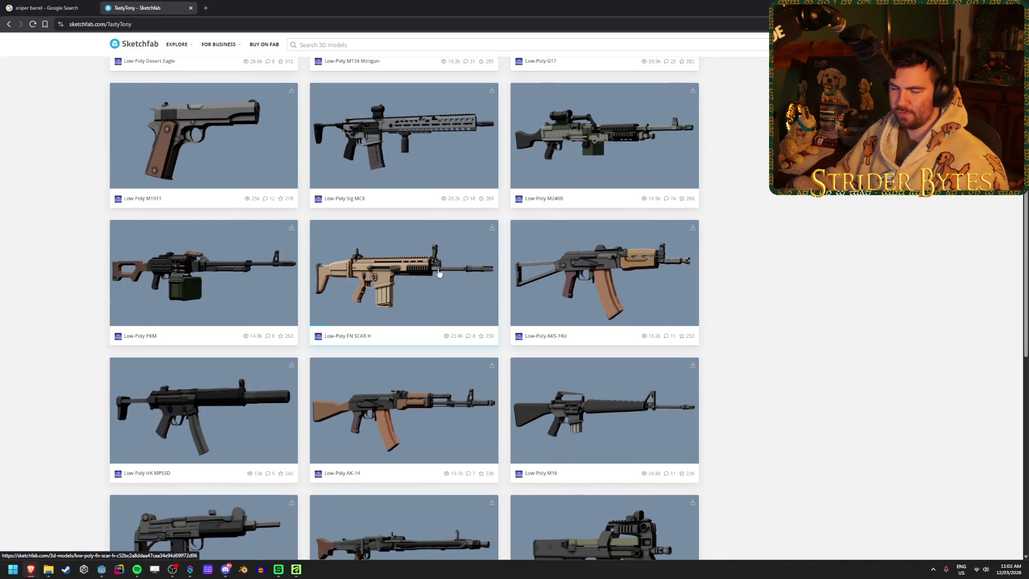
# - Open Low-Poly FN SCAR H in a background tab, view it, and keep browsing the grid
pyautogui.middleClick(440, 272)
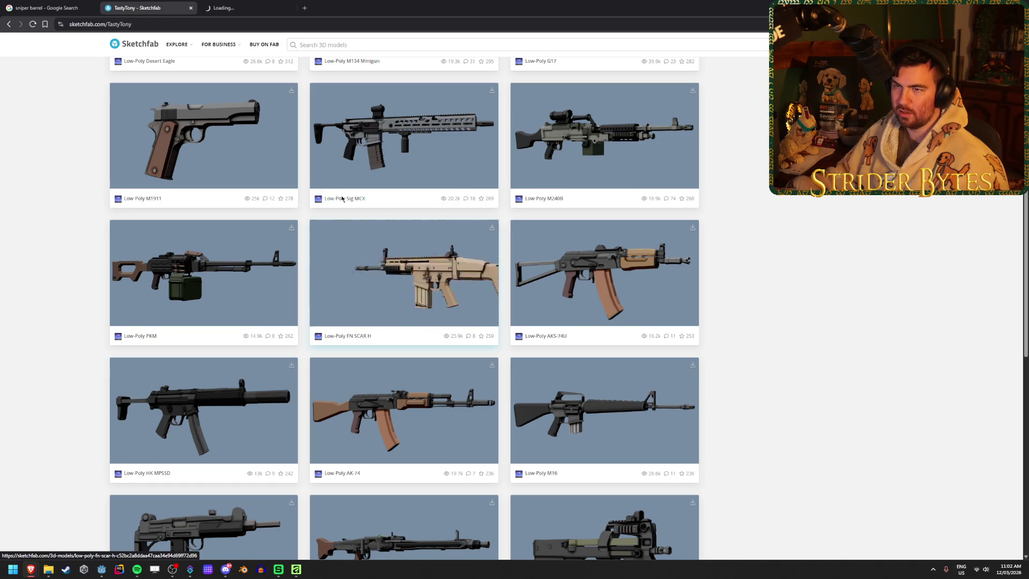
pyautogui.click(241, 7)
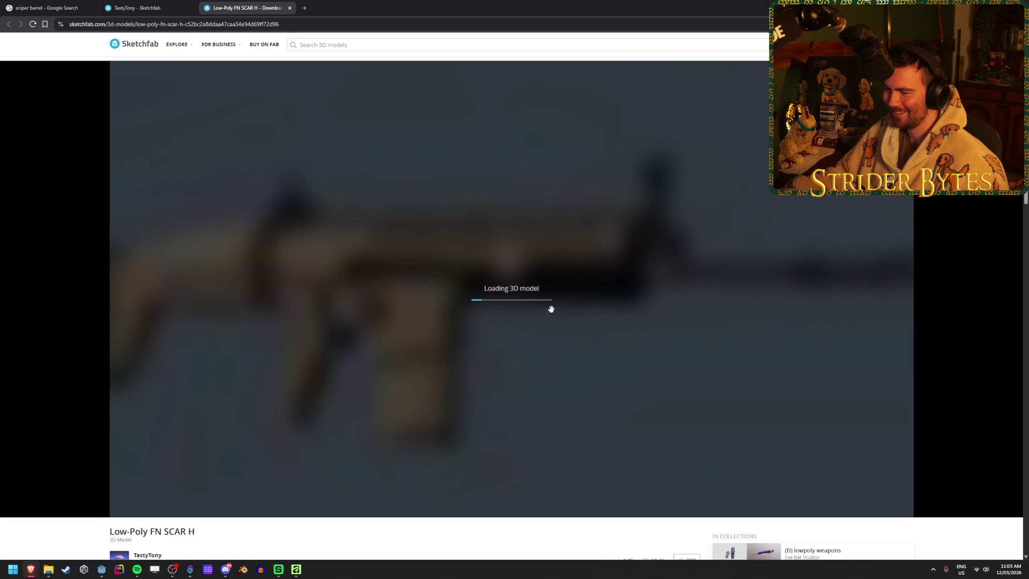
pyautogui.click(136, 7)
pyautogui.scroll(-4, 69, 364)
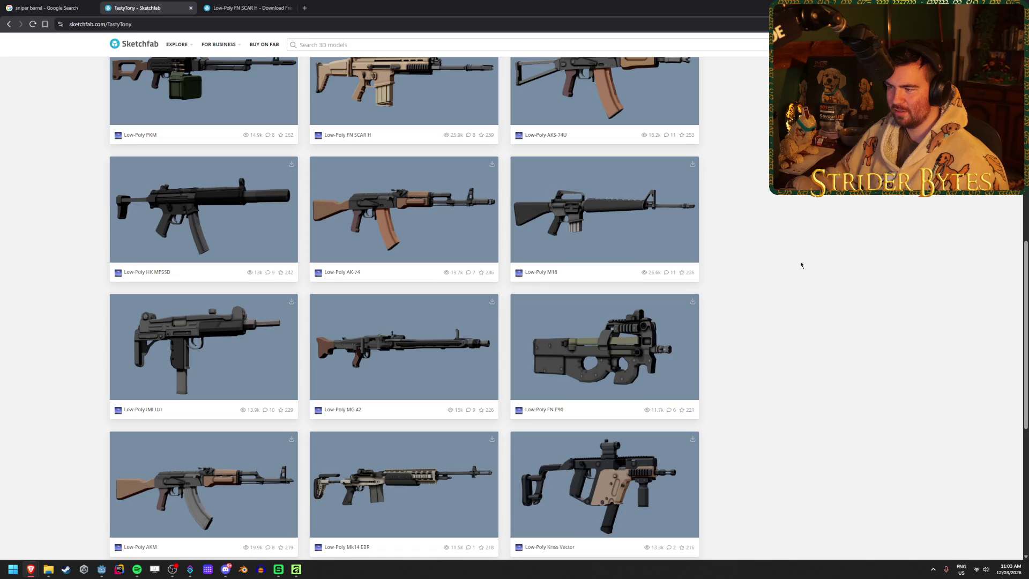
pyautogui.scroll(-3, 800, 264)
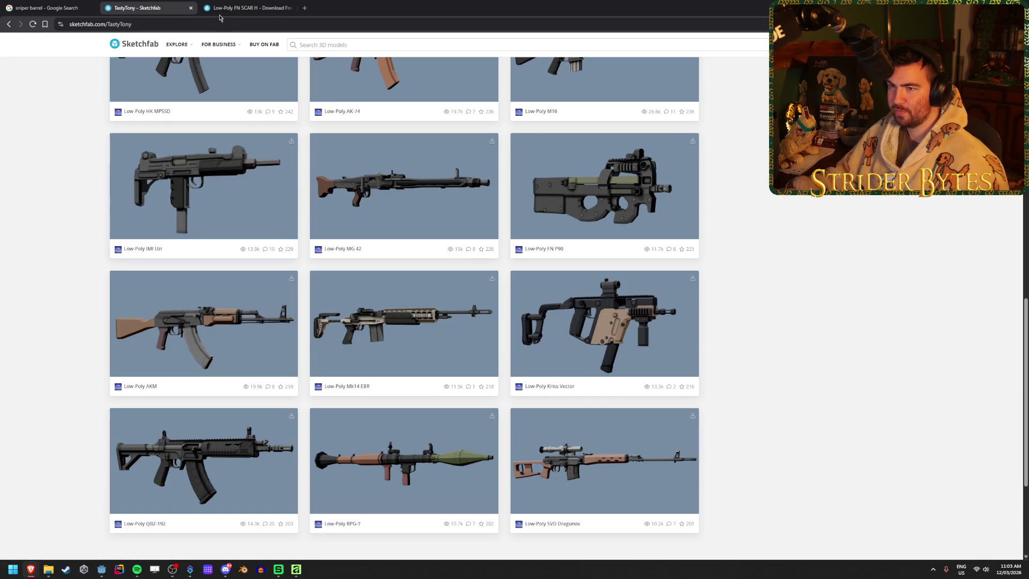
pyautogui.scroll(-2, 354, 271)
pyautogui.scroll(-1, 354, 271)
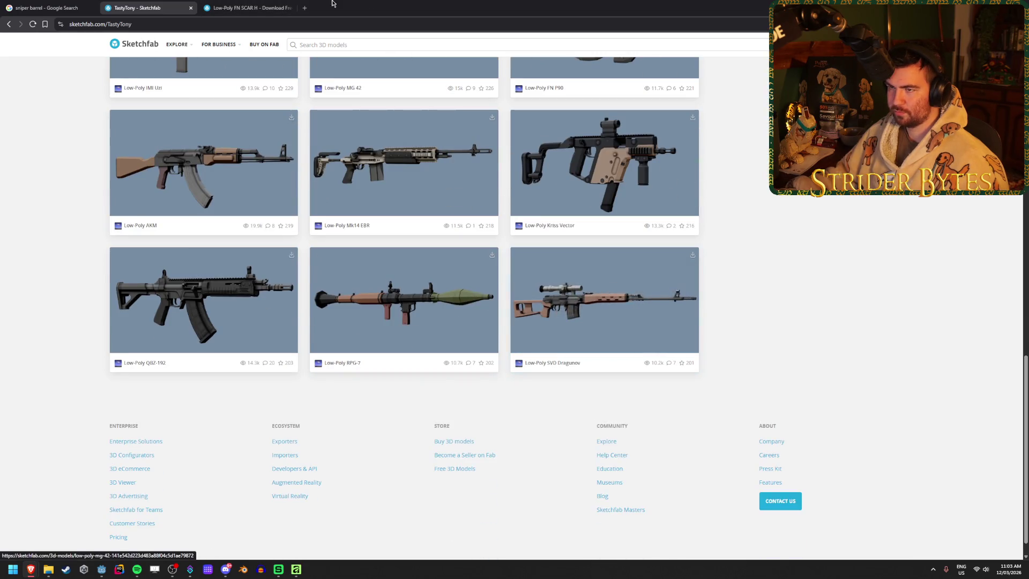
# - Pan, orbit and zoom the FN SCAR H in the 3D viewer to study its barrel
pyautogui.click(246, 7)
pyautogui.scroll(5, 668, 275)
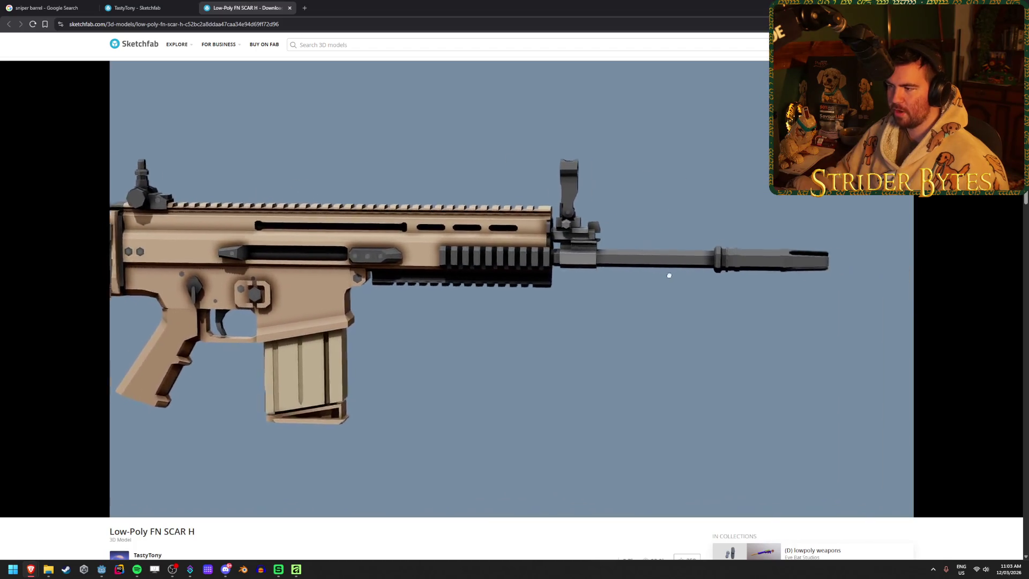
pyautogui.moveTo(668, 275); pyautogui.dragTo(602, 268)
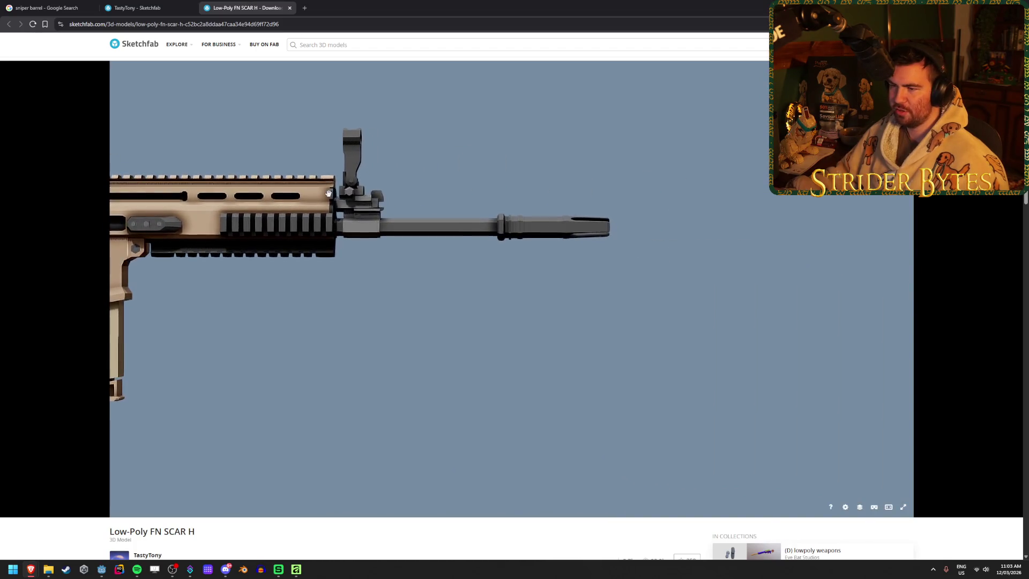
pyautogui.moveTo(543, 233)
pyautogui.mouseDown()
pyautogui.moveTo(526, 248)
pyautogui.moveTo(441, 262)
pyautogui.moveTo(328, 234)
pyautogui.moveTo(316, 279)
pyautogui.moveTo(643, 194)
pyautogui.moveTo(717, 246)
pyautogui.mouseUp()
pyautogui.scroll(-5, 514, 248)
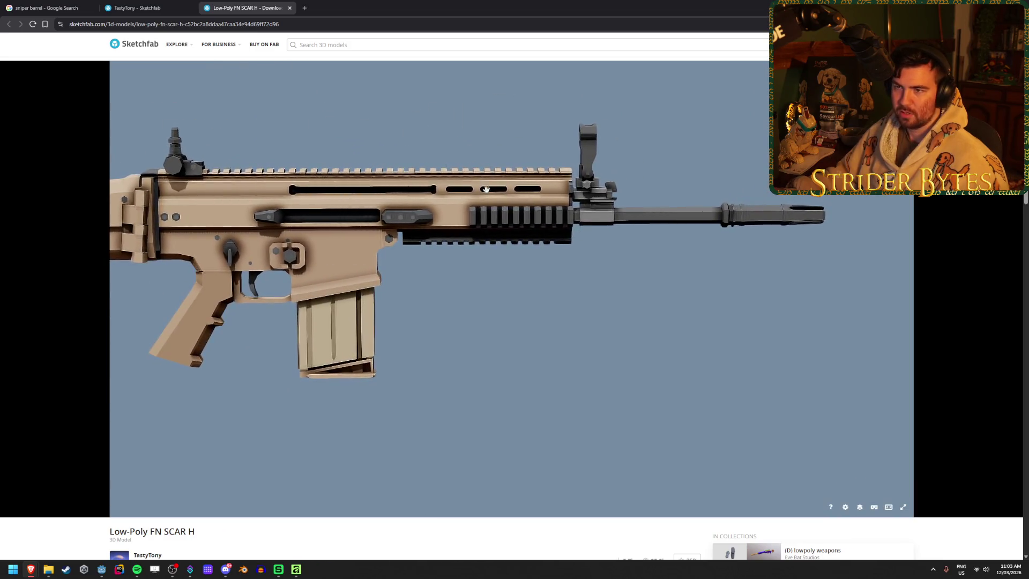
# - Return to the creator's profile and open its Collections page
pyautogui.click(174, 8)
pyautogui.scroll(3, 74, 245)
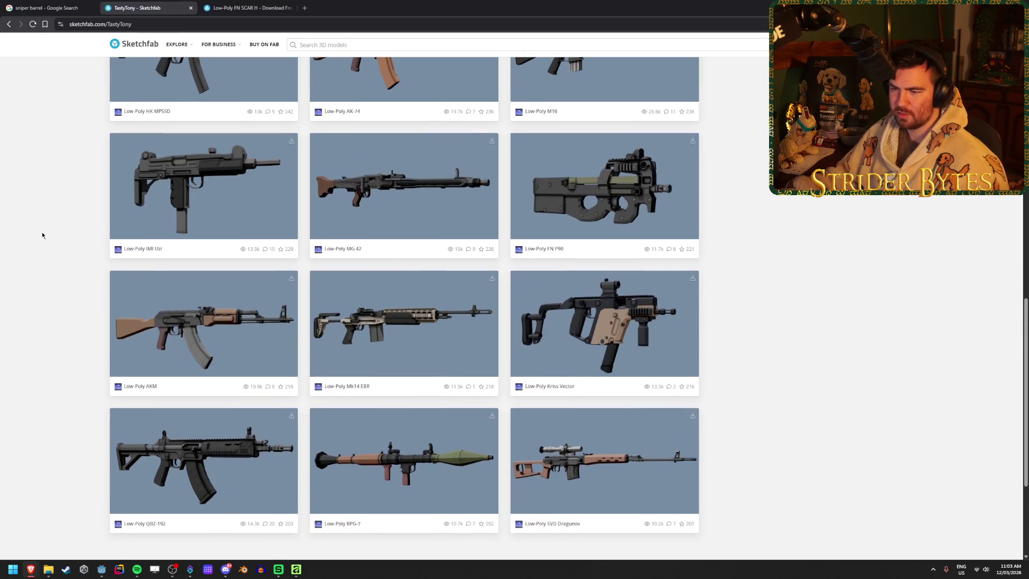
pyautogui.scroll(6, 50, 236)
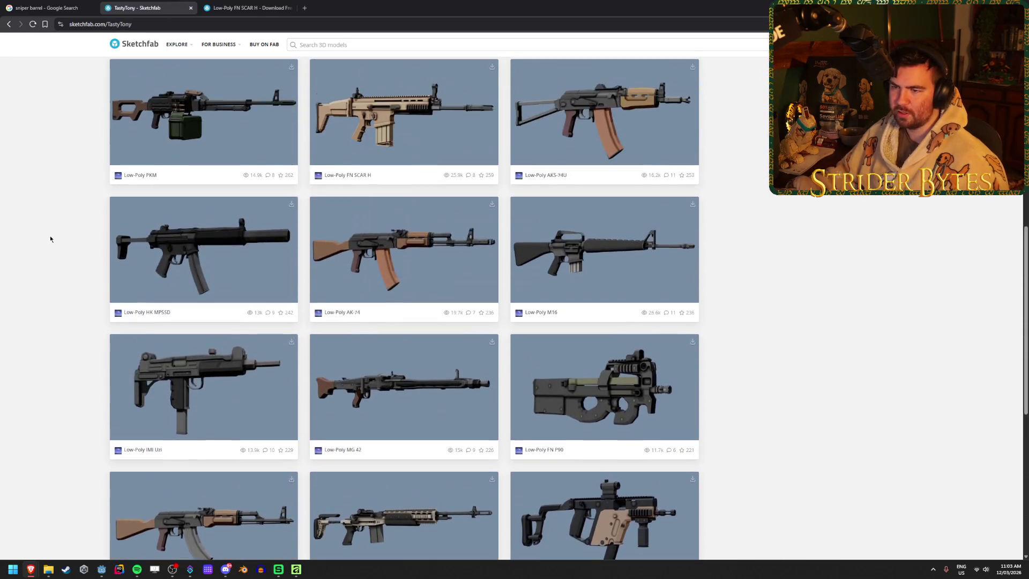
pyautogui.scroll(8, 41, 242)
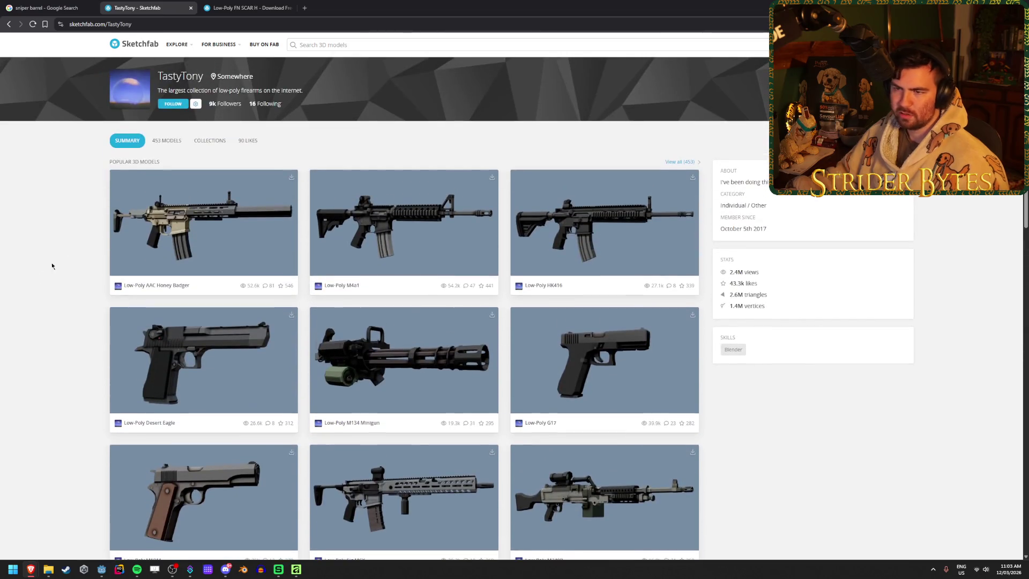
pyautogui.click(228, 144)
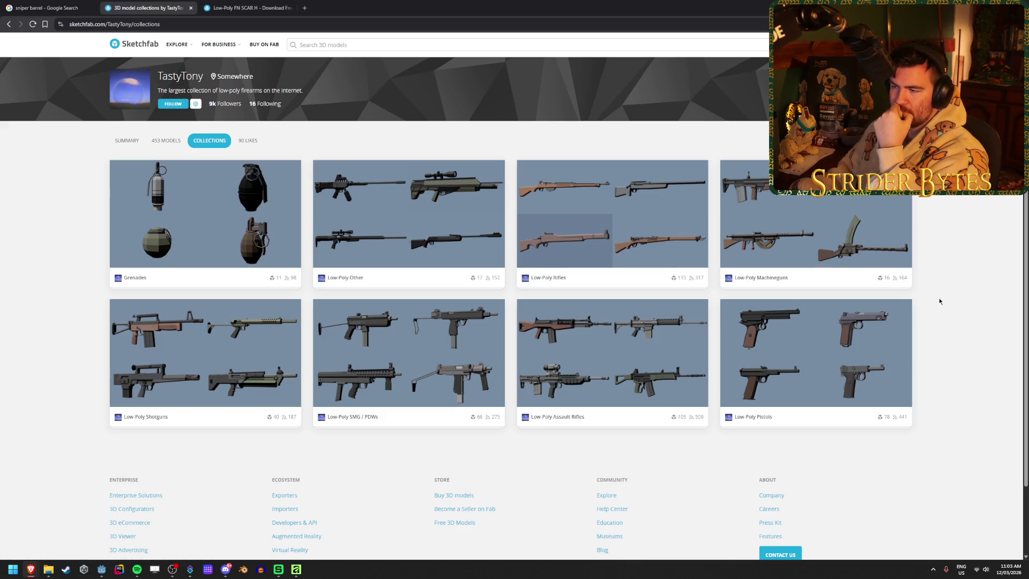
pyautogui.click(169, 349)
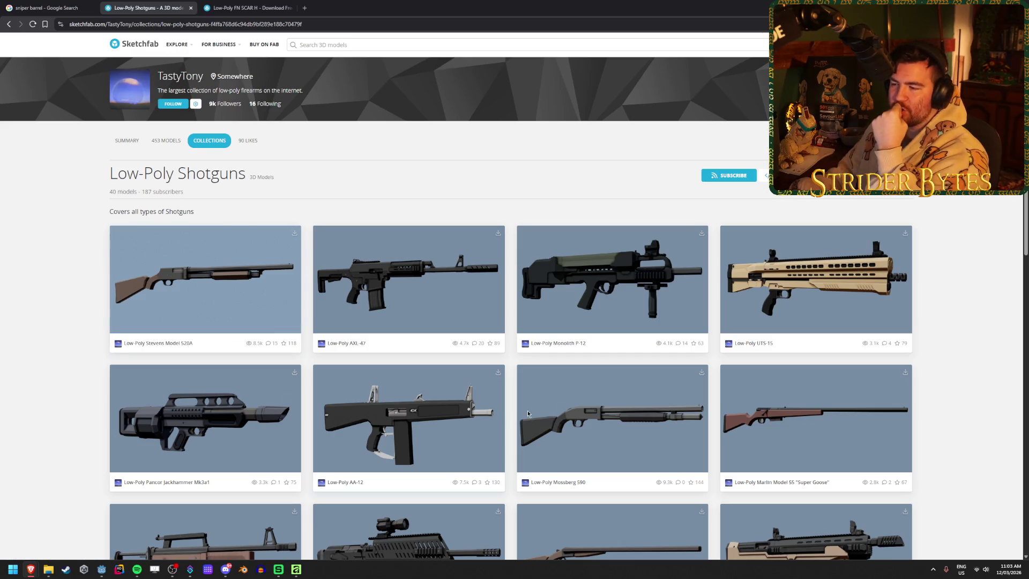
pyautogui.scroll(-2, 583, 321)
pyautogui.click(586, 342)
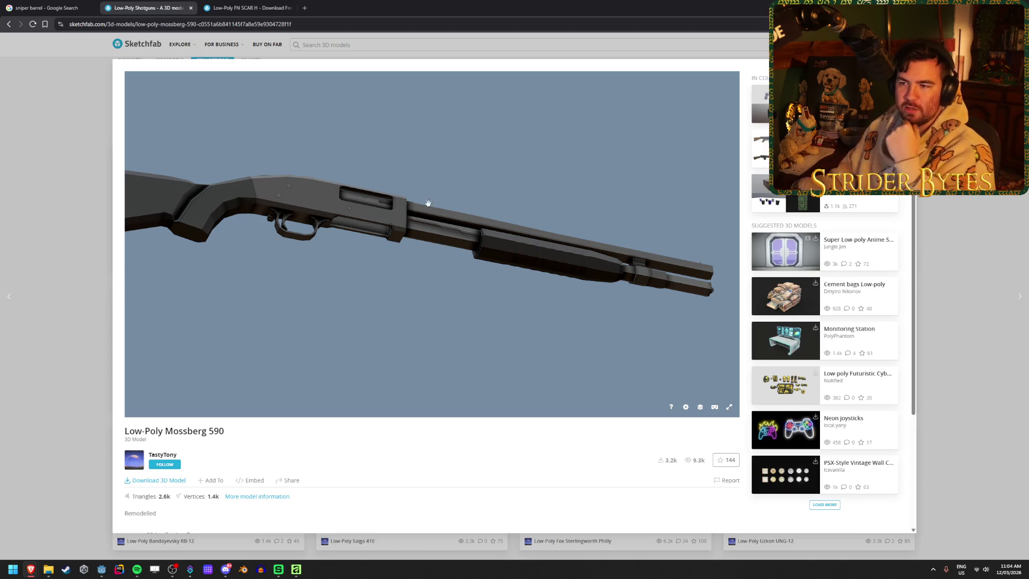
pyautogui.moveTo(373, 191)
pyautogui.mouseDown()
pyautogui.moveTo(349, 222)
pyautogui.moveTo(352, 246)
pyautogui.moveTo(453, 232)
pyautogui.moveTo(452, 243)
pyautogui.mouseUp()
pyautogui.scroll(5, 480, 241)
pyautogui.scroll(-5, 465, 237)
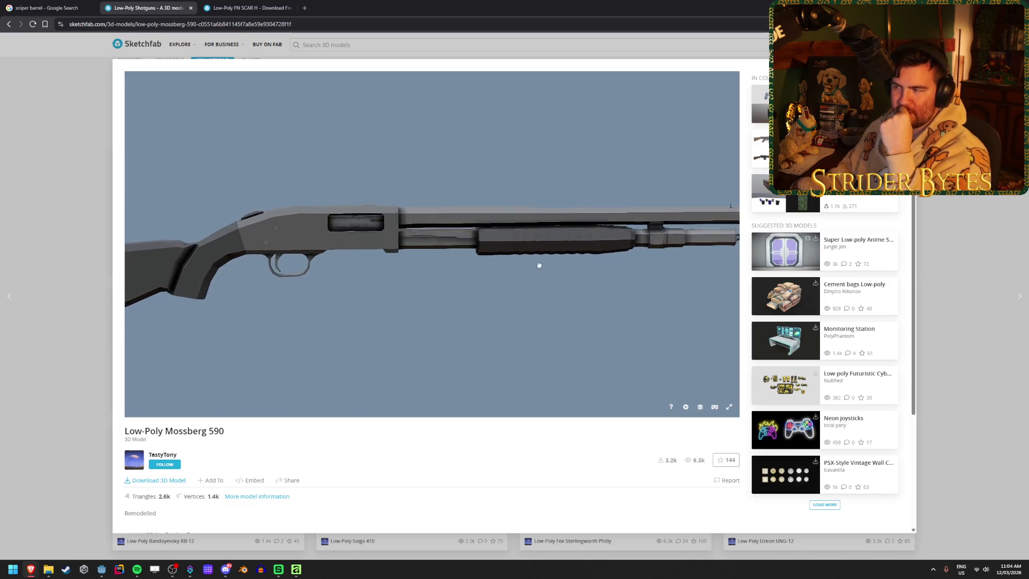
pyautogui.moveTo(452, 257)
pyautogui.mouseDown()
pyautogui.moveTo(412, 218)
pyautogui.moveTo(415, 202)
pyautogui.moveTo(407, 234)
pyautogui.mouseUp()
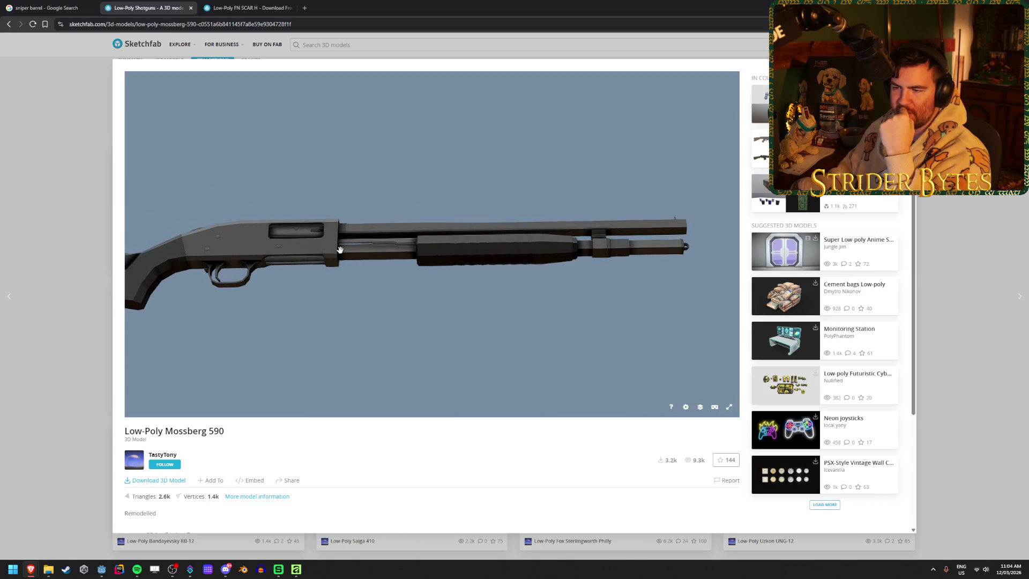
pyautogui.moveTo(301, 257)
pyautogui.mouseDown()
pyautogui.moveTo(298, 275)
pyautogui.moveTo(353, 319)
pyautogui.moveTo(447, 279)
pyautogui.mouseUp()
pyautogui.scroll(2, 365, 306)
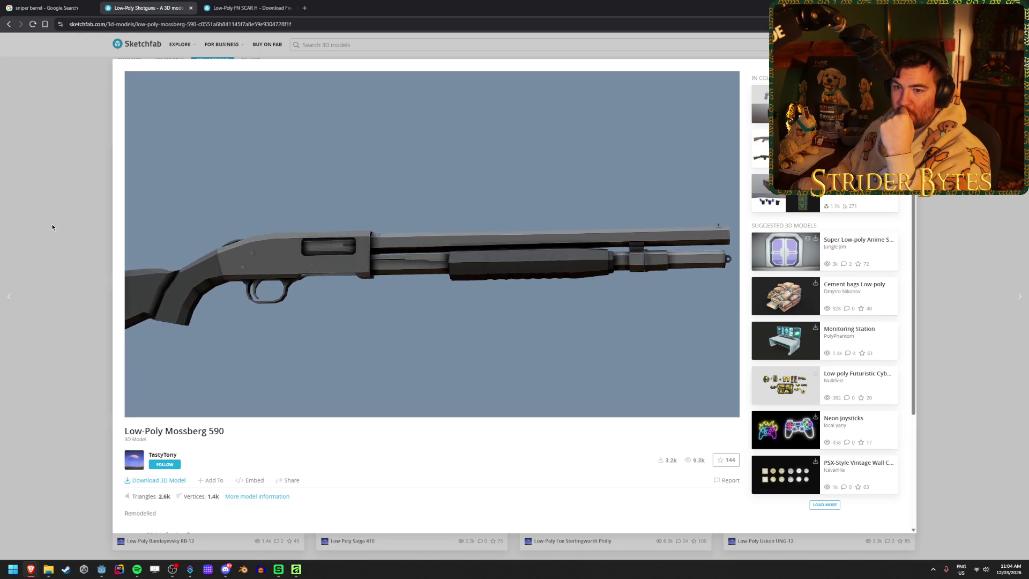
pyautogui.click(65, 253)
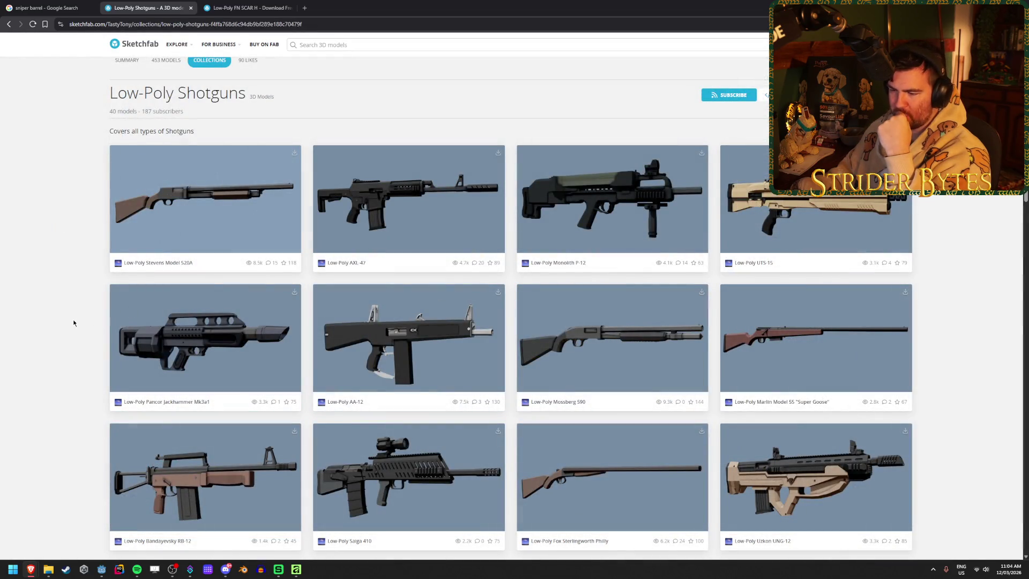
pyautogui.scroll(-3, 74, 323)
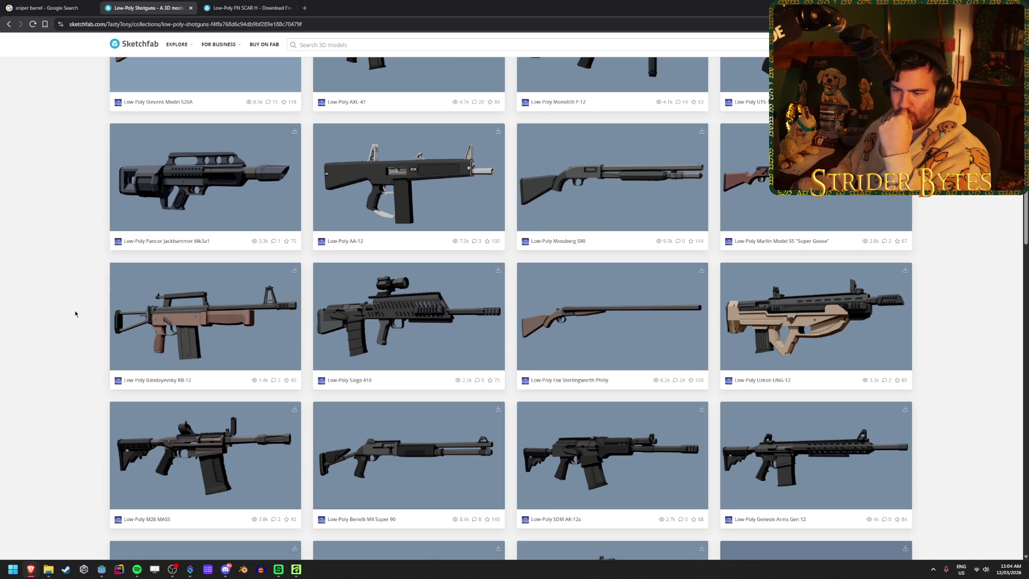
pyautogui.scroll(1, 75, 310)
pyautogui.click(558, 390)
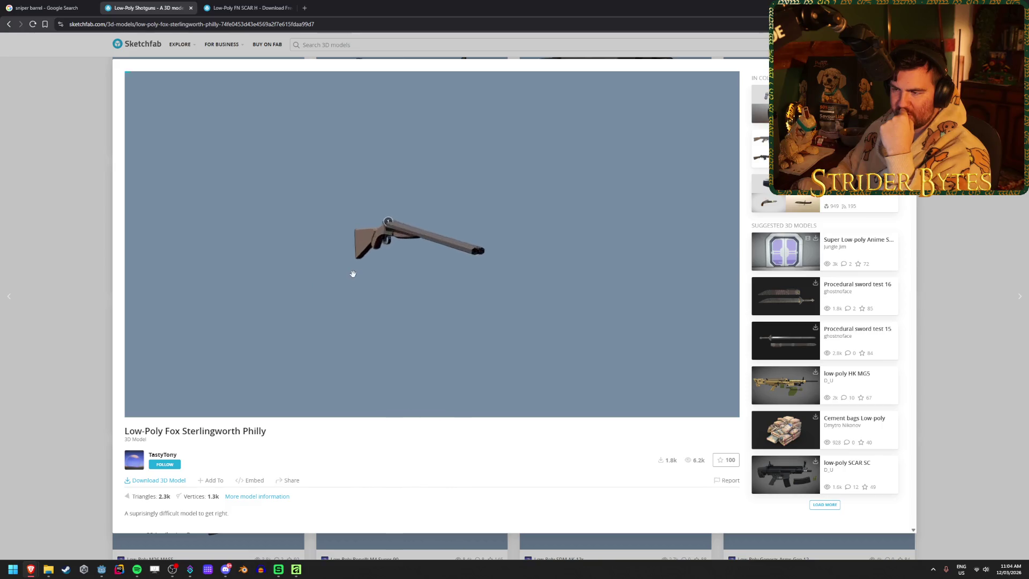
# - Orbit the Fox Sterlingworth Philly double-barrel shotgun, close it, and browse the collection
pyautogui.moveTo(418, 262)
pyautogui.mouseDown()
pyautogui.moveTo(431, 291)
pyautogui.moveTo(464, 294)
pyautogui.moveTo(564, 257)
pyautogui.moveTo(500, 236)
pyautogui.moveTo(522, 244)
pyautogui.moveTo(37, 239)
pyautogui.mouseUp()
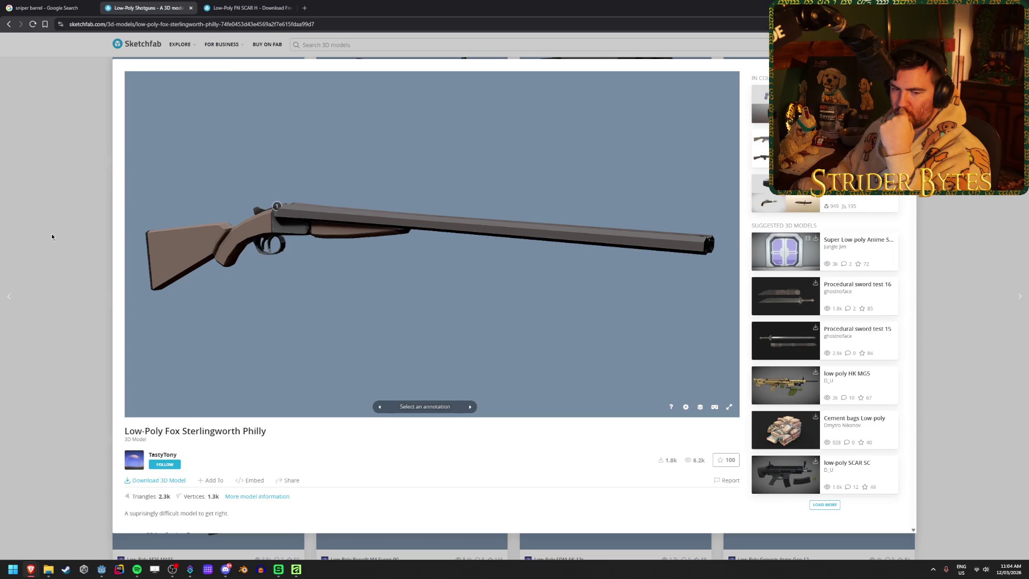
pyautogui.click(52, 236)
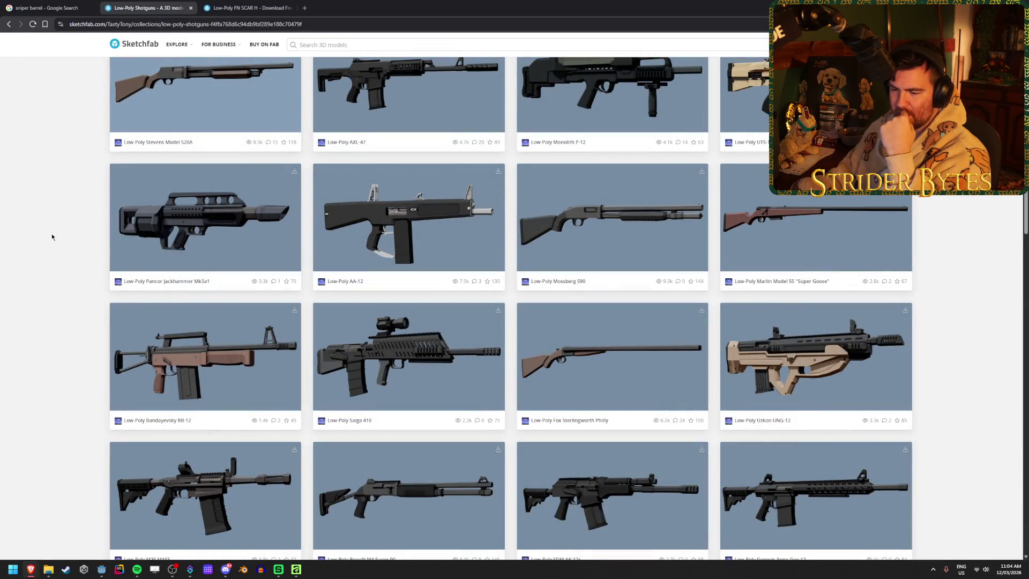
pyautogui.scroll(3, 64, 298)
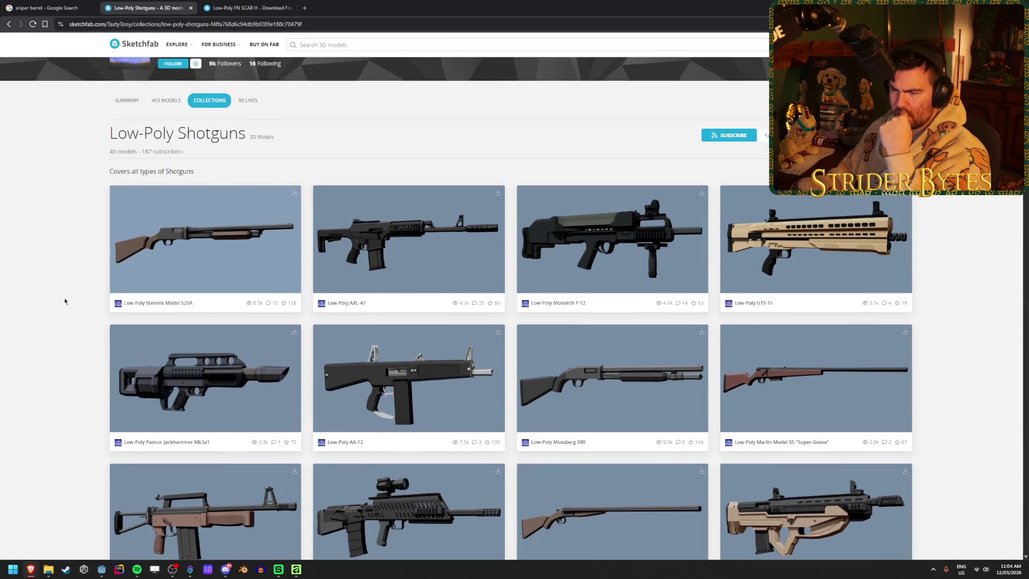
pyautogui.scroll(-4, 64, 301)
pyautogui.scroll(3, 64, 303)
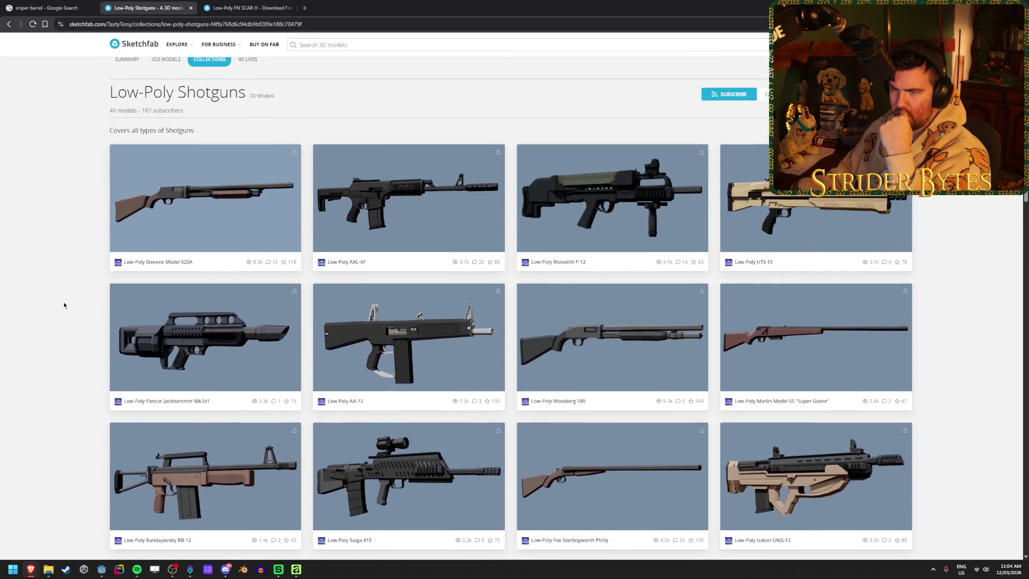
pyautogui.scroll(-2, 64, 305)
pyautogui.scroll(-3, 63, 305)
pyautogui.scroll(-5, 63, 305)
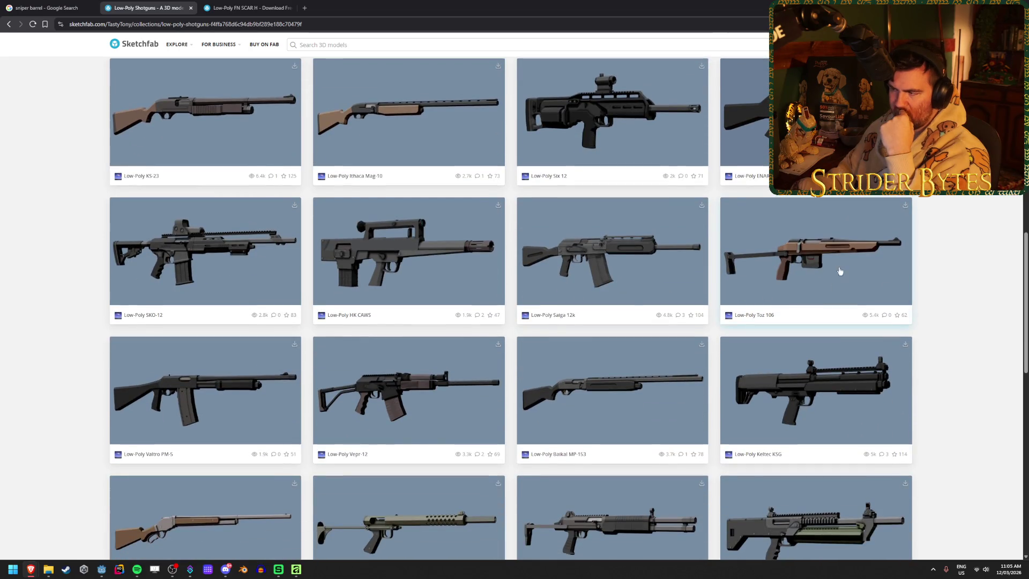
# - Open Low-Poly Toz 106 in a new tab, spin it around, then close the Toz 106 and FN SCAR H tabs
pyautogui.middleClick(829, 266)
pyautogui.click(328, 5)
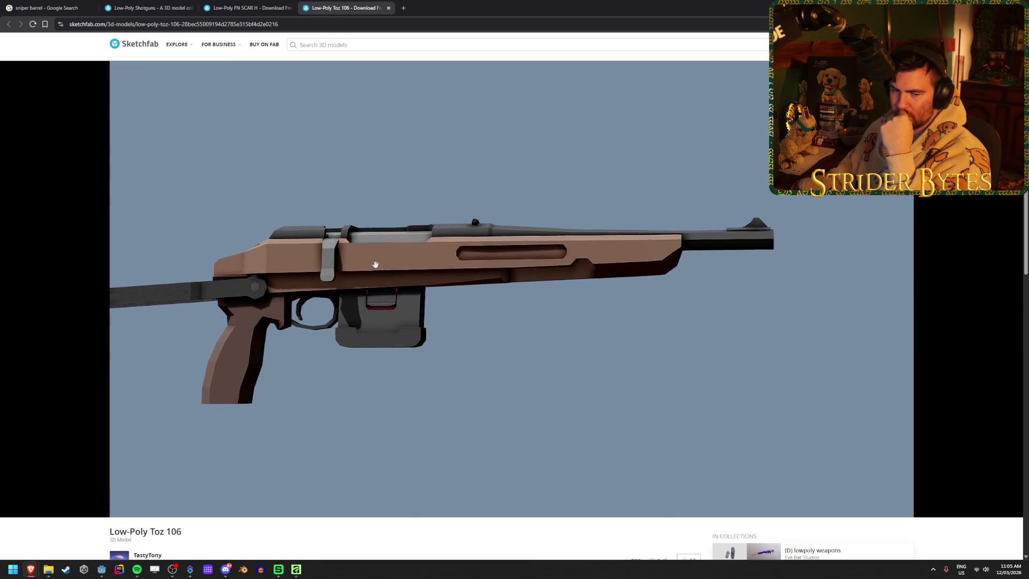
pyautogui.moveTo(543, 260)
pyautogui.mouseDown()
pyautogui.moveTo(457, 257)
pyautogui.moveTo(482, 259)
pyautogui.moveTo(457, 268)
pyautogui.moveTo(539, 268)
pyautogui.mouseUp()
pyautogui.scroll(2, 539, 268)
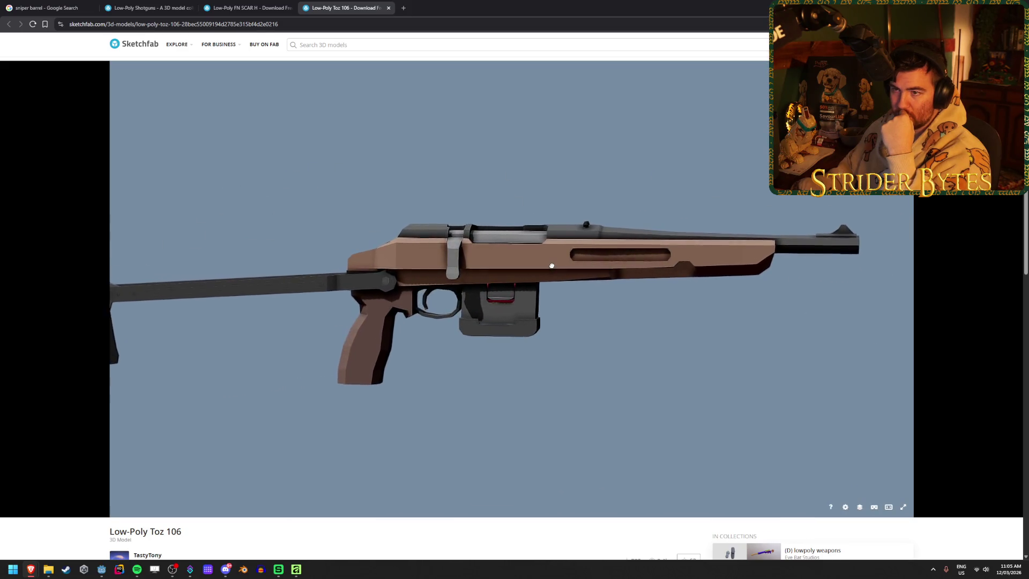
pyautogui.middleClick(332, 3)
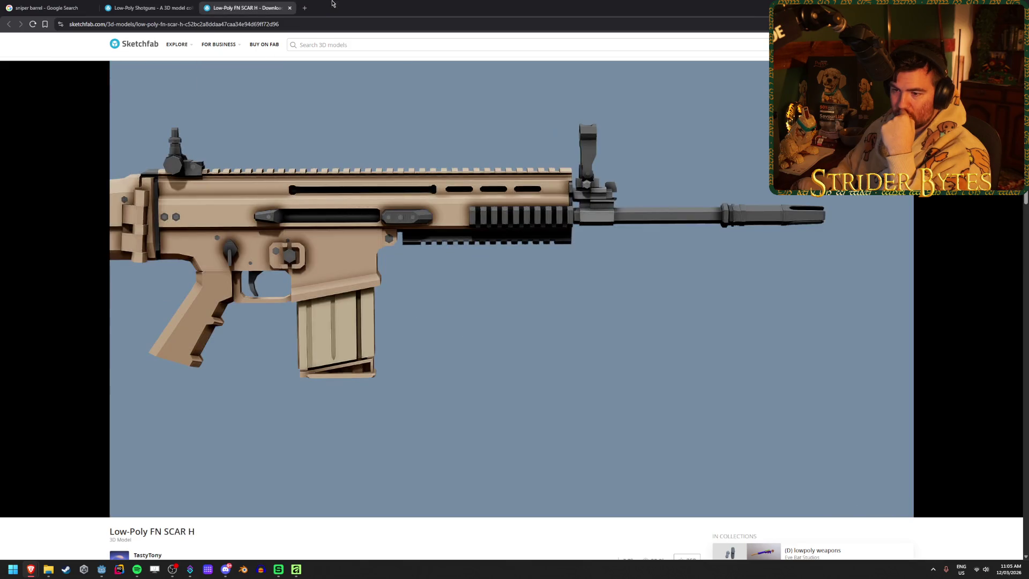
pyautogui.middleClick(265, 3)
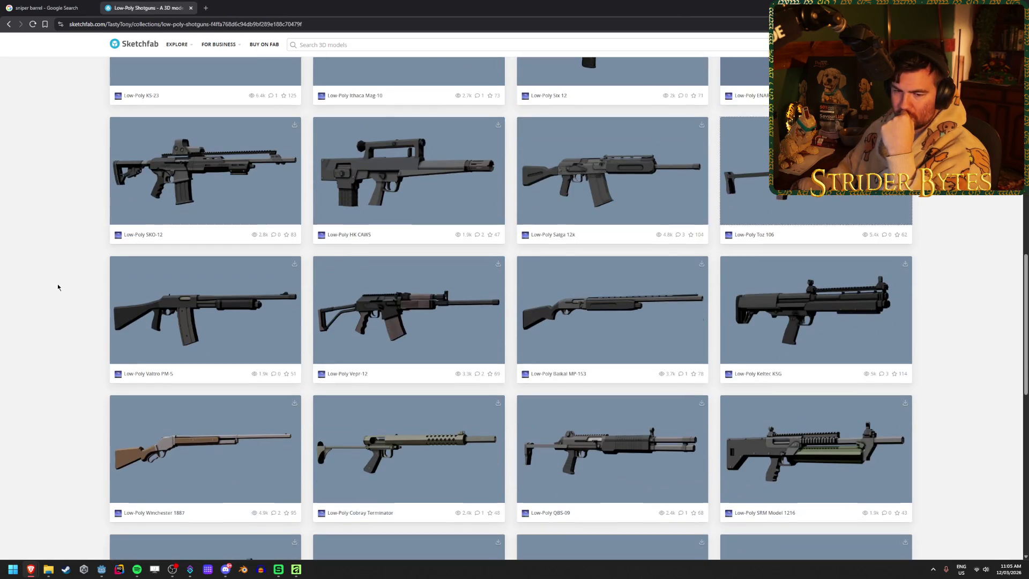
# - Scroll the Low-Poly Shotguns collection and open the Low-Poly Winchester Model 1897
pyautogui.scroll(-4, 58, 287)
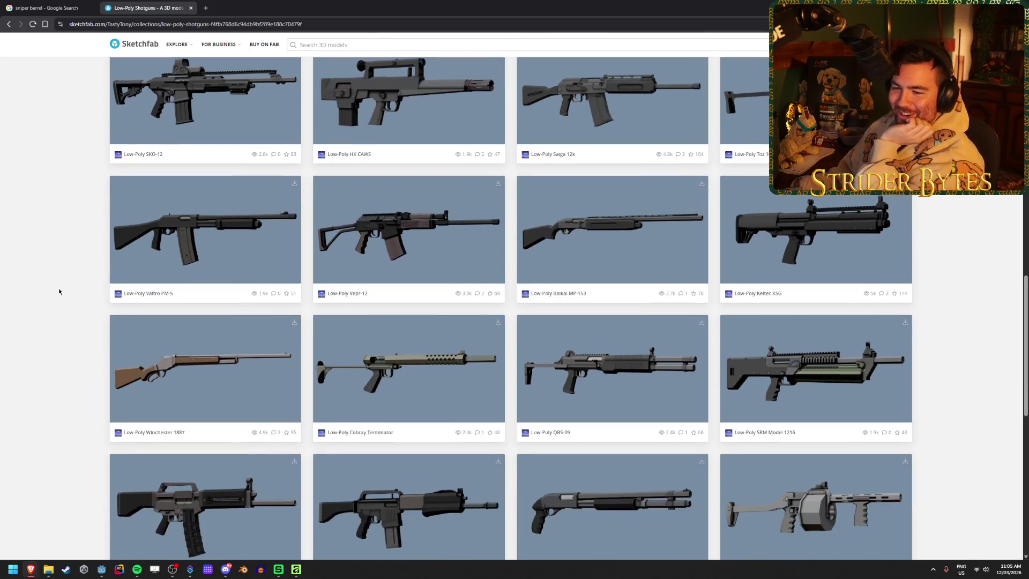
pyautogui.scroll(-2, 59, 288)
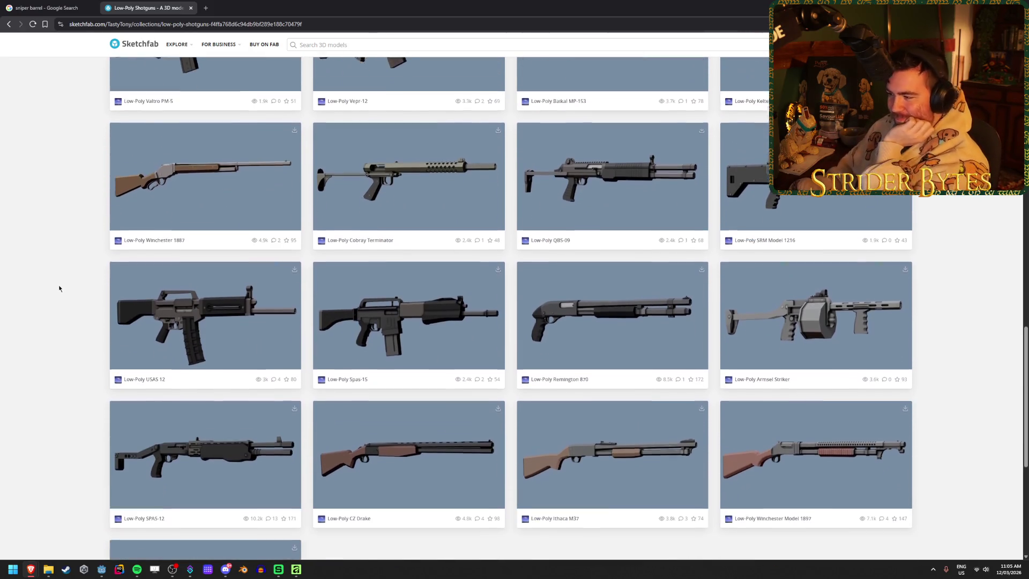
pyautogui.scroll(-2, 59, 289)
pyautogui.scroll(1, 59, 288)
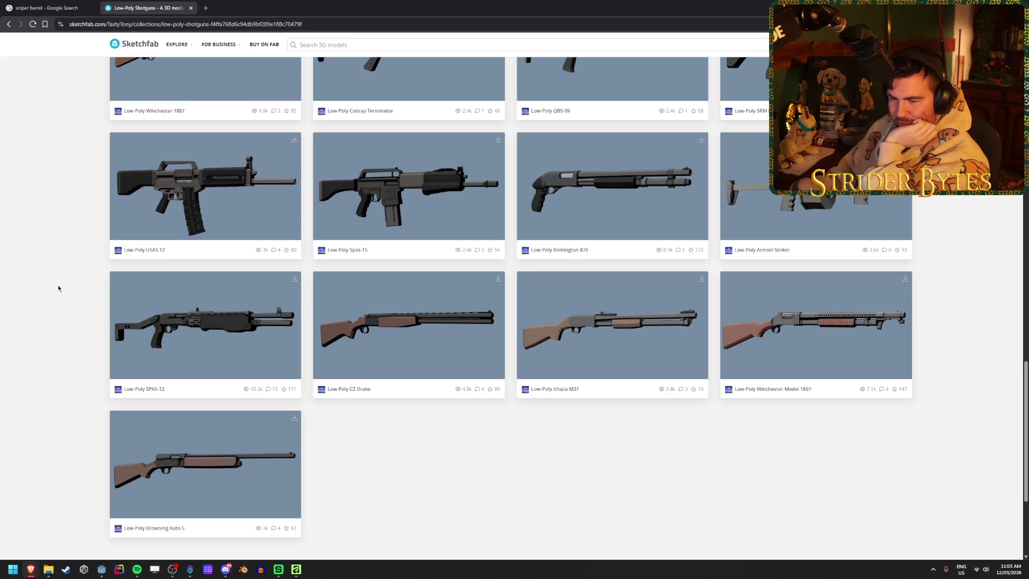
pyautogui.scroll(2, 58, 288)
pyautogui.scroll(3, 59, 288)
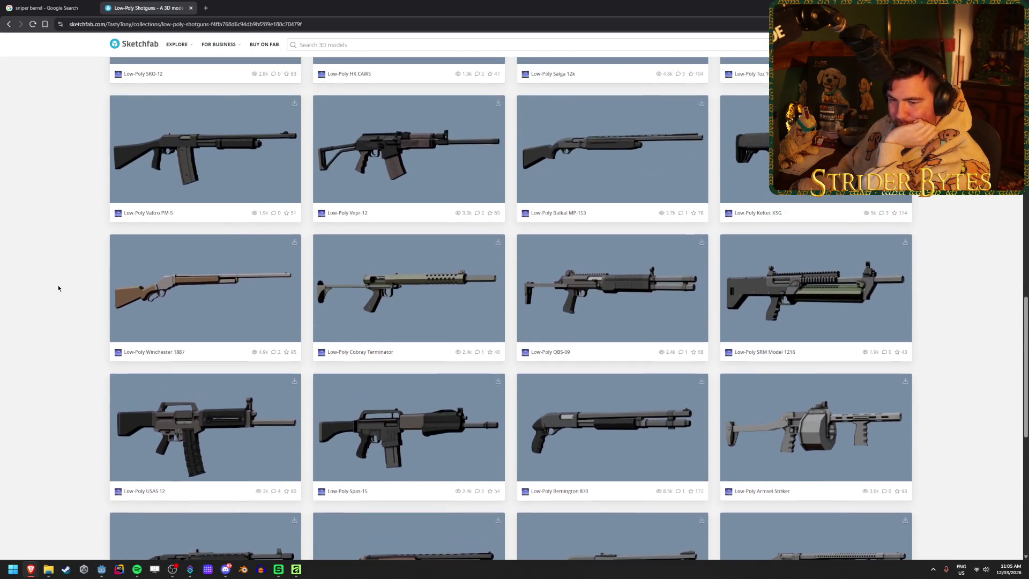
pyautogui.scroll(1, 59, 288)
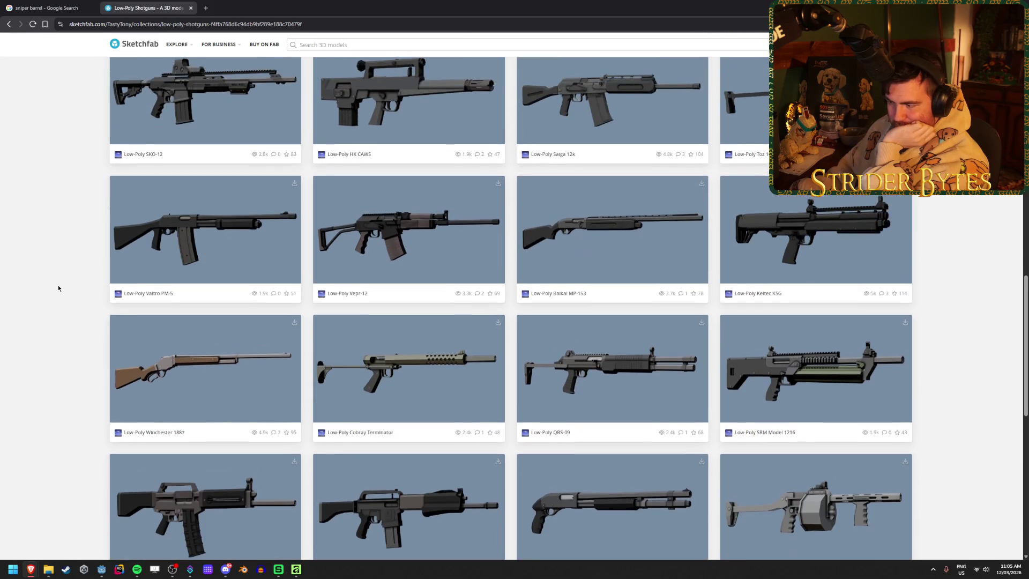
pyautogui.scroll(-1, 59, 289)
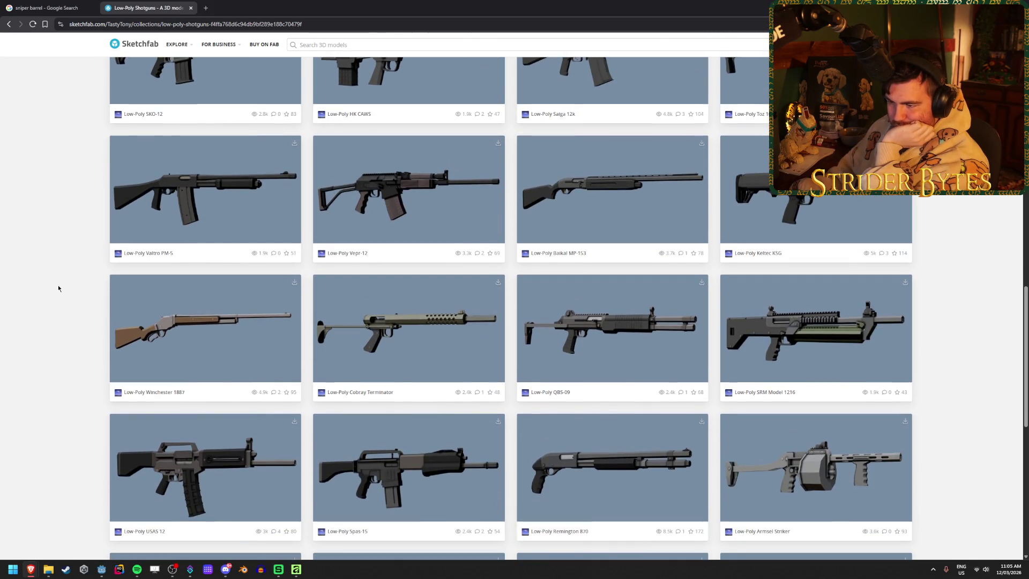
pyautogui.scroll(10, 59, 288)
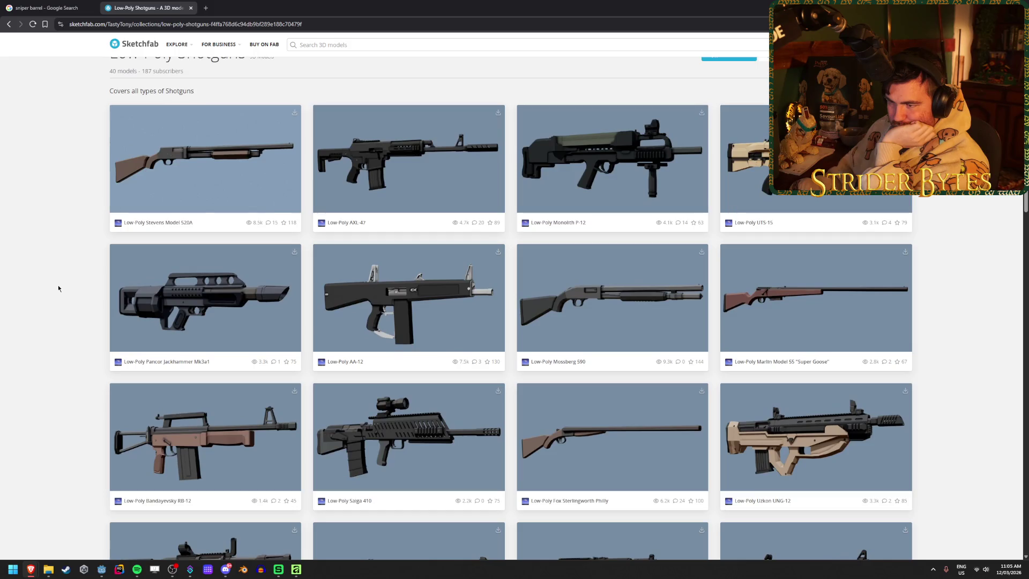
pyautogui.scroll(-10, 59, 288)
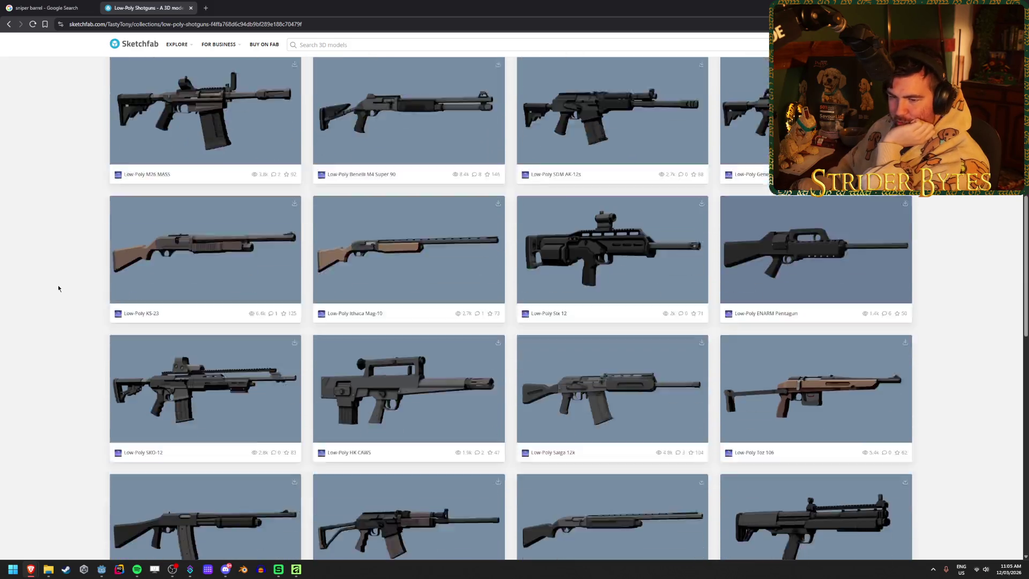
pyautogui.scroll(-7, 59, 288)
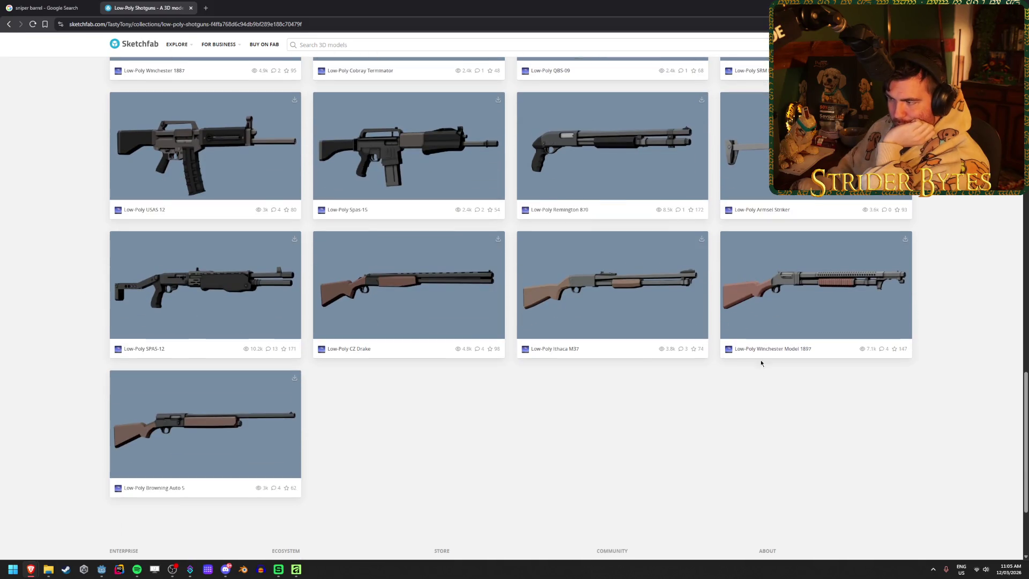
pyautogui.click(761, 359)
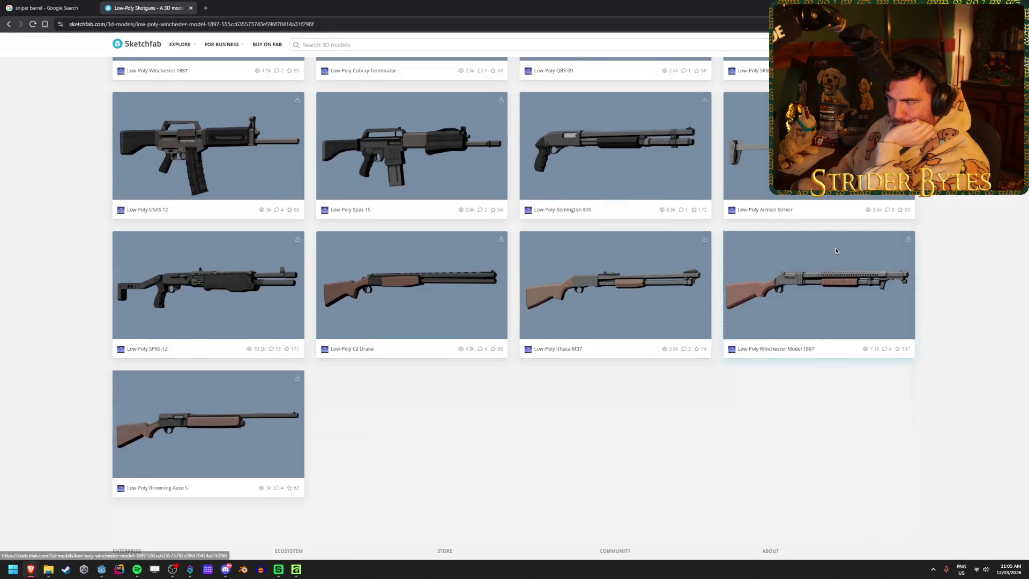
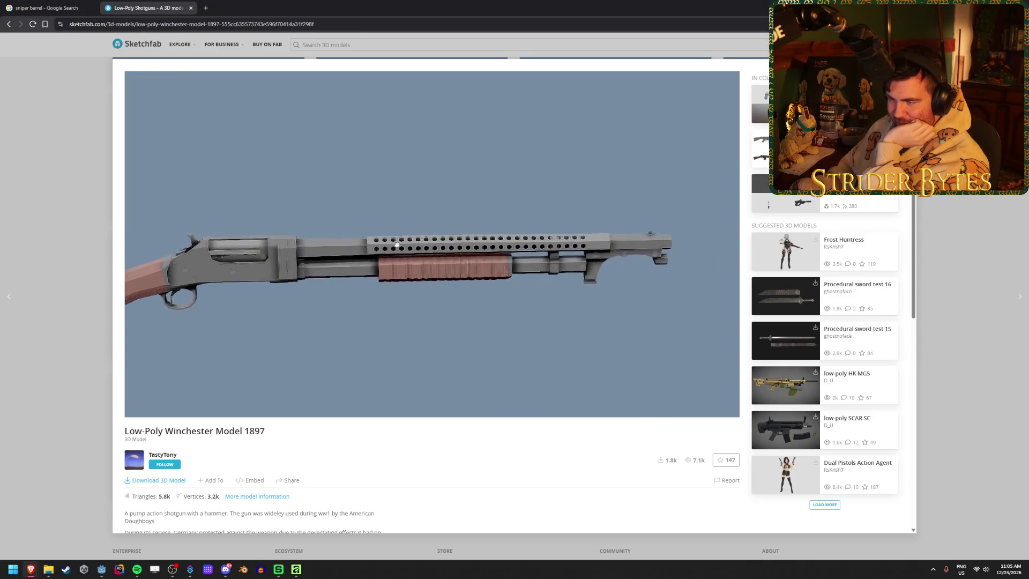
# - Orbit the Low-Poly Winchester Model 1897 through three-quarter and side views, then go back to Low-Poly Shotguns
pyautogui.moveTo(394, 256); pyautogui.dragTo(468, 257)
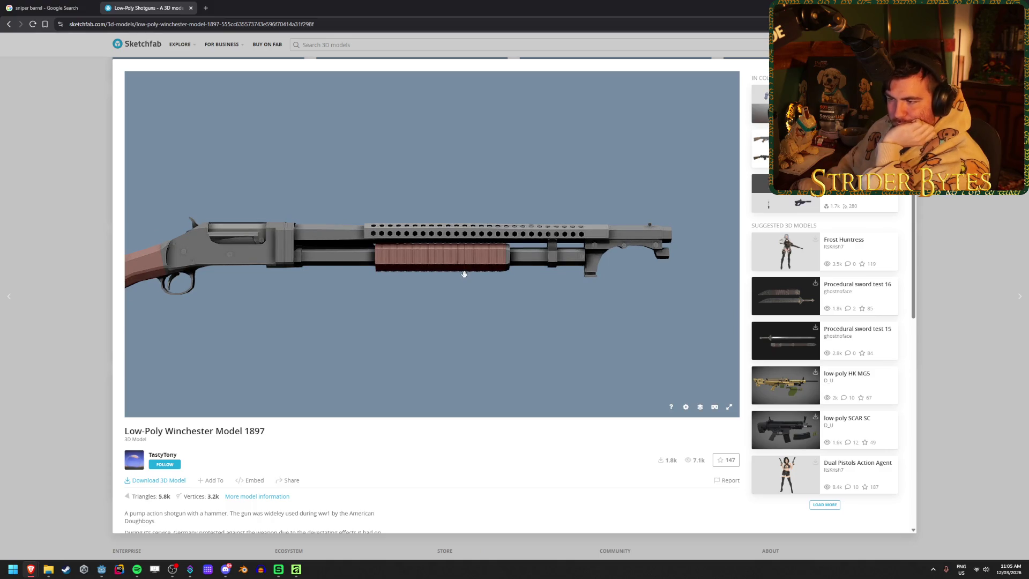
pyautogui.moveTo(464, 274)
pyautogui.mouseDown()
pyautogui.moveTo(430, 304)
pyautogui.moveTo(432, 336)
pyautogui.moveTo(413, 291)
pyautogui.moveTo(393, 282)
pyautogui.moveTo(487, 275)
pyautogui.mouseUp()
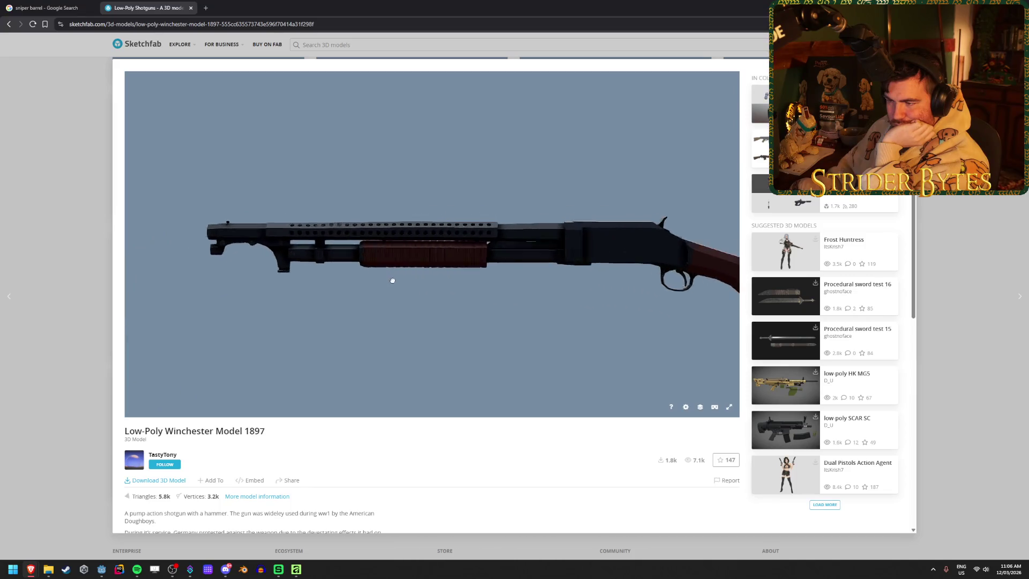
pyautogui.moveTo(418, 279); pyautogui.dragTo(517, 279)
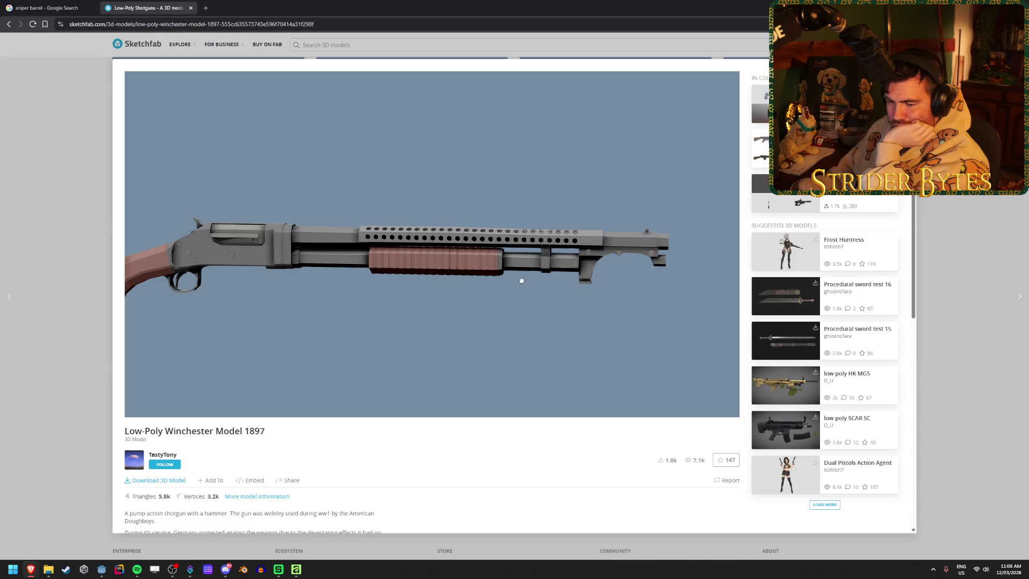
pyautogui.moveTo(522, 280)
pyautogui.mouseDown()
pyautogui.moveTo(452, 315)
pyautogui.moveTo(473, 333)
pyautogui.moveTo(464, 287)
pyautogui.mouseUp()
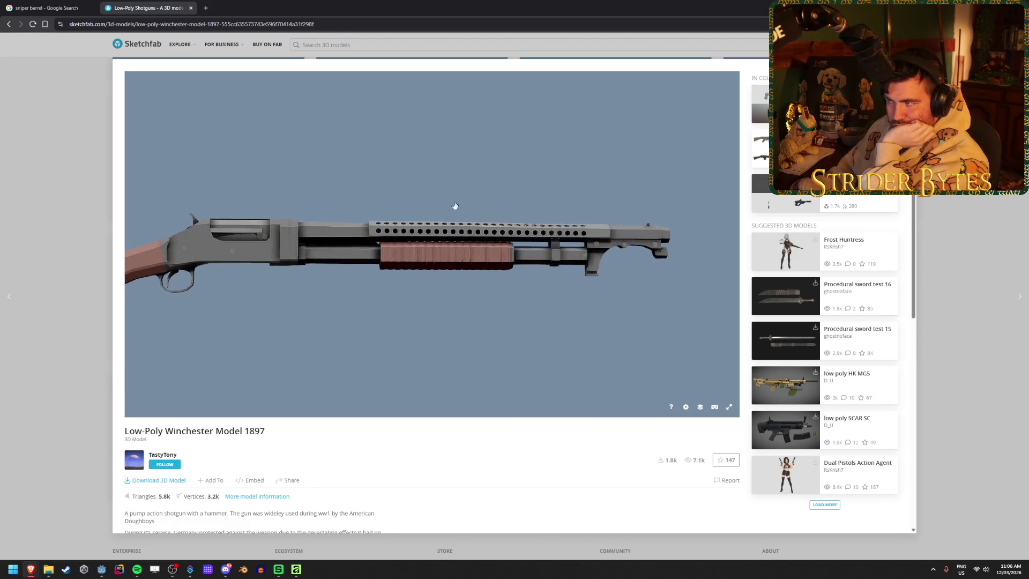
pyautogui.hotkey('alt', 'Left')
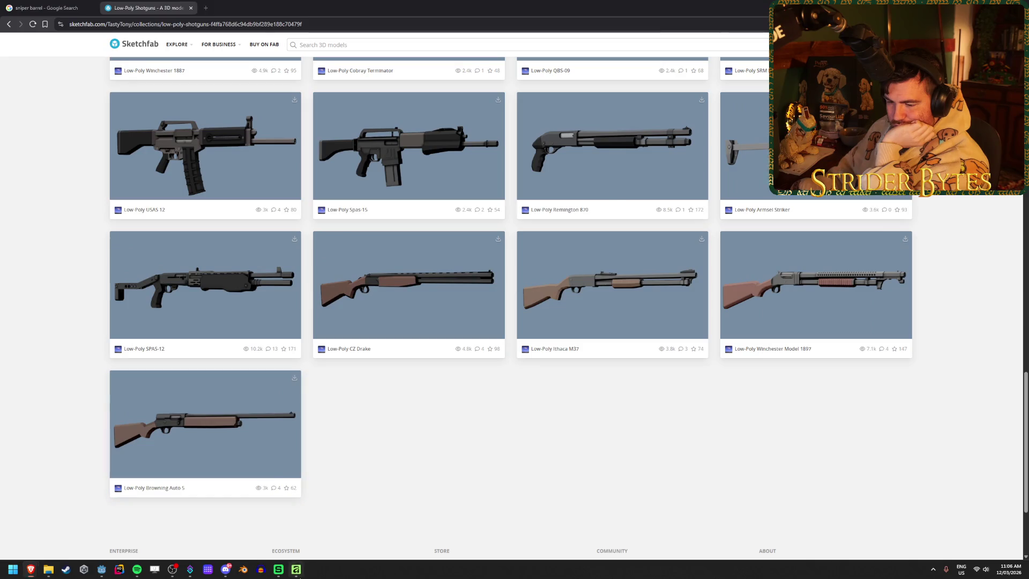
# - Zoom out on the barrel icon in Affinity, then show Godot's PartsScreenUI scene
pyautogui.click(297, 571)
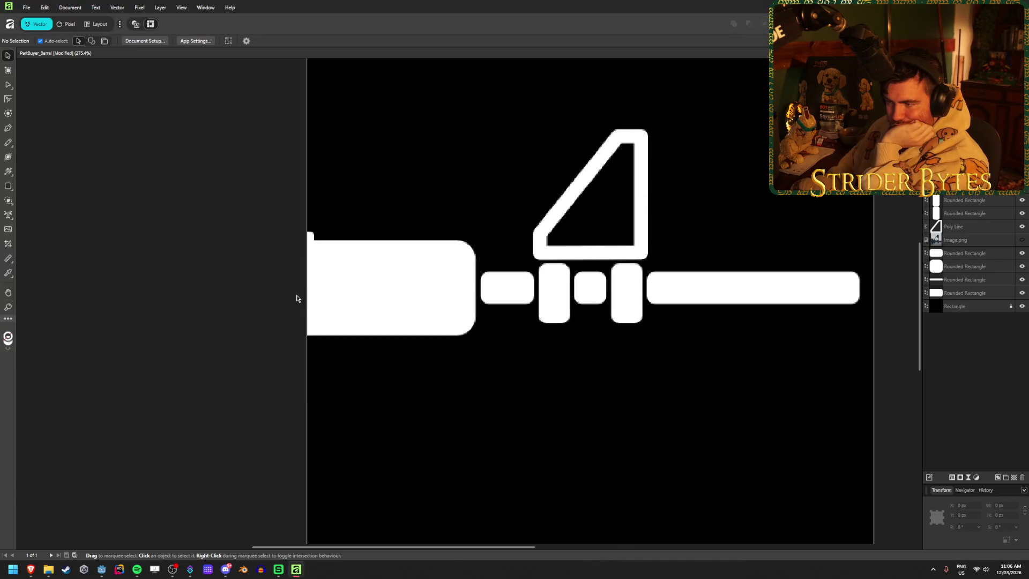
pyautogui.scroll(-4, 297, 299)
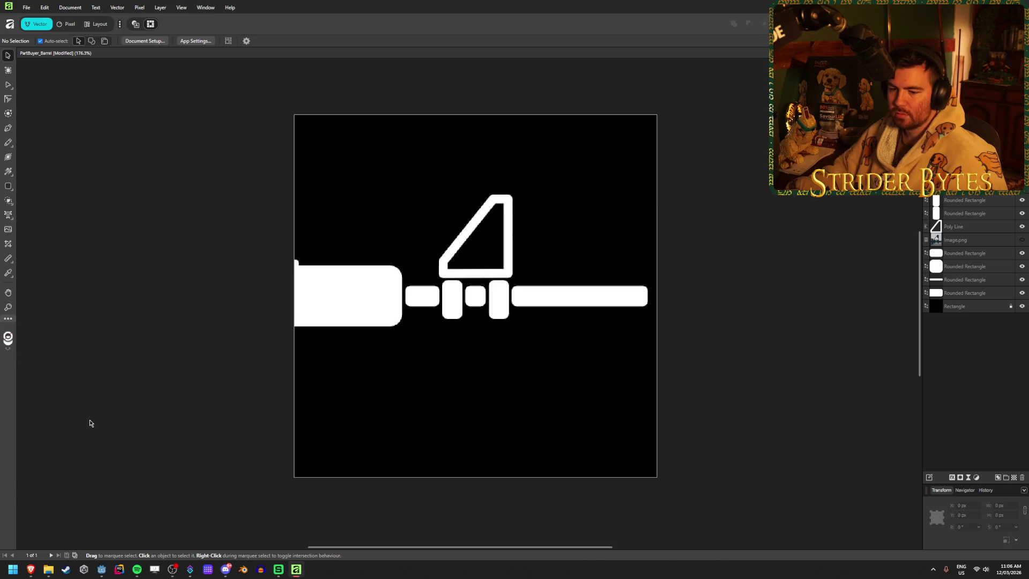
pyautogui.click(102, 570)
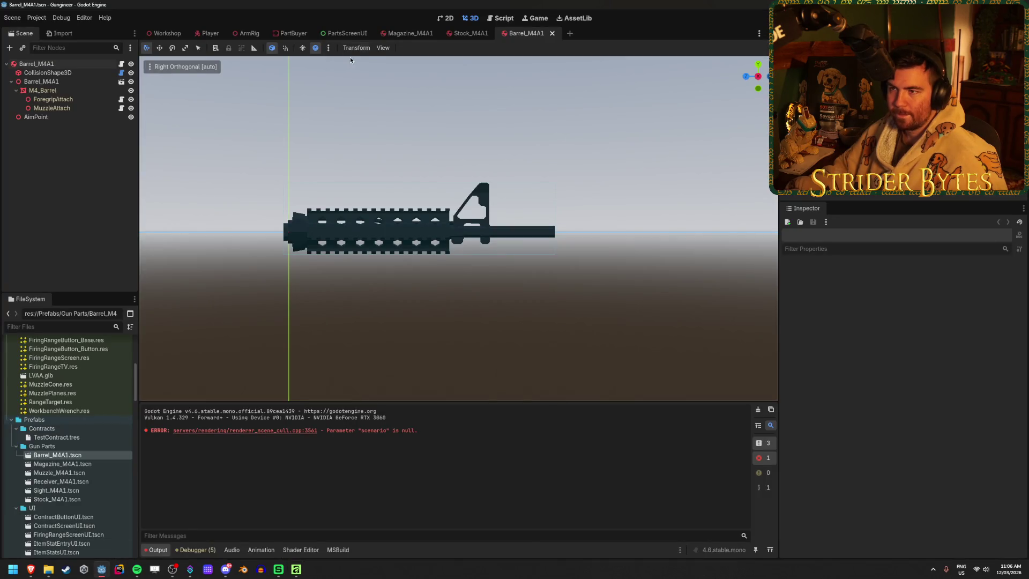
pyautogui.click(345, 33)
pyautogui.scroll(-5, 416, 285)
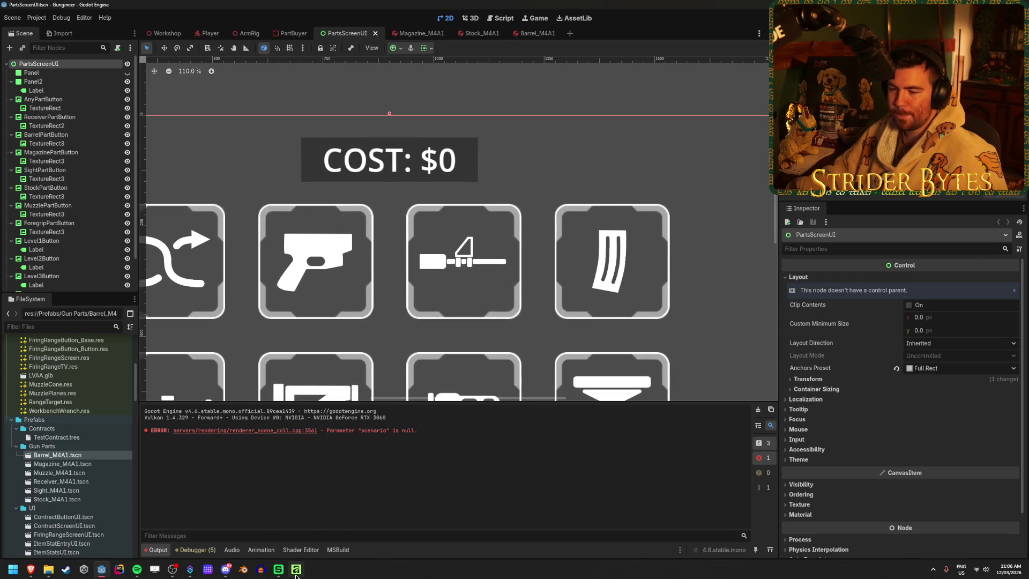
# - Bring the Sketchfab browser back on the Low-Poly Shotguns collection
pyautogui.moveTo(296, 575)
pyautogui.moveTo(32, 569)
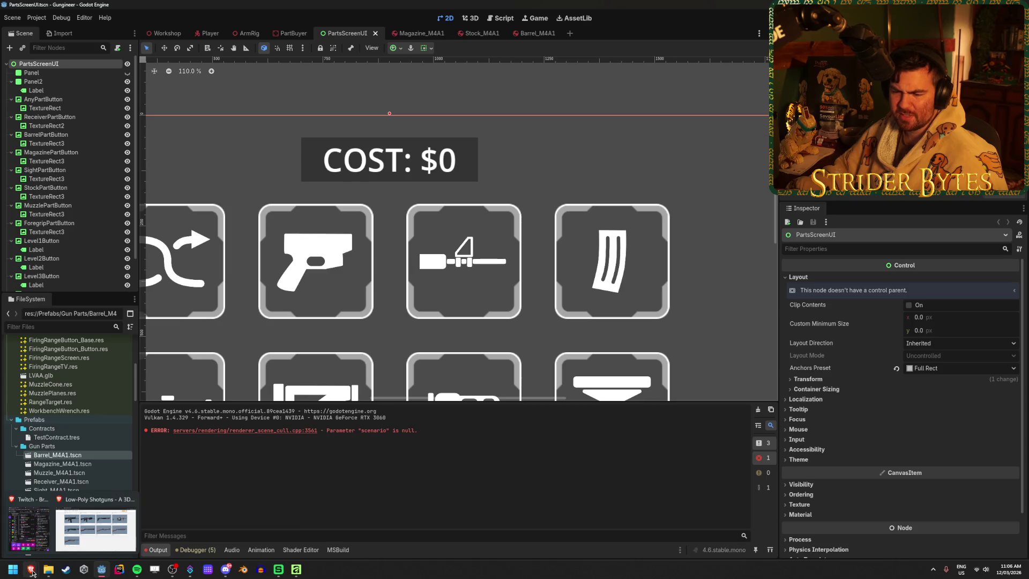
pyautogui.click(81, 533)
pyautogui.scroll(15, 140, 418)
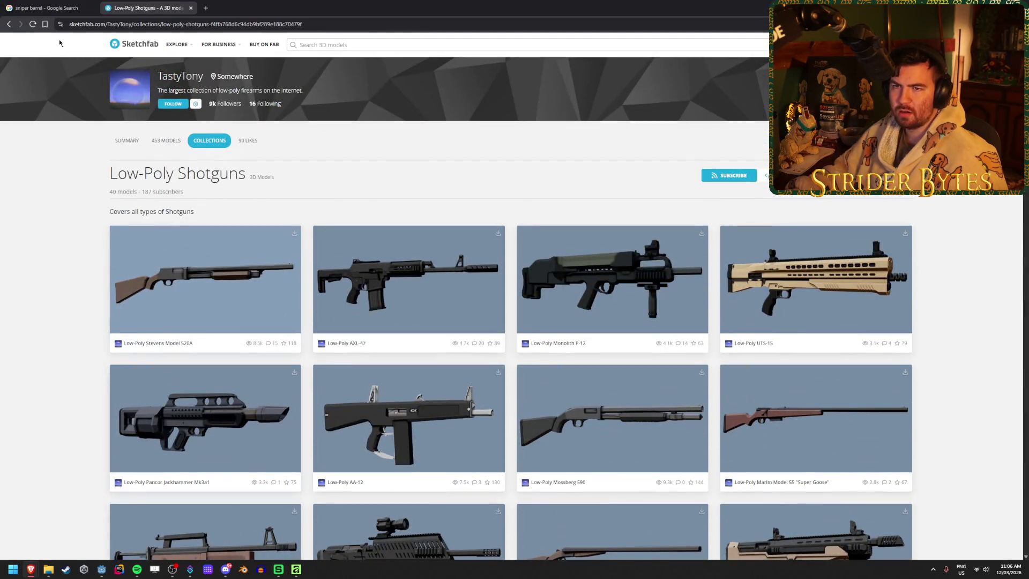
# - Go from the Shotguns collection to the creator's Low-Poly Pistols collection
pyautogui.click(9, 25)
pyautogui.click(43, 185)
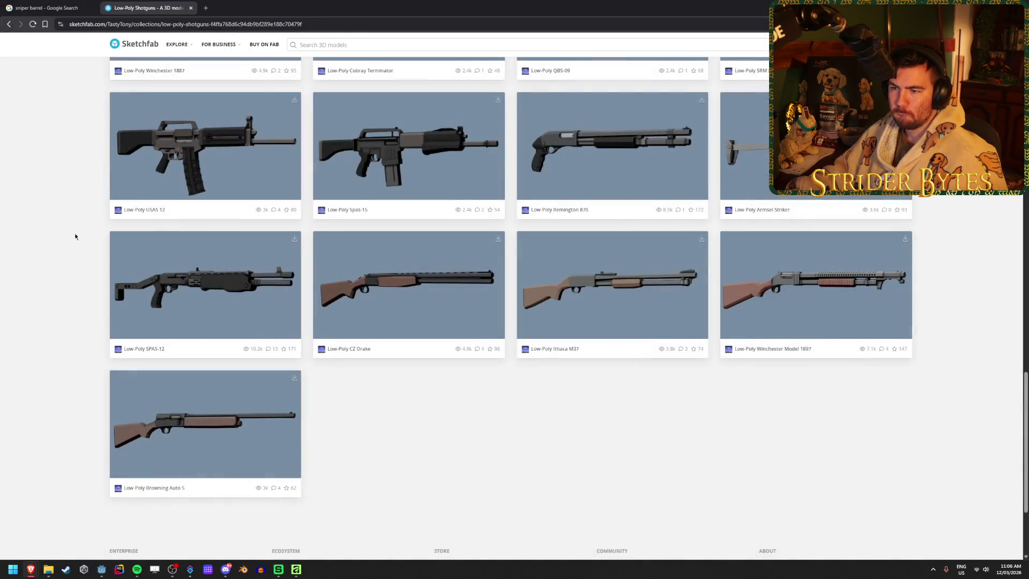
pyautogui.scroll(20, 75, 268)
pyautogui.click(225, 144)
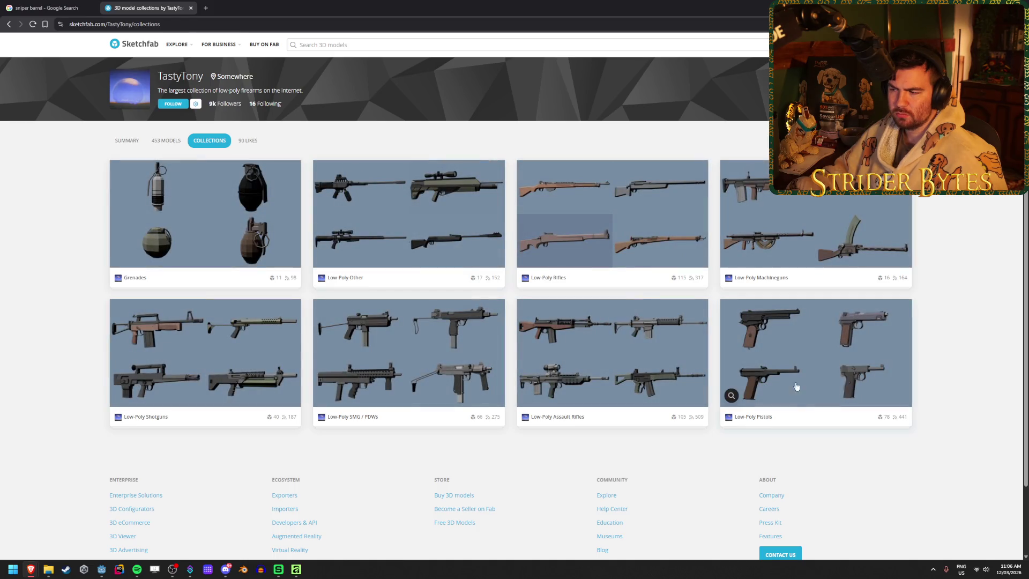
pyautogui.click(820, 349)
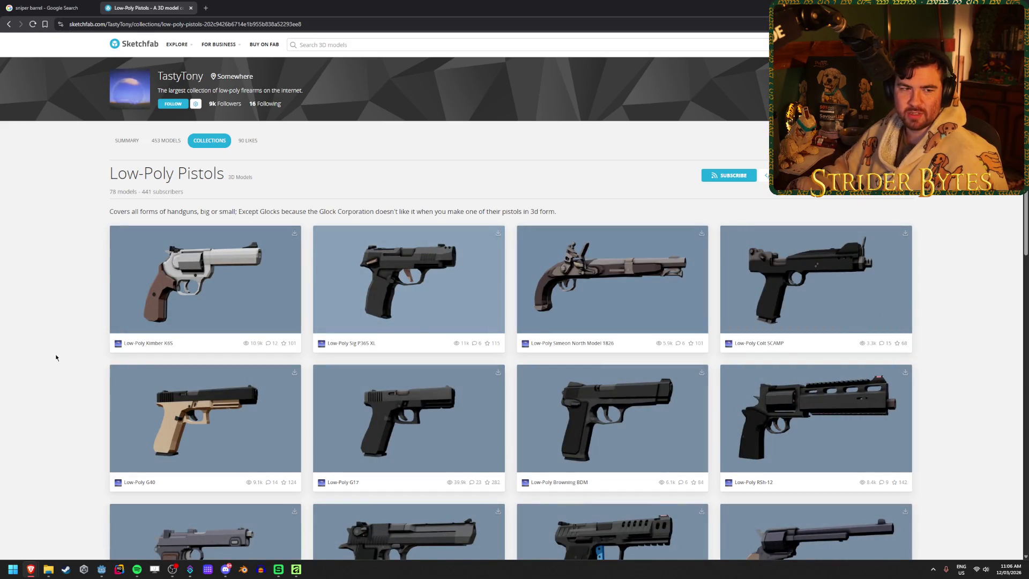
# - Browse the Low-Poly Pistols collection, loading more pistol models to review
pyautogui.scroll(-2, 55, 358)
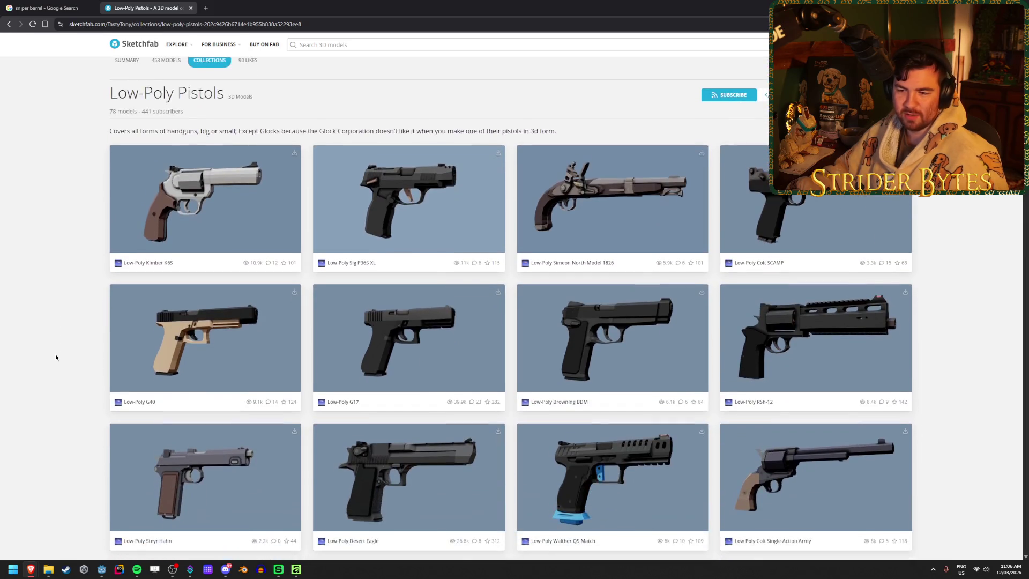
pyautogui.scroll(-2, 55, 358)
pyautogui.scroll(2, 56, 357)
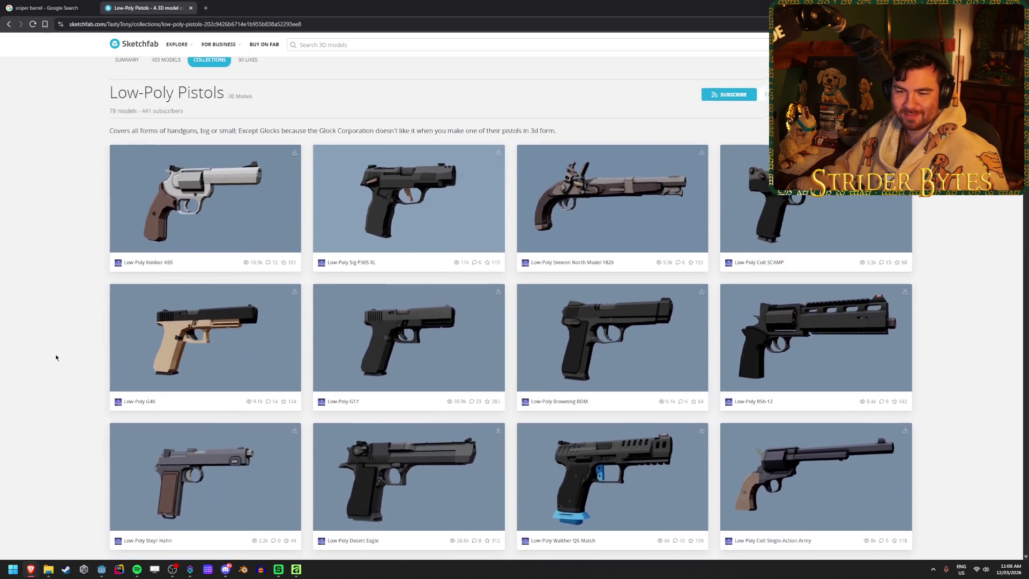
pyautogui.scroll(-4, 55, 355)
pyautogui.scroll(4, 56, 355)
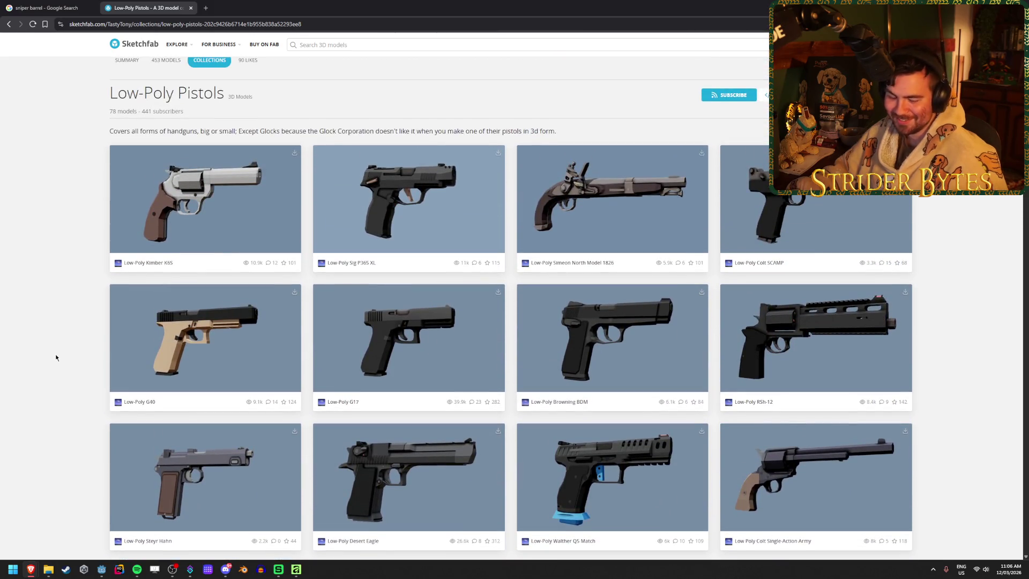
pyautogui.scroll(-10, 55, 358)
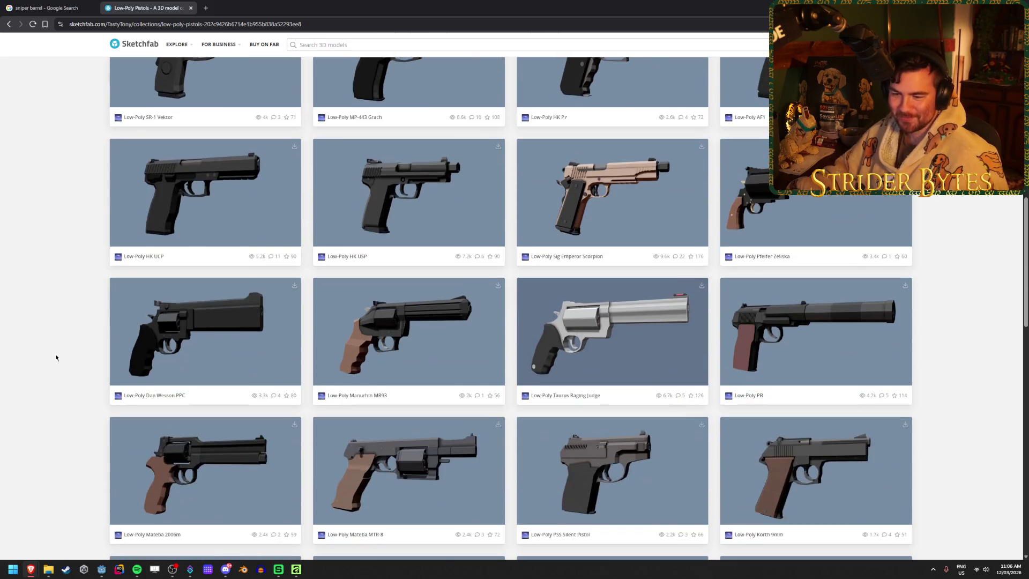
pyautogui.scroll(-7, 56, 357)
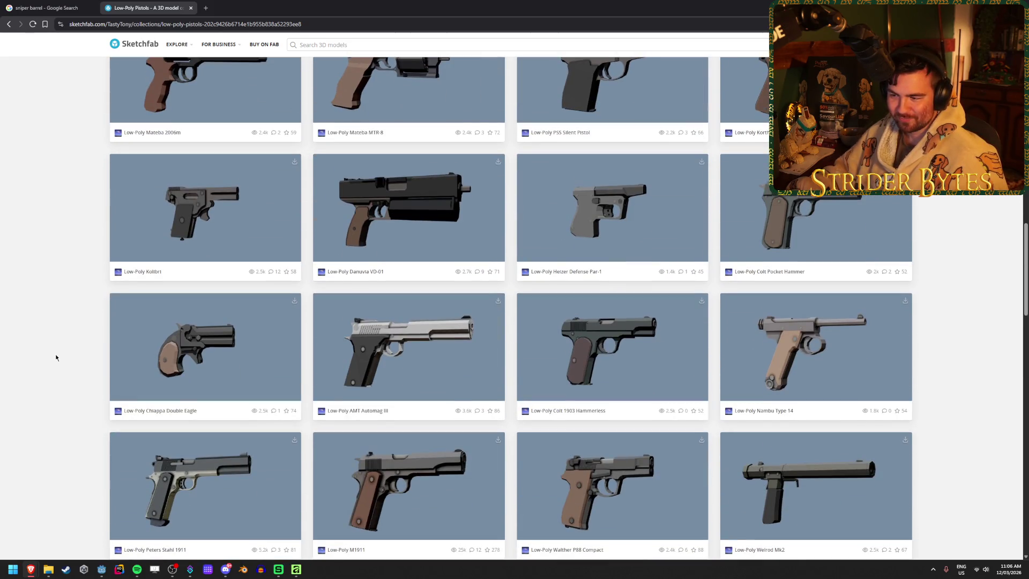
pyautogui.scroll(-7, 56, 357)
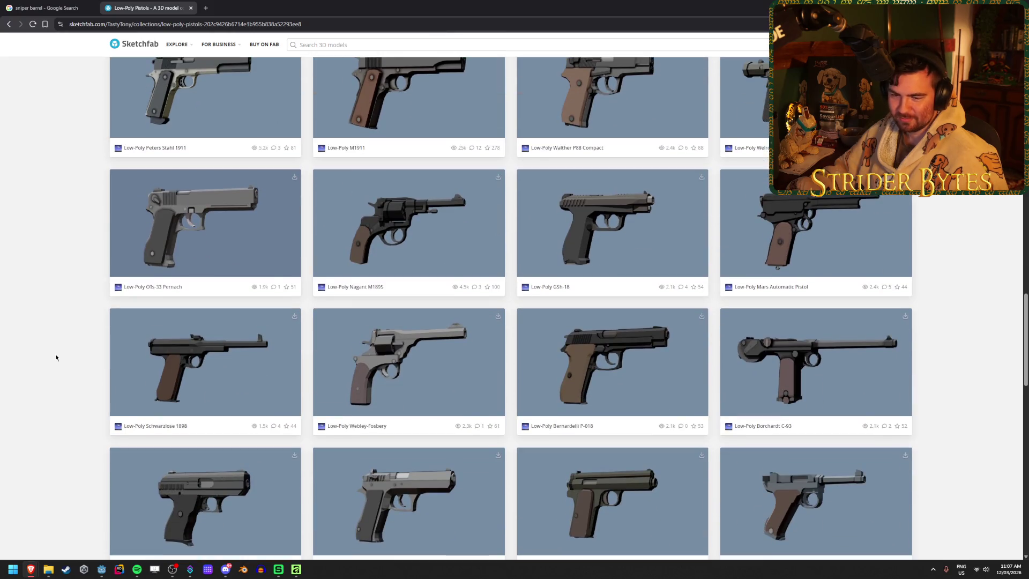
pyautogui.scroll(-9, 56, 358)
pyautogui.scroll(-5, 56, 358)
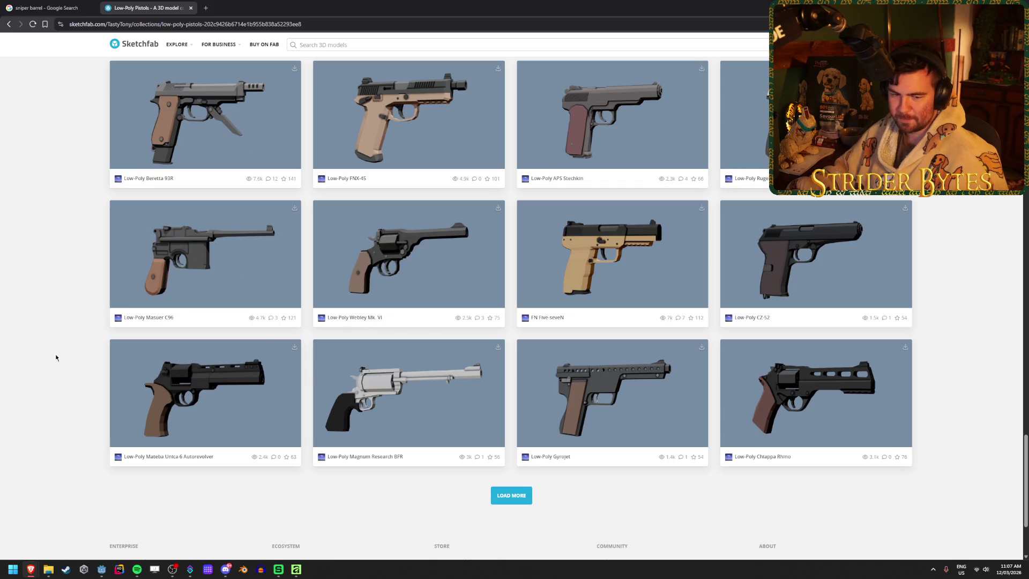
pyautogui.scroll(-2, 55, 357)
pyautogui.click(506, 415)
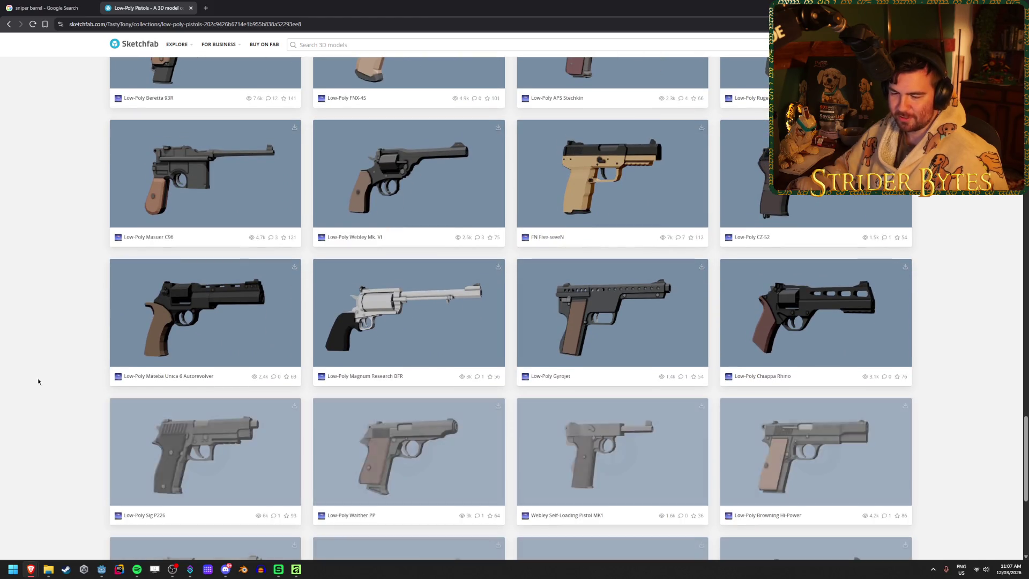
pyautogui.scroll(-5, 50, 377)
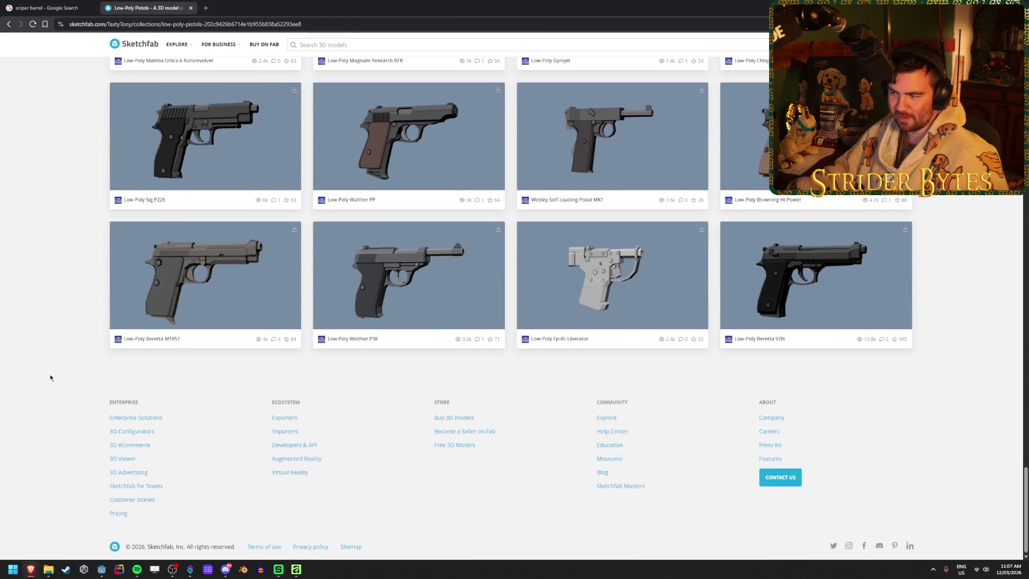
pyautogui.scroll(4, 67, 402)
pyautogui.scroll(-1, 67, 401)
pyautogui.scroll(1, 67, 399)
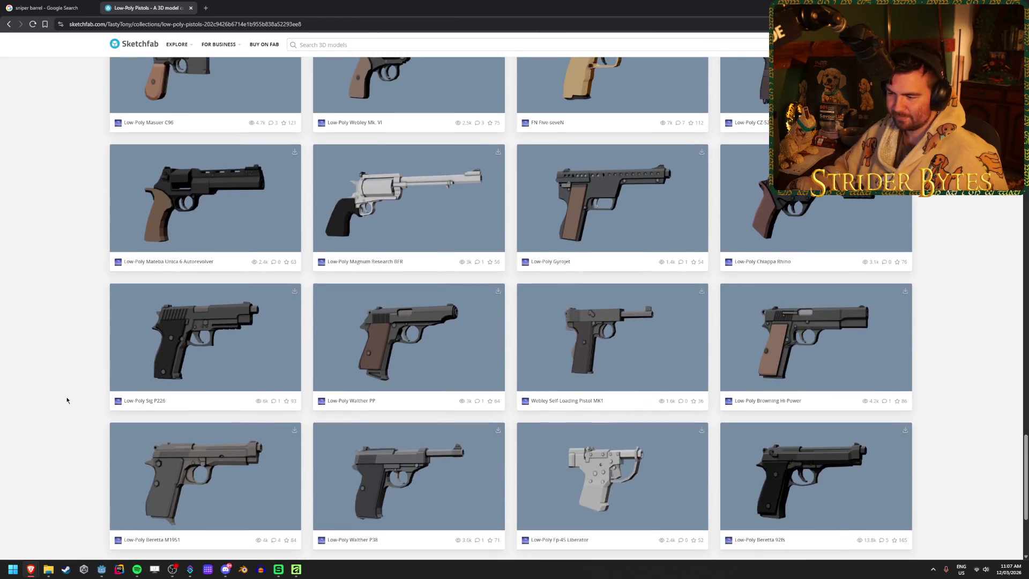
pyautogui.scroll(-2, 67, 399)
pyautogui.scroll(1, 66, 399)
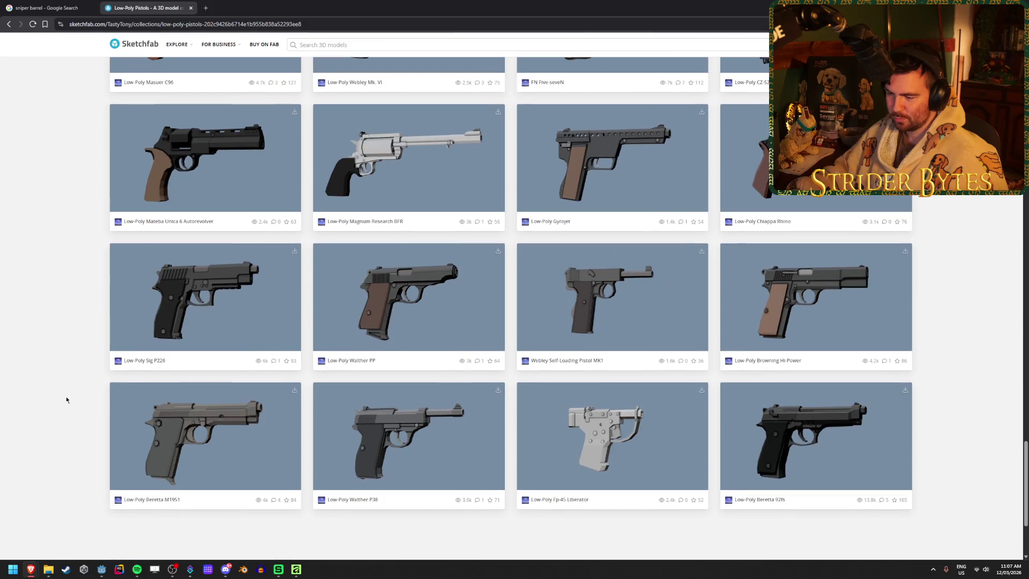
pyautogui.scroll(6, 66, 399)
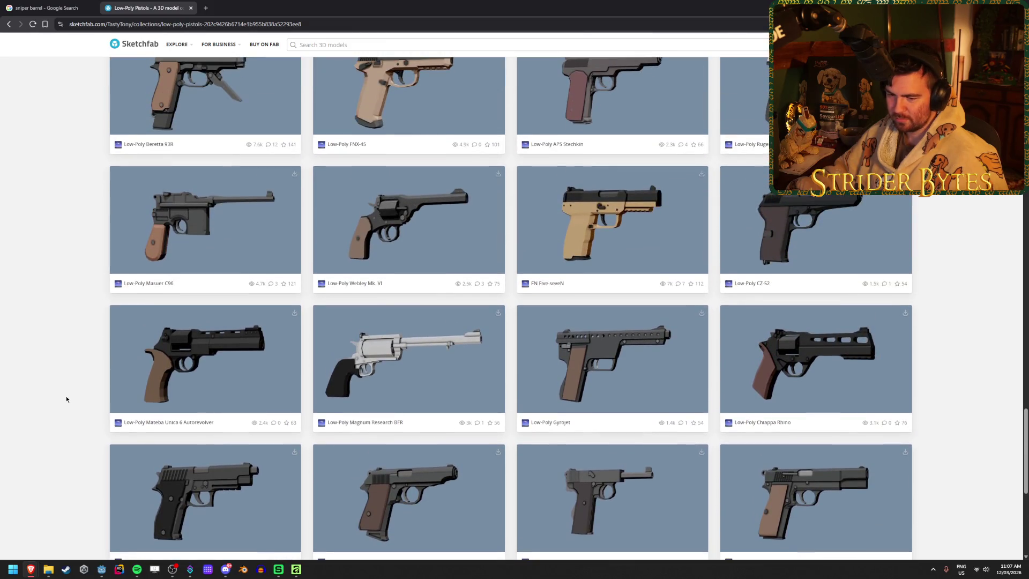
pyautogui.scroll(5, 66, 399)
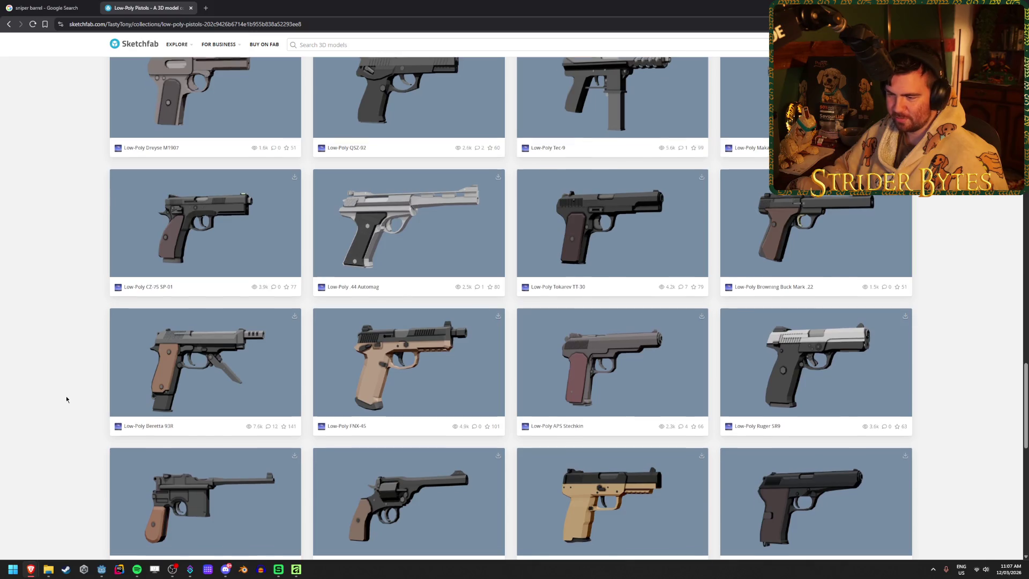
pyautogui.scroll(8, 67, 399)
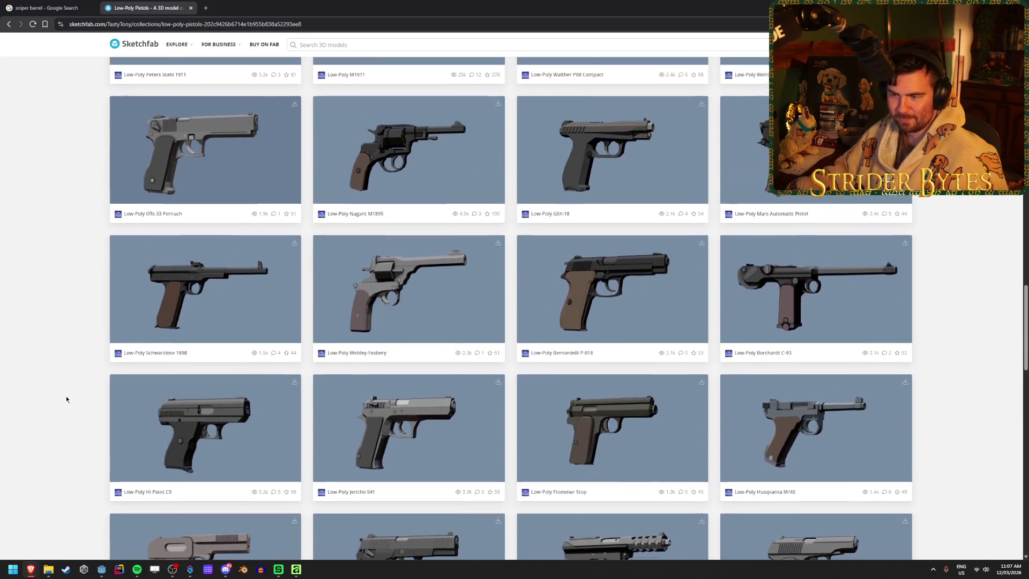
pyautogui.scroll(3, 67, 399)
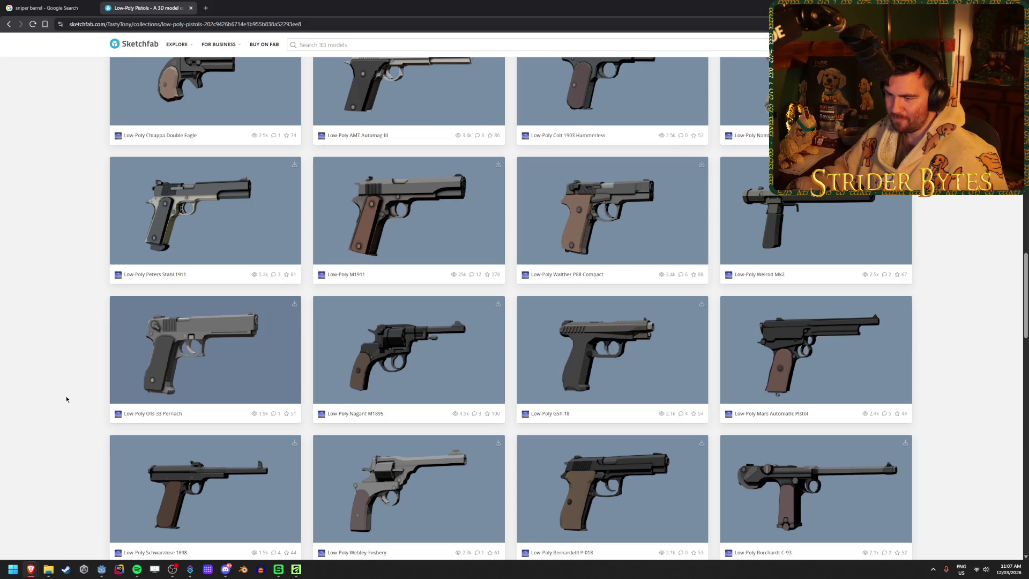
pyautogui.scroll(-2, 67, 400)
pyautogui.scroll(2, 66, 399)
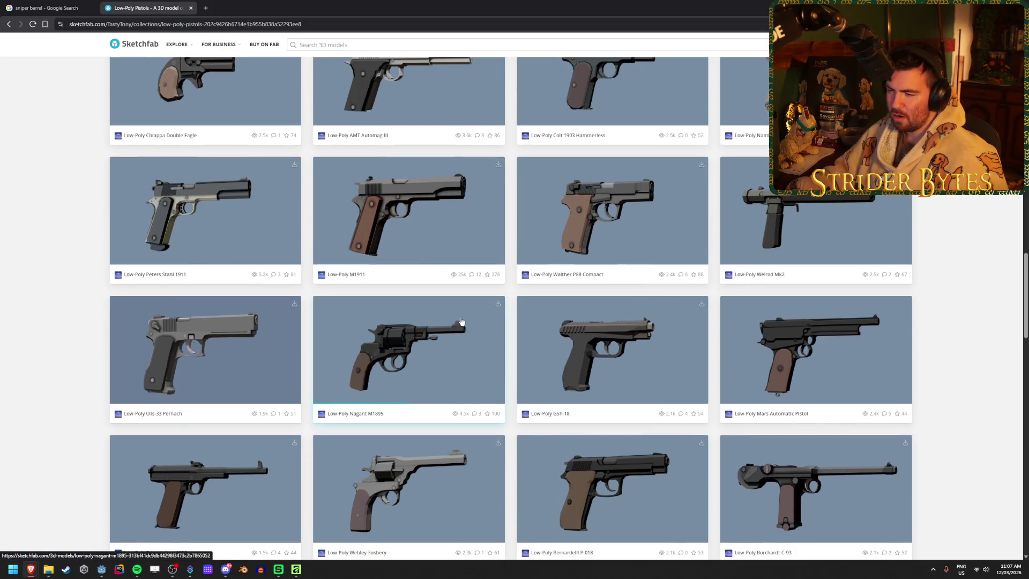
pyautogui.scroll(4, 514, 332)
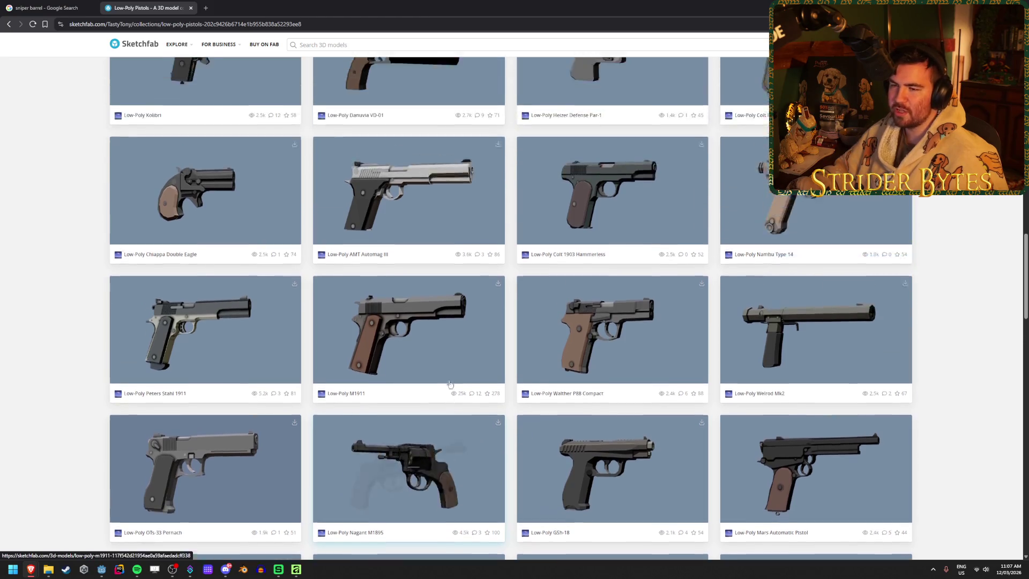
pyautogui.scroll(8, 67, 268)
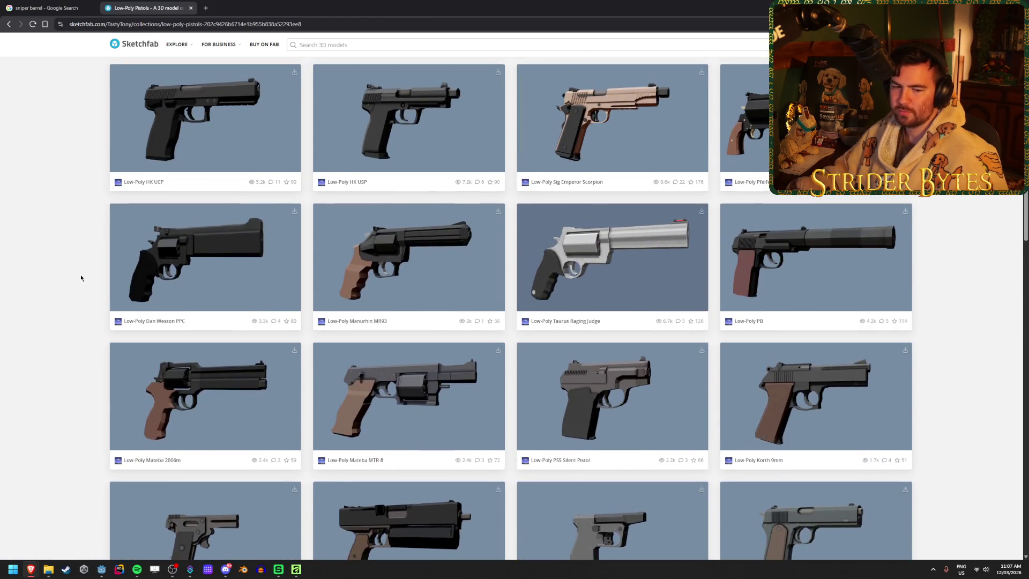
pyautogui.scroll(-3, 69, 265)
pyautogui.scroll(3, 69, 265)
pyautogui.scroll(1, 69, 268)
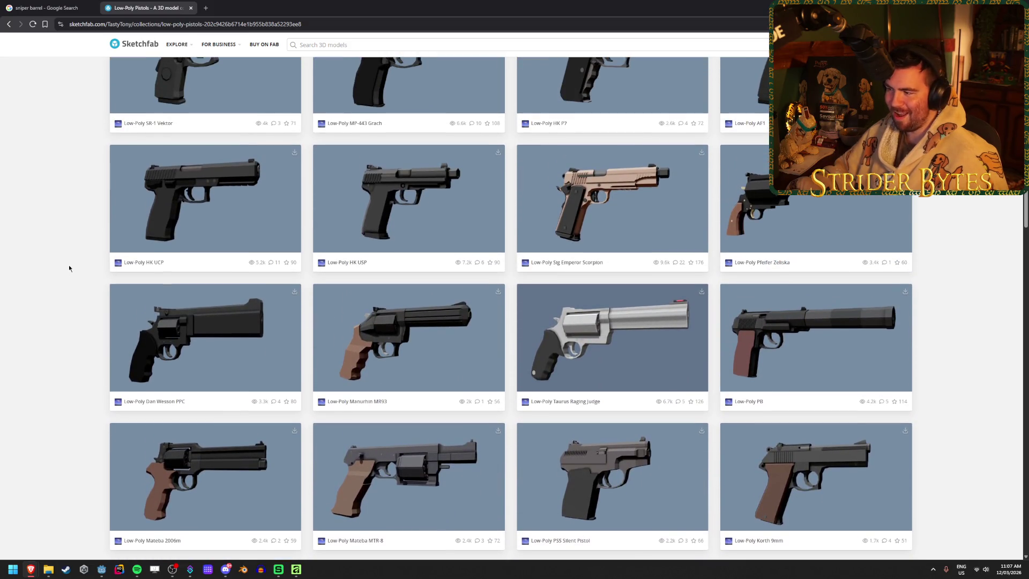
pyautogui.scroll(3, 68, 267)
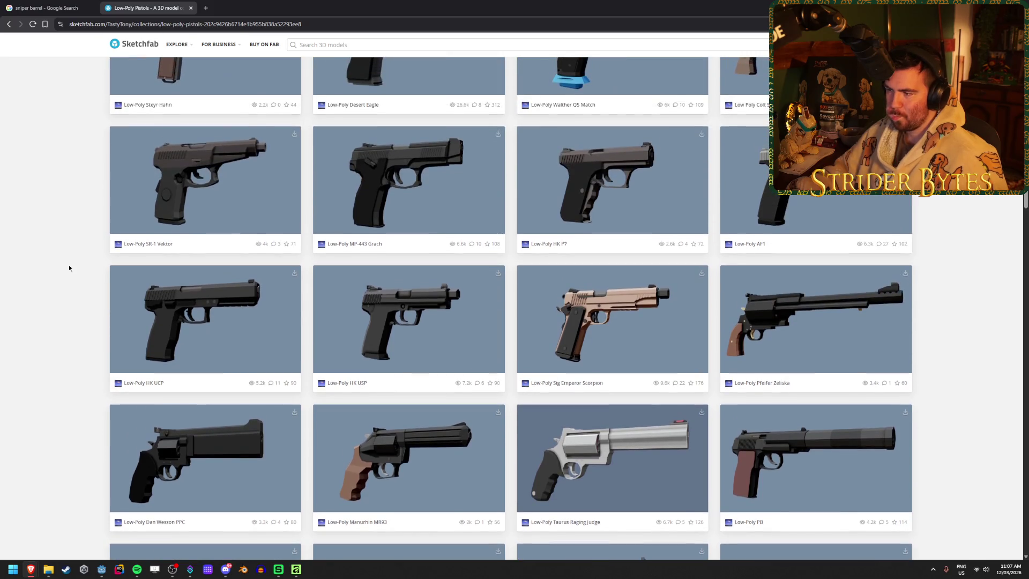
pyautogui.scroll(2, 69, 268)
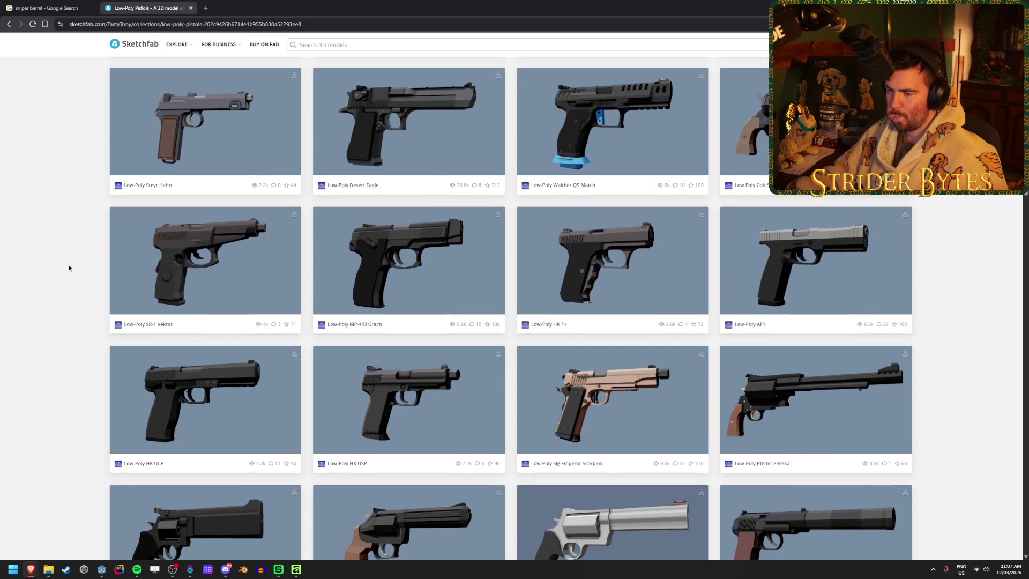
pyautogui.scroll(2, 69, 268)
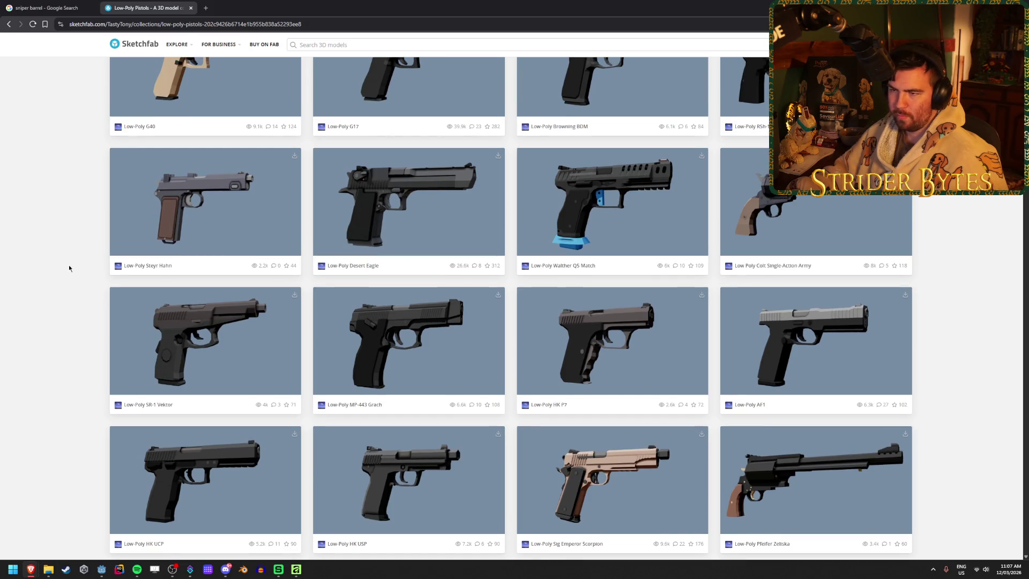
pyautogui.scroll(2, 68, 268)
pyautogui.scroll(-10, 69, 268)
pyautogui.scroll(5, 68, 268)
pyautogui.scroll(-10, 69, 268)
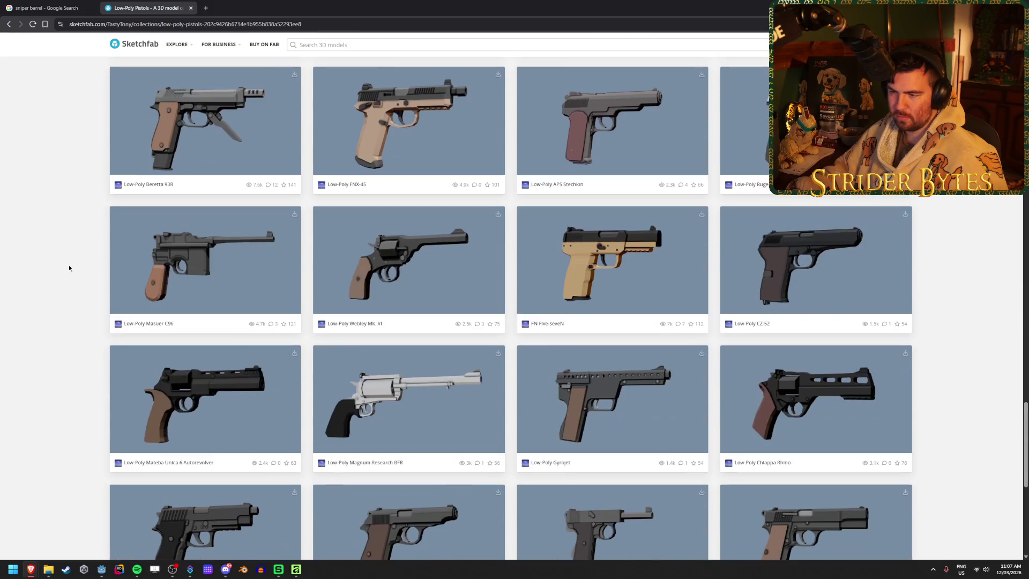
pyautogui.scroll(-7, 69, 267)
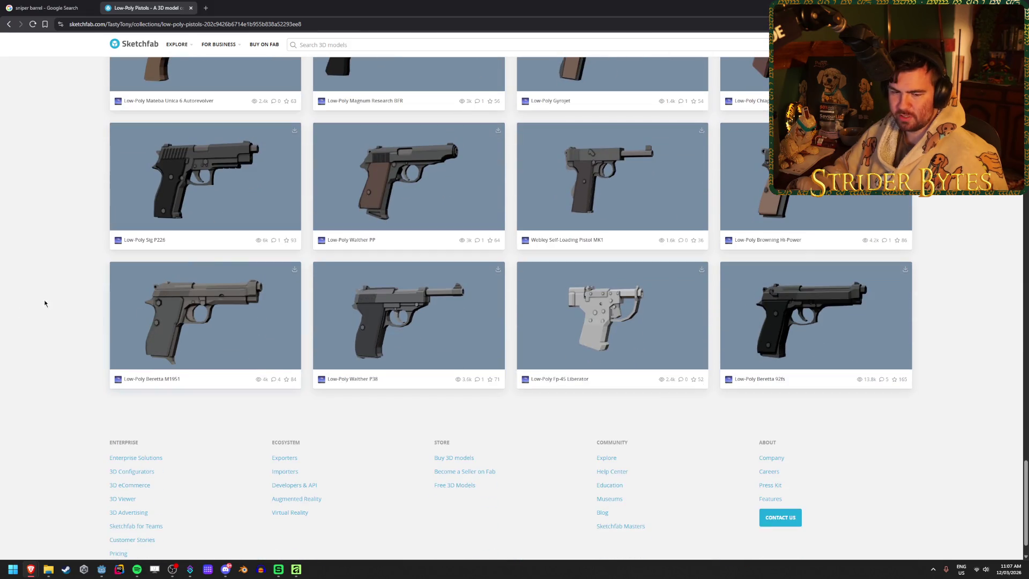
pyautogui.scroll(3, 44, 303)
pyautogui.scroll(5, 43, 293)
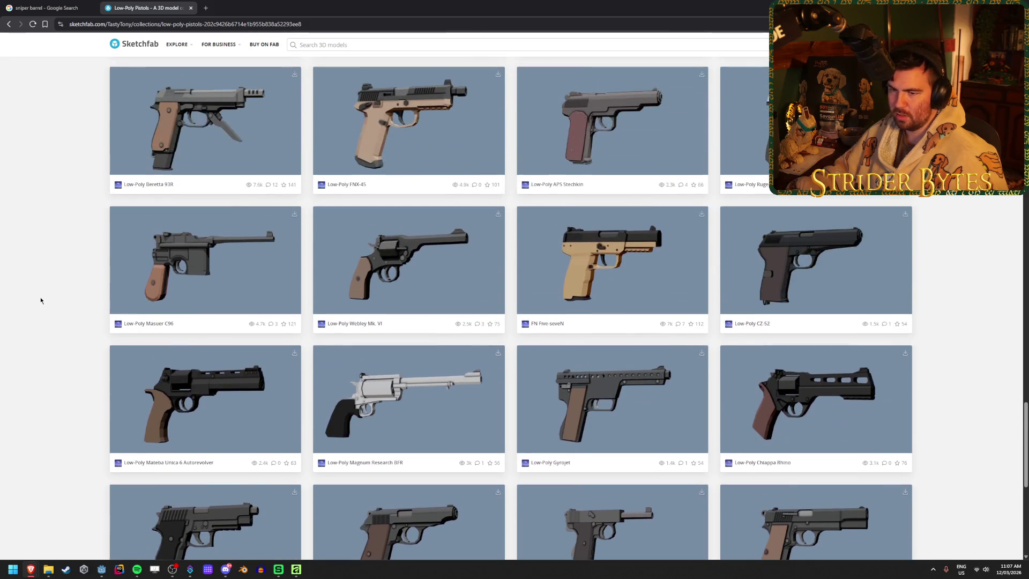
pyautogui.scroll(9, 40, 300)
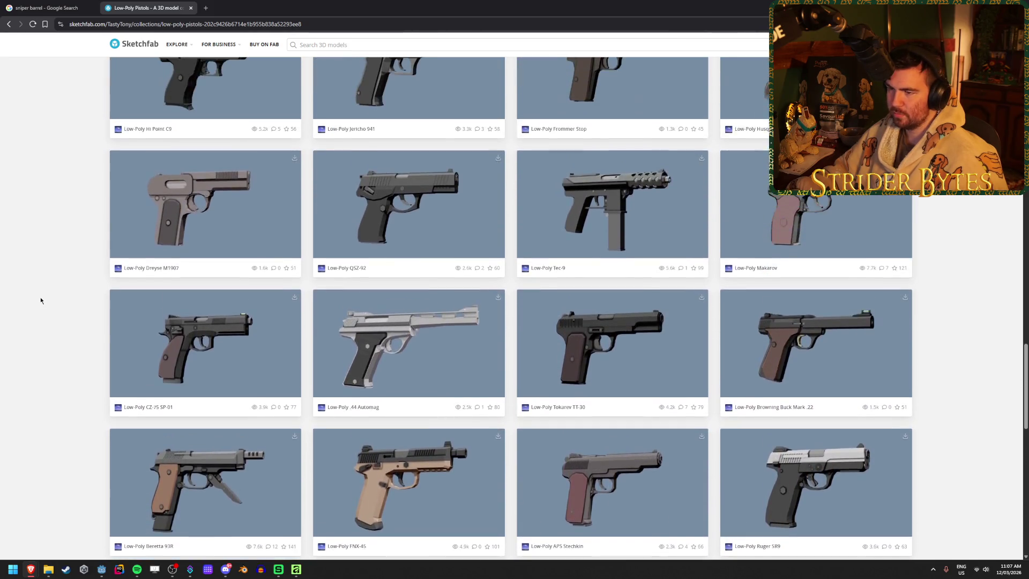
pyautogui.scroll(7, 40, 300)
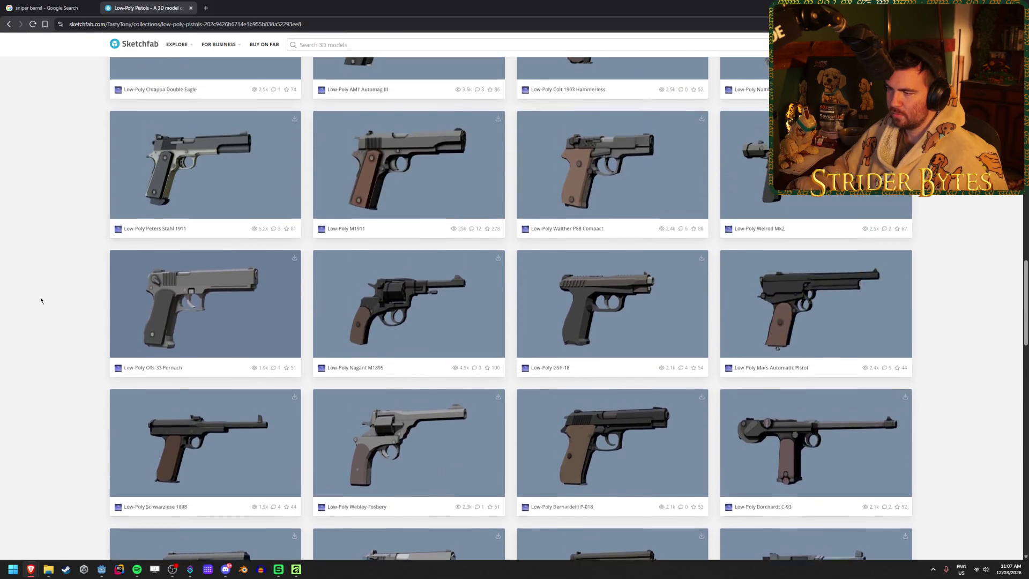
pyautogui.scroll(10, 40, 300)
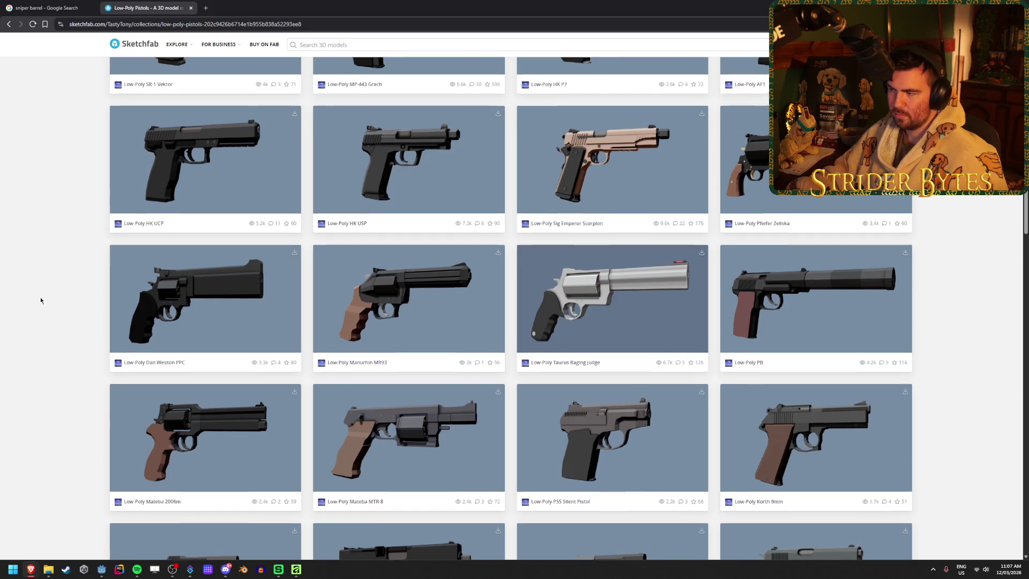
pyautogui.scroll(3, 40, 300)
pyautogui.scroll(2, 41, 297)
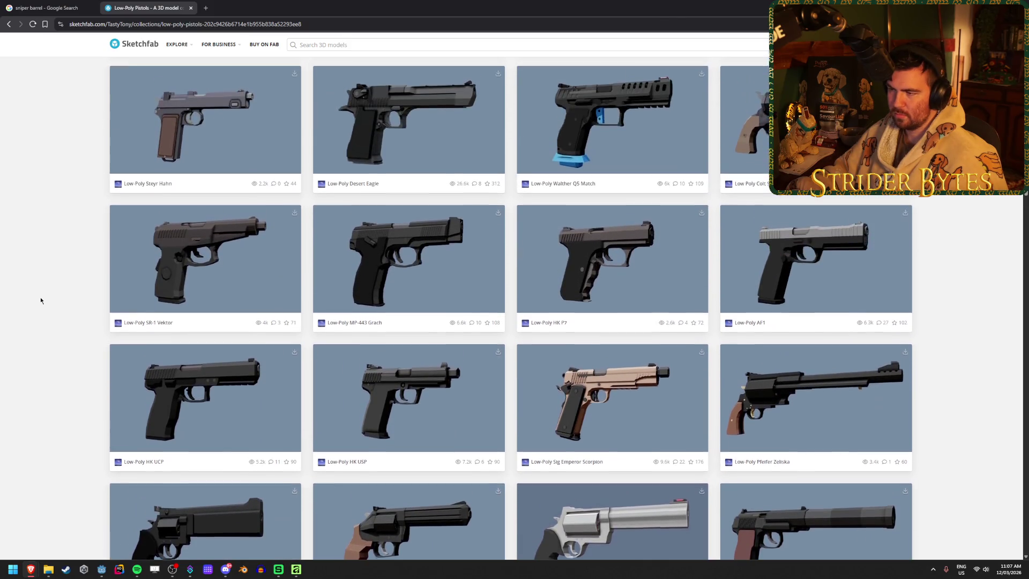
pyautogui.scroll(4, 67, 264)
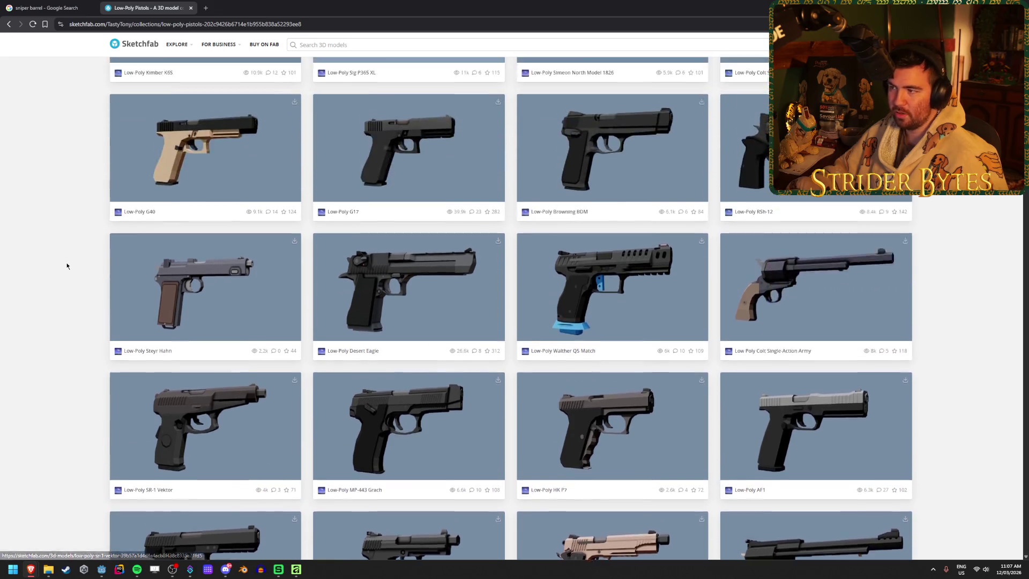
# - Open the Low Poly Colt Single-Action Army model in its own browser tab
pyautogui.middleClick(775, 288)
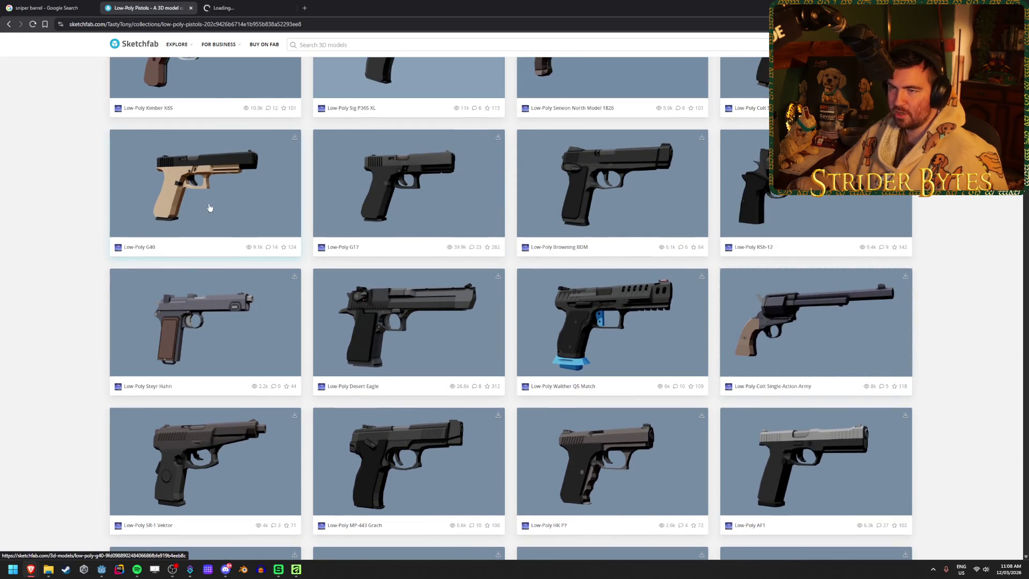
pyautogui.click(256, 4)
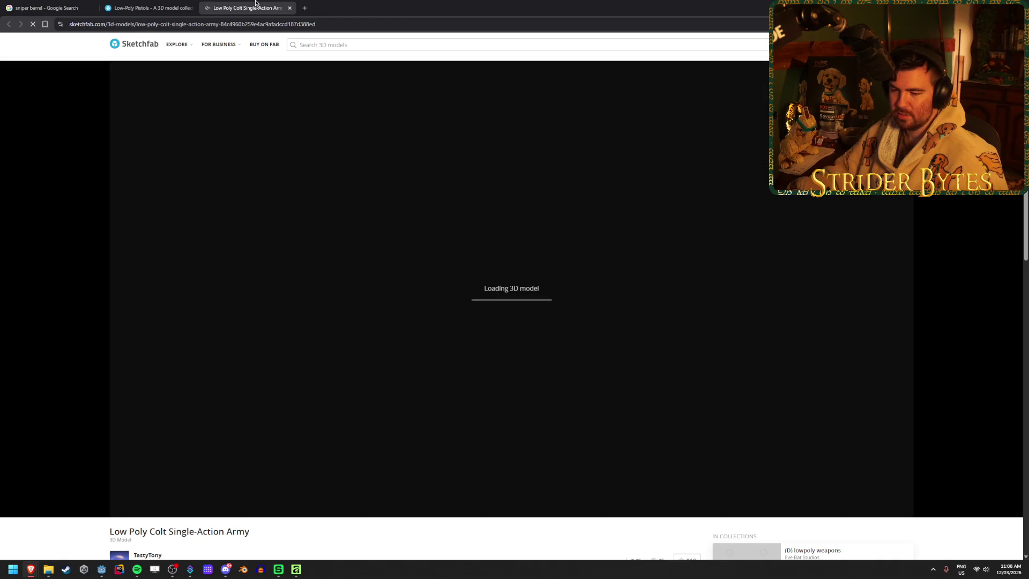
pyautogui.click(156, 8)
pyautogui.scroll(4, 73, 256)
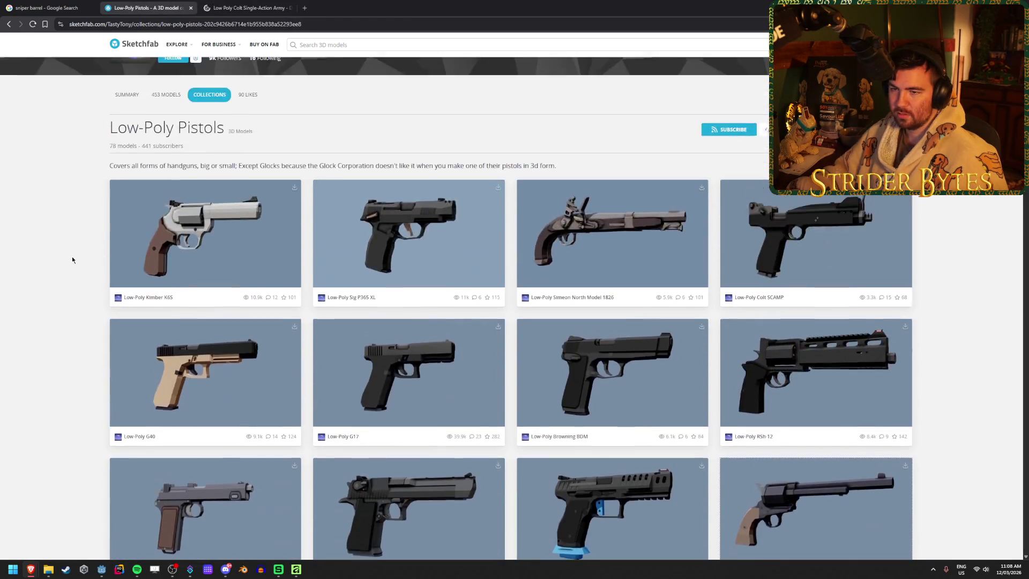
pyautogui.scroll(-2, 395, 230)
pyautogui.scroll(2, 537, 247)
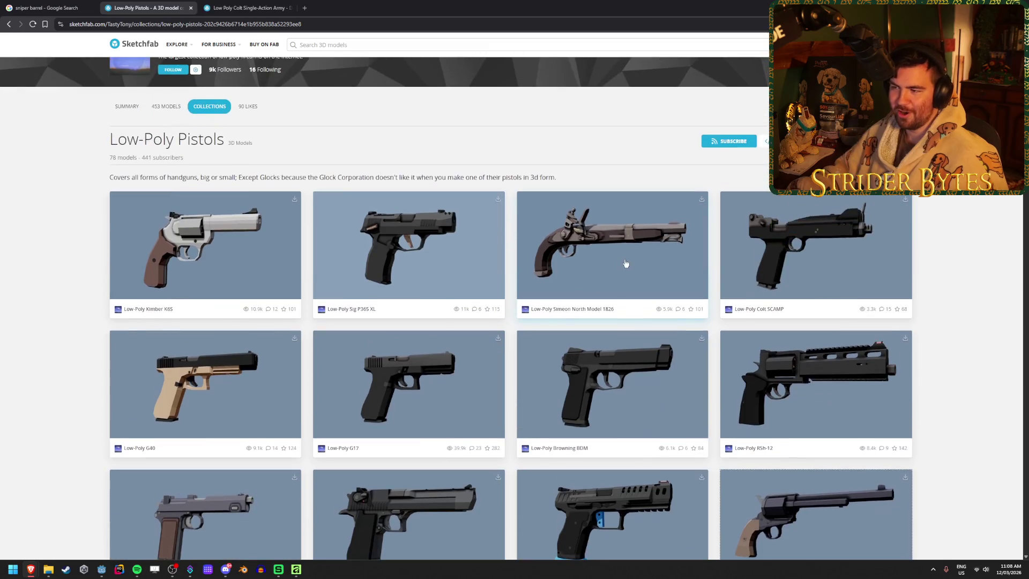
pyautogui.click(246, 8)
pyautogui.scroll(5, 498, 336)
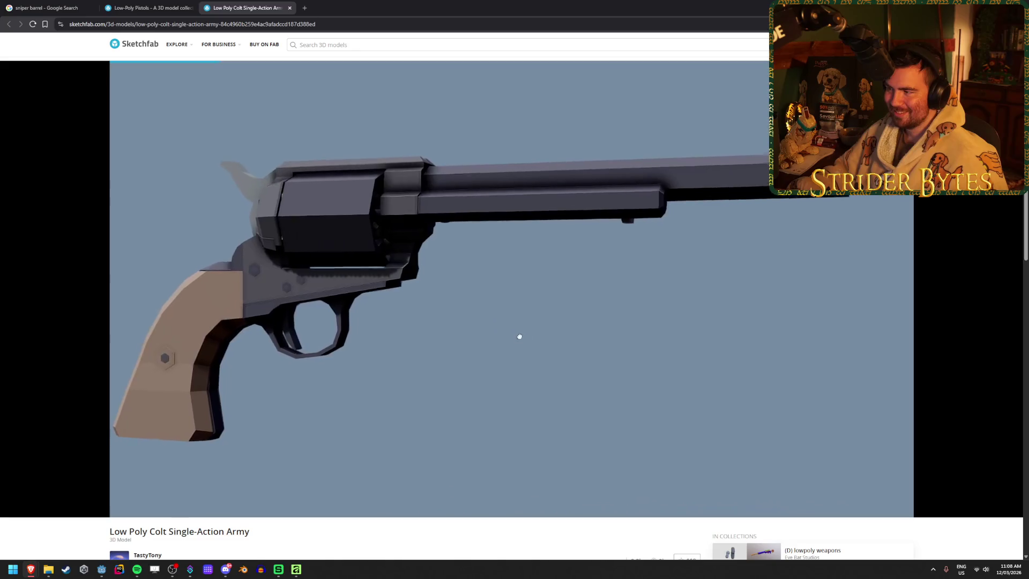
# - Turn the Colt revolver to a side-on view, then return to the Affinity barrel drawing
pyautogui.moveTo(523, 333)
pyautogui.mouseDown()
pyautogui.moveTo(571, 259)
pyautogui.moveTo(563, 271)
pyautogui.moveTo(535, 262)
pyautogui.mouseUp()
pyautogui.scroll(-5, 521, 255)
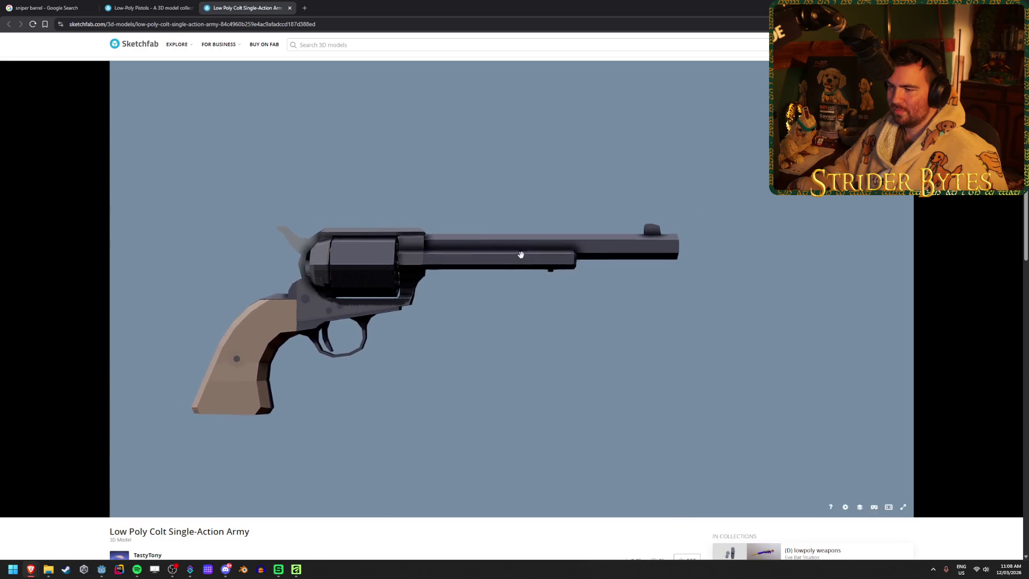
pyautogui.scroll(2, 520, 254)
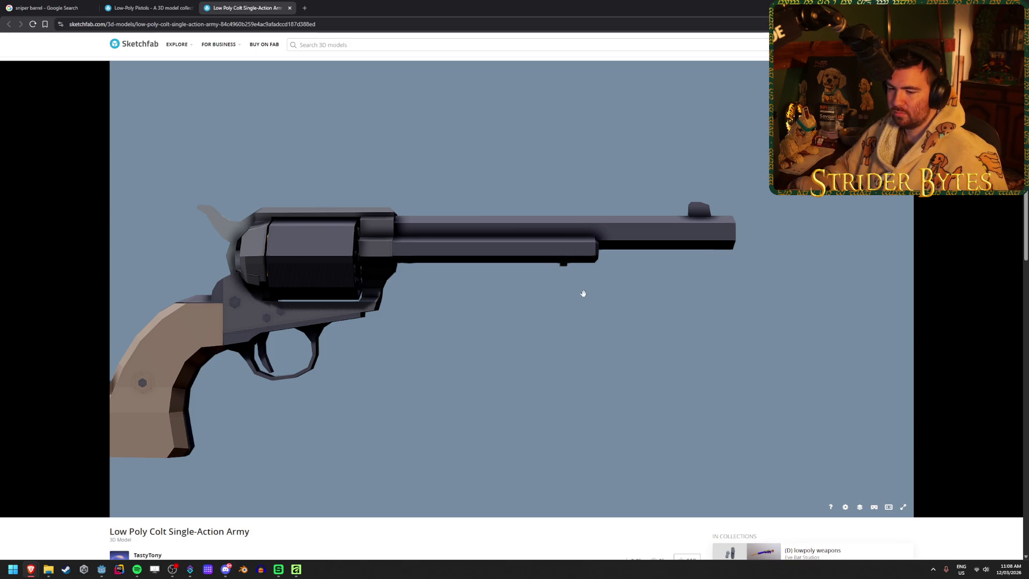
pyautogui.click(297, 569)
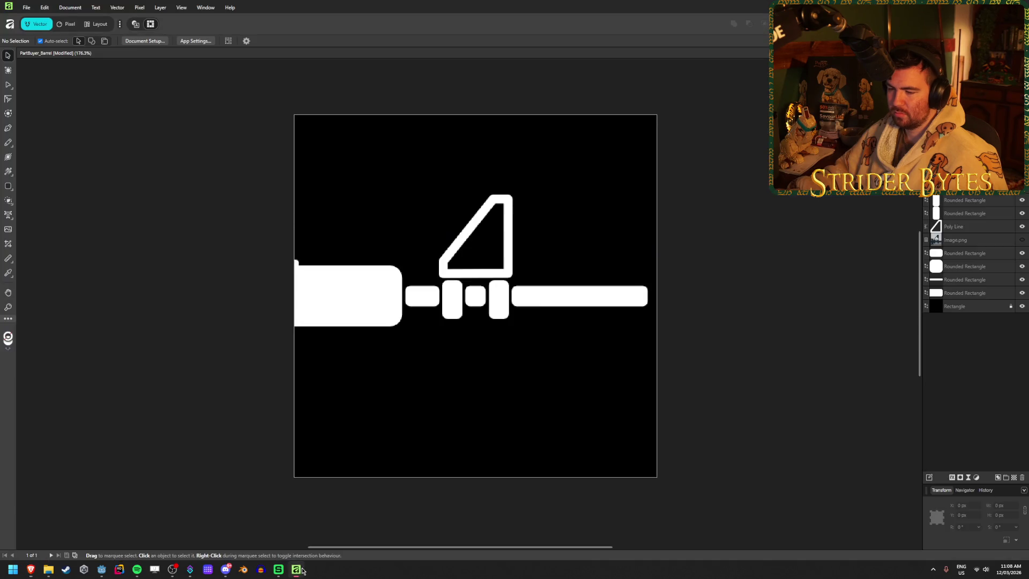
# - Delete the small white nub from the barrel icon
pyautogui.click(296, 263)
pyautogui.press('Delete')
pyautogui.click(232, 253)
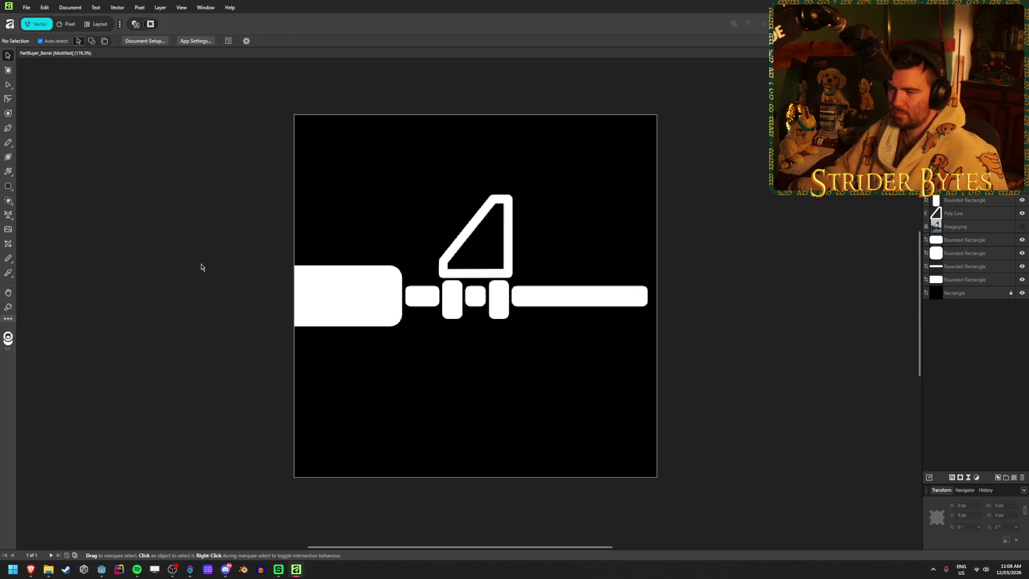
pyautogui.keyDown('ctrl'); pyautogui.scroll(-6, 234, 271); pyautogui.keyUp('ctrl')
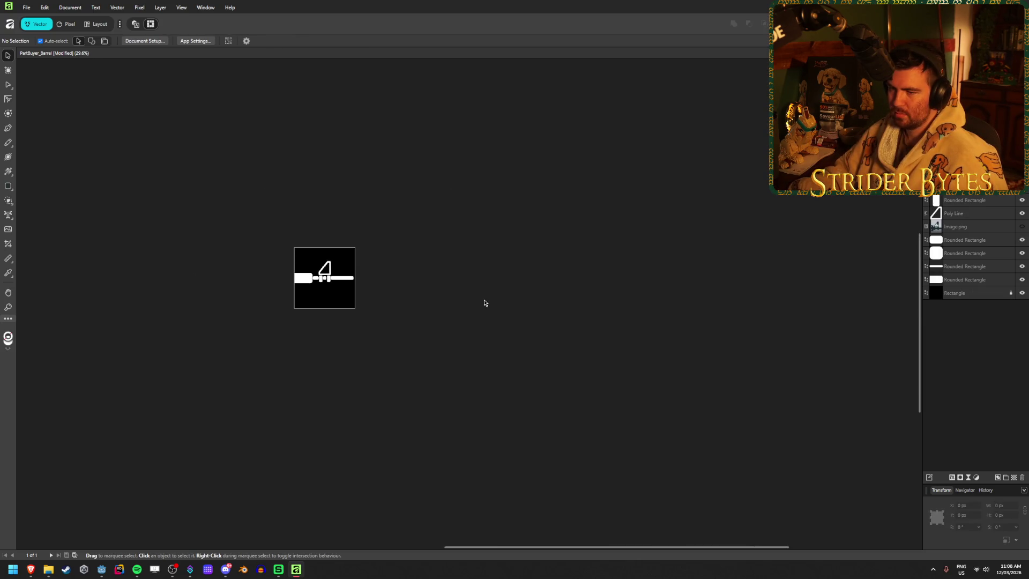
pyautogui.keyDown('ctrl'); pyautogui.scroll(-1, 484, 303); pyautogui.keyUp('ctrl')
pyautogui.keyDown('ctrl'); pyautogui.scroll(7, 291, 254); pyautogui.keyUp('ctrl')
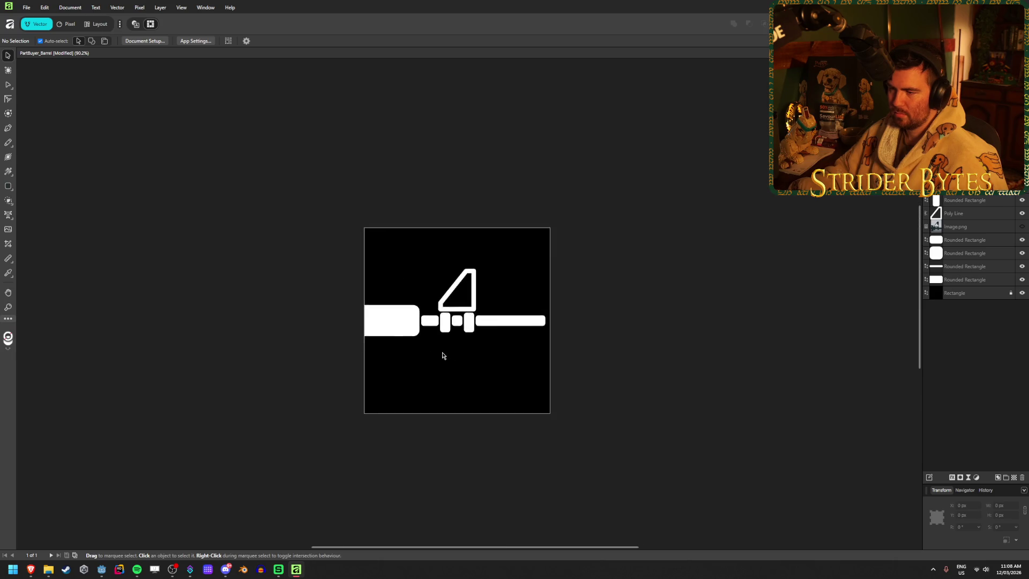
pyautogui.keyDown('ctrl'); pyautogui.scroll(-1, 590, 356); pyautogui.keyUp('ctrl')
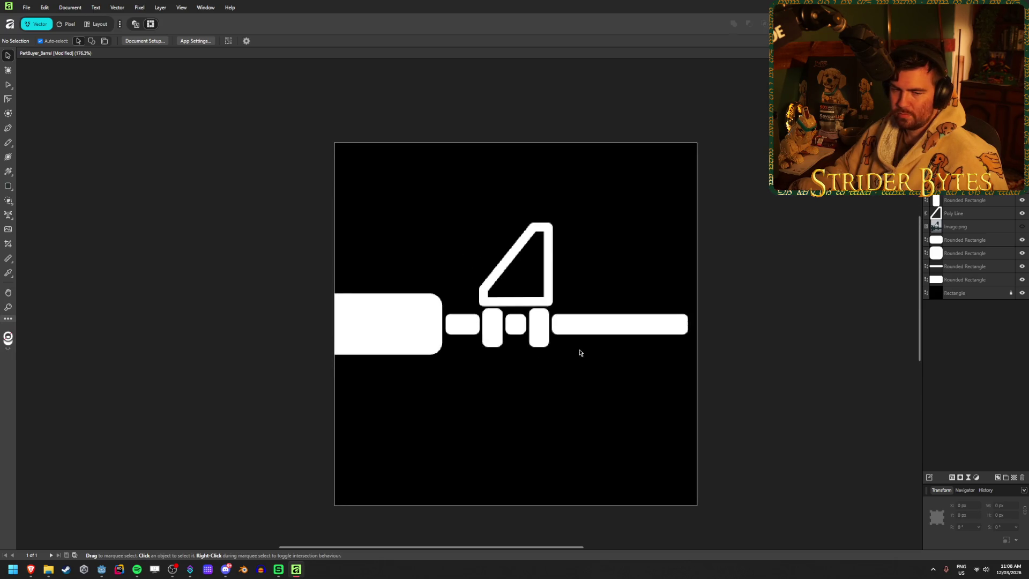
pyautogui.hscroll(2, 546, 347)
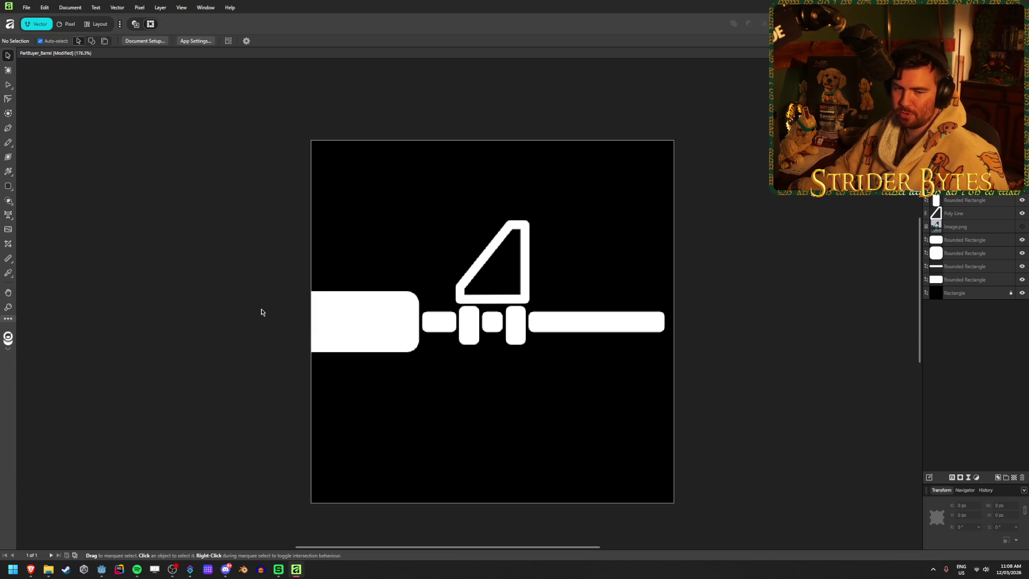
# - Select all the white icon shapes, trial a stretch and move, then undo both
pyautogui.click(383, 311)
pyautogui.click(96, 267)
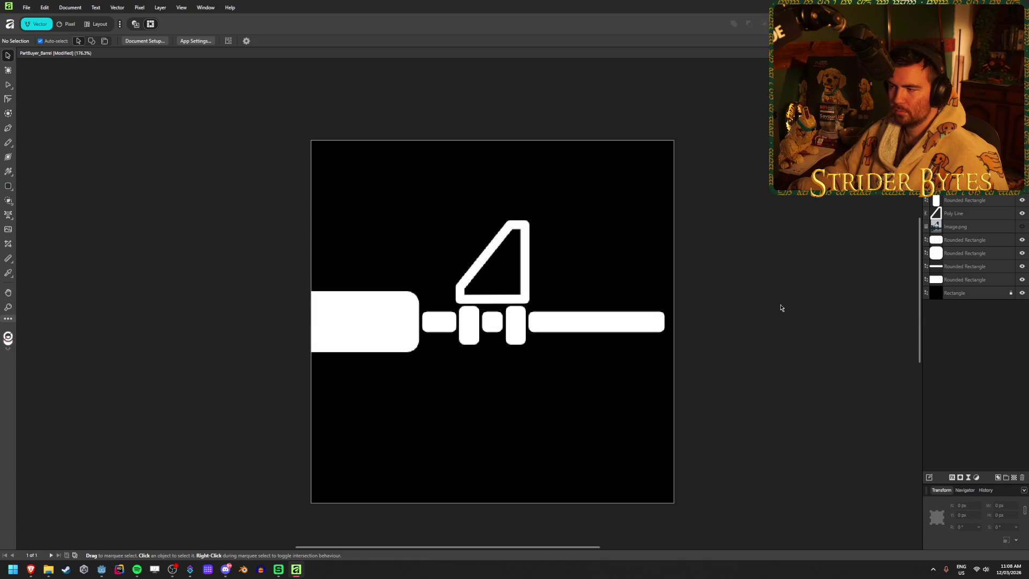
pyautogui.moveTo(195, 394)
pyautogui.mouseDown()
pyautogui.moveTo(688, 223)
pyautogui.moveTo(780, 160)
pyautogui.mouseUp()
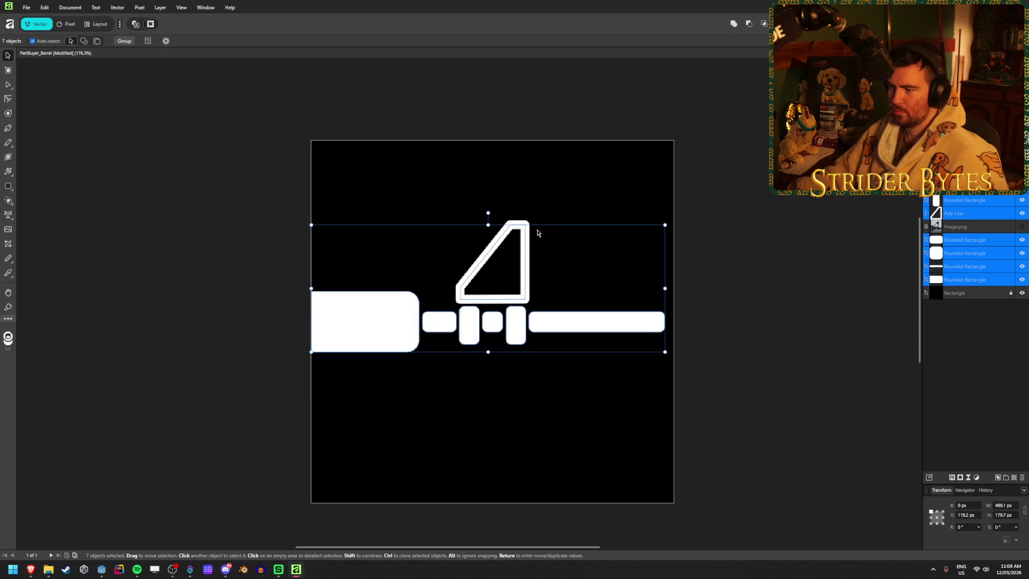
pyautogui.moveTo(488, 221)
pyautogui.mouseDown()
pyautogui.moveTo(501, 155)
pyautogui.moveTo(501, 167)
pyautogui.mouseUp()
pyautogui.moveTo(589, 307)
pyautogui.mouseDown()
pyautogui.moveTo(593, 357)
pyautogui.moveTo(593, 344)
pyautogui.mouseUp()
pyautogui.hotkey('ctrl', 'z')
pyautogui.click(823, 340)
pyautogui.hotkey('ctrl', 'z')
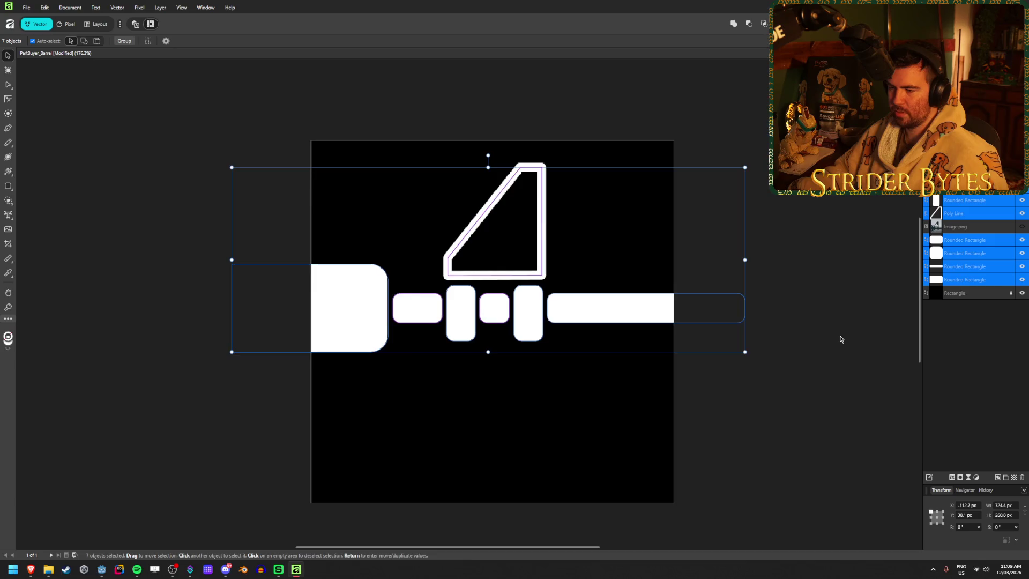
pyautogui.hotkey('ctrl', 'z')
pyautogui.click(790, 321)
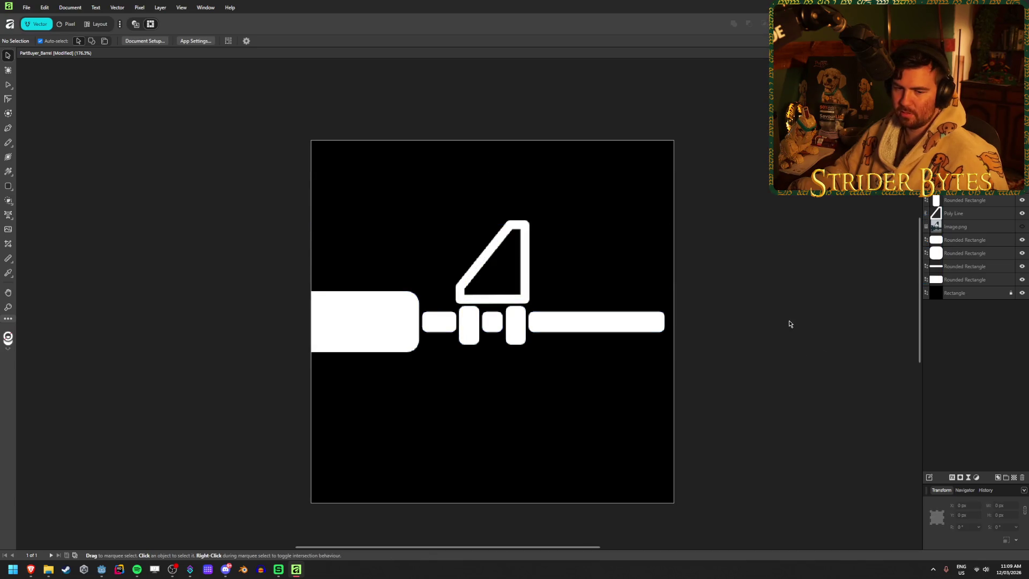
# - Group all the icon shapes in the Layers panel and hide the group
pyautogui.click(991, 279)
pyautogui.keyDown('shift'); pyautogui.click(938, 201); pyautogui.keyUp('shift')
pyautogui.rightClick(937, 201)
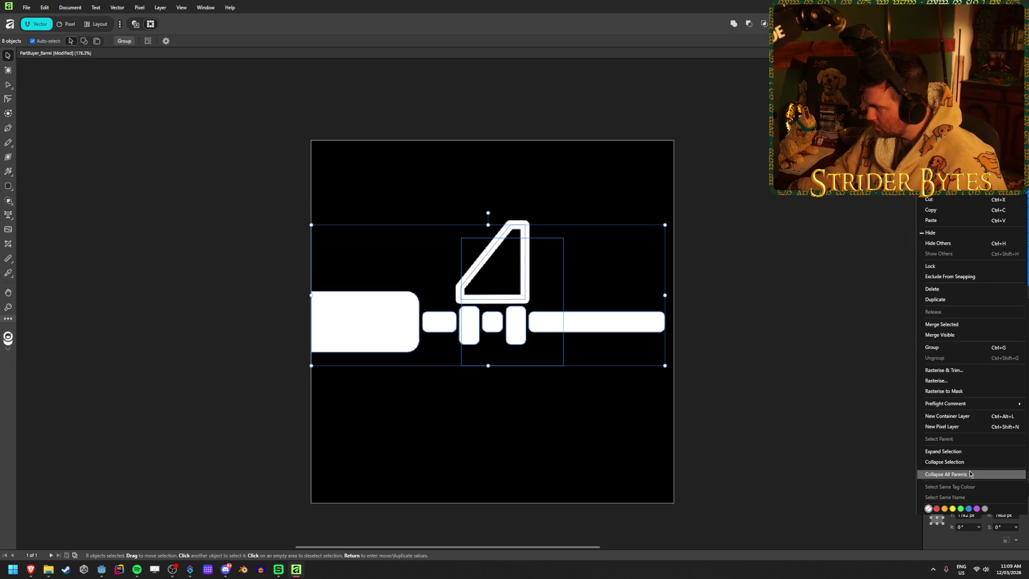
pyautogui.click(968, 421)
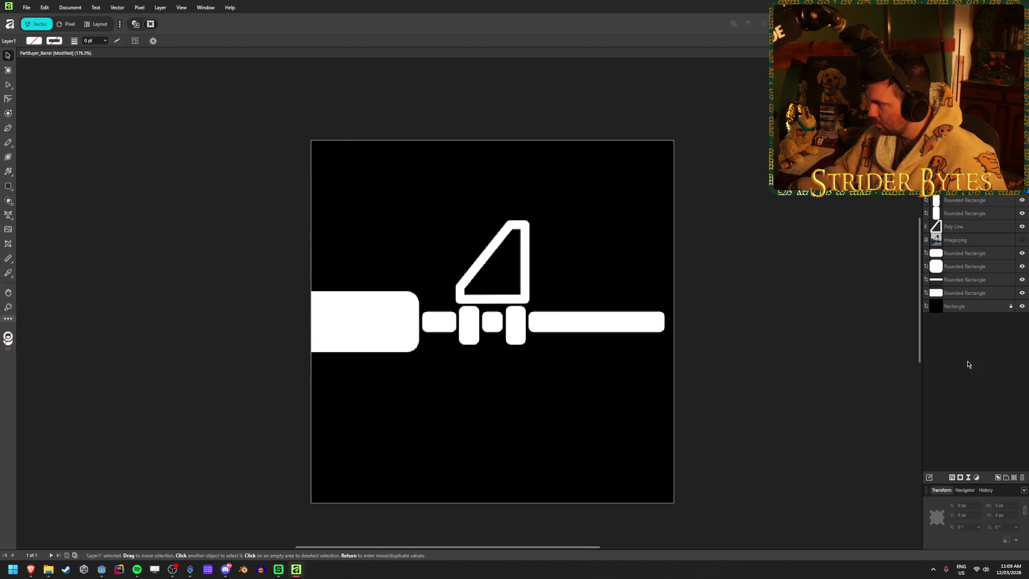
pyautogui.hotkey('ctrl', 'a')
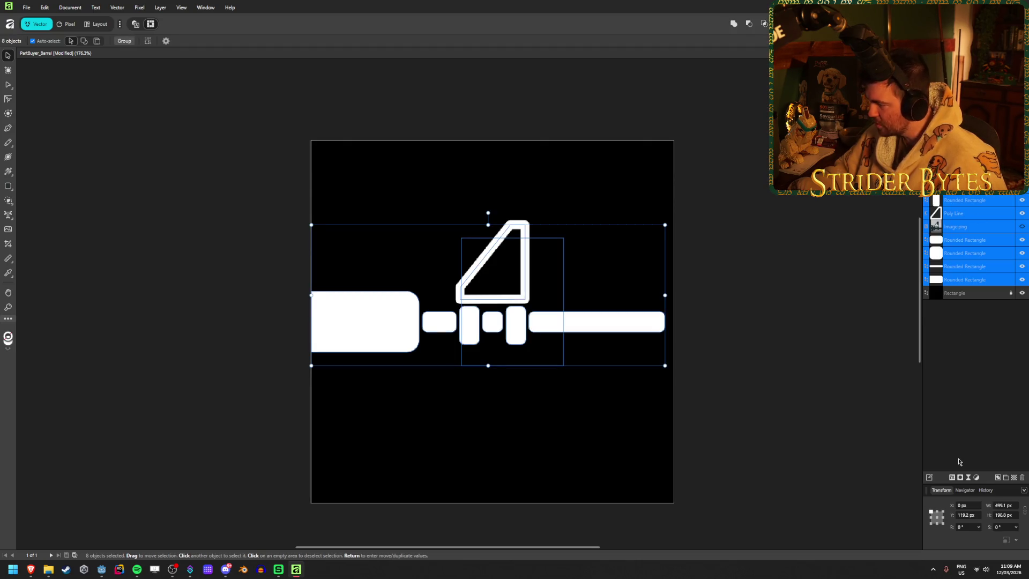
pyautogui.click(1006, 478)
pyautogui.click(995, 418)
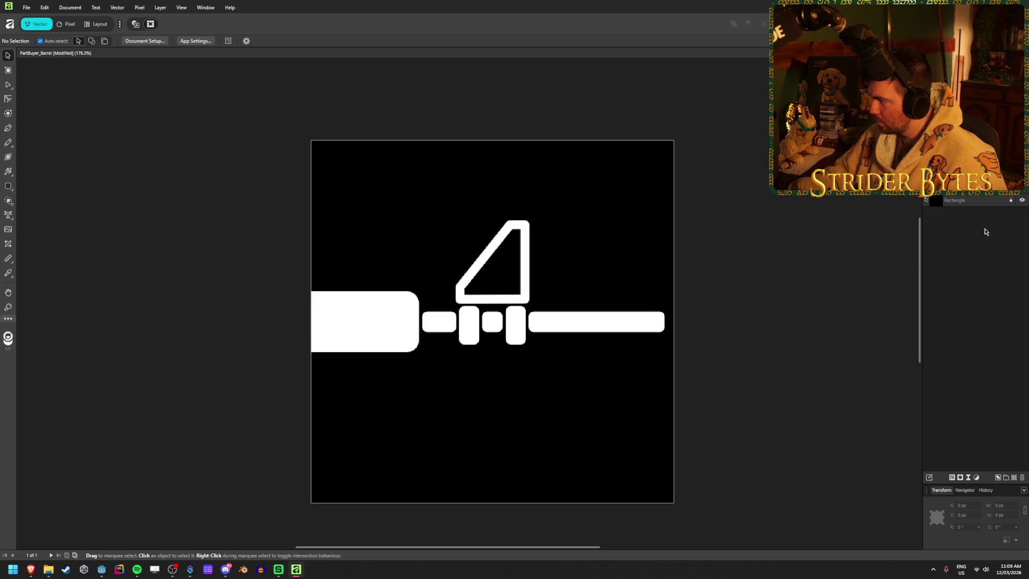
pyautogui.click(1022, 188)
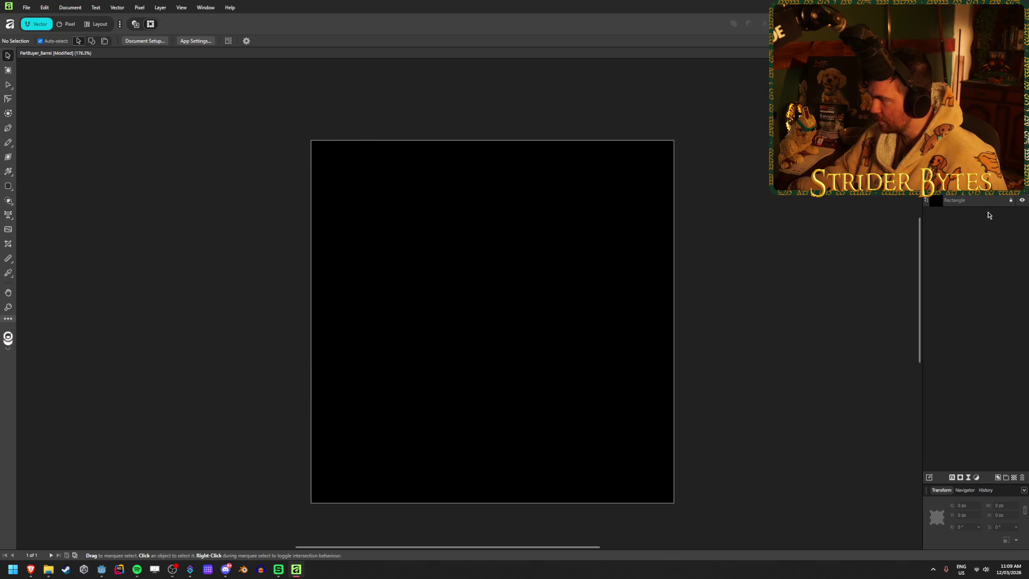
# - Snip the revolver barrel from the Sketchfab page and paste it into Affinity
pyautogui.click(11, 191)
pyautogui.click(31, 572)
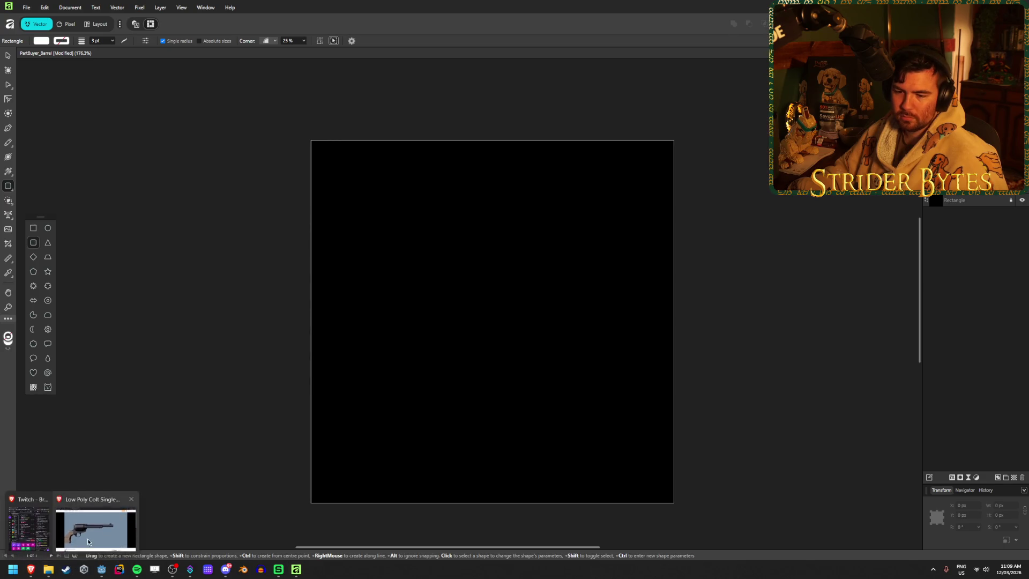
pyautogui.click(97, 531)
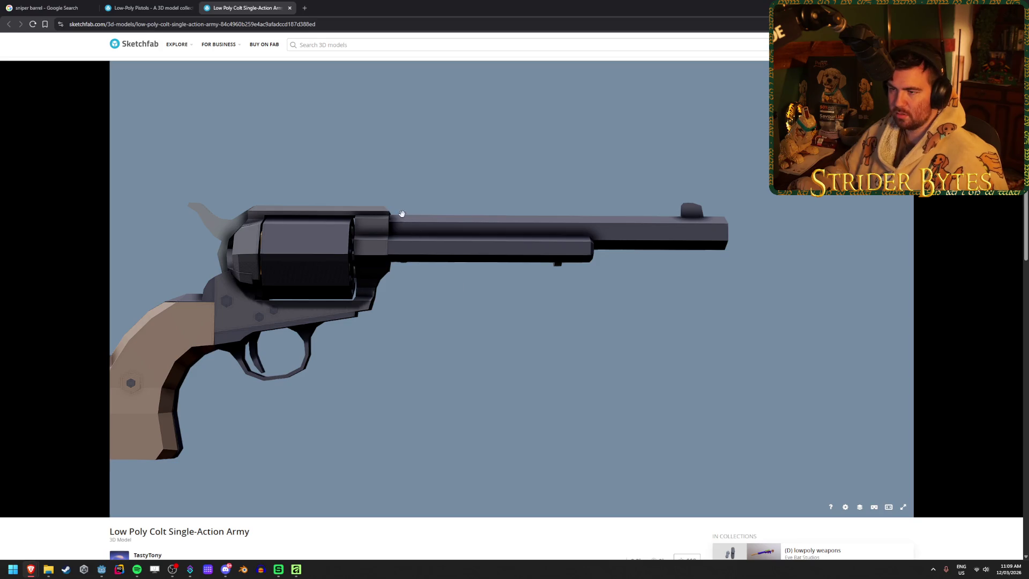
pyautogui.press('super+shift+s')
pyautogui.moveTo(353, 150); pyautogui.dragTo(782, 324)
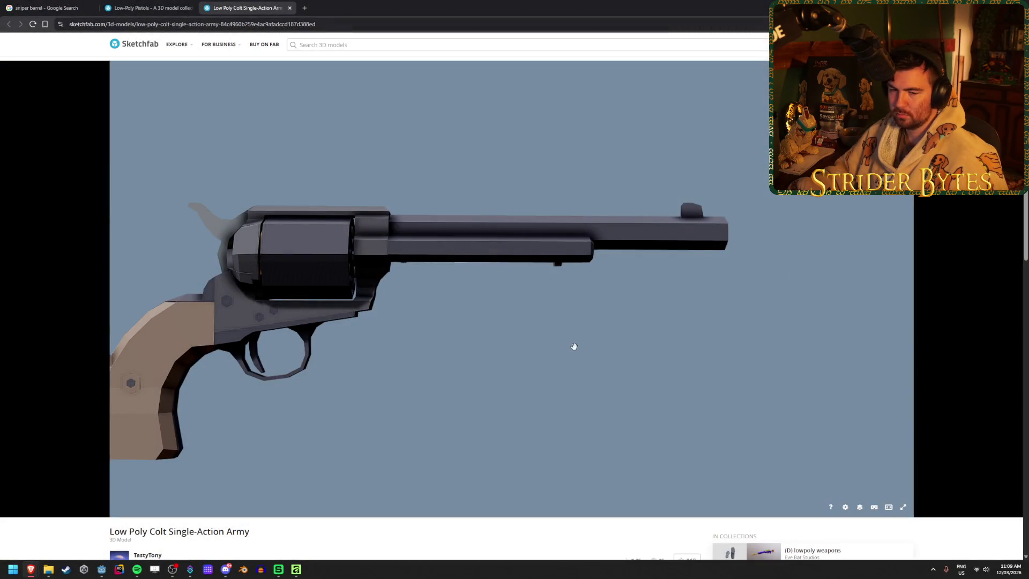
pyautogui.click(296, 569)
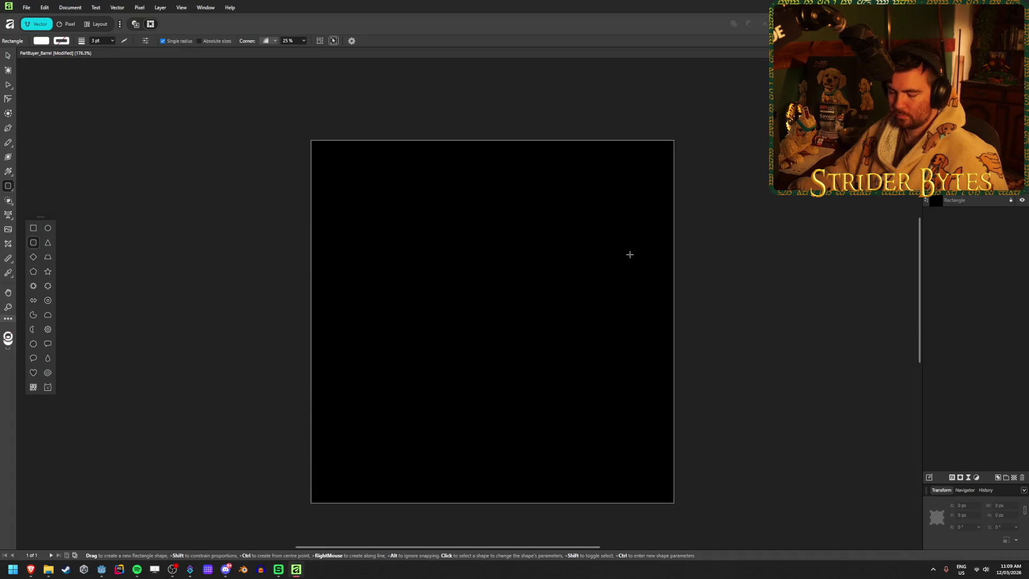
pyautogui.hotkey('ctrl', 'v')
# - Resize and position the barrel screenshot so it spans the canvas width
pyautogui.moveTo(844, 300)
pyautogui.mouseDown()
pyautogui.moveTo(675, 300)
pyautogui.moveTo(742, 300)
pyautogui.mouseUp()
pyautogui.moveTo(89, 310)
pyautogui.mouseDown()
pyautogui.moveTo(269, 310)
pyautogui.moveTo(177, 310)
pyautogui.mouseUp()
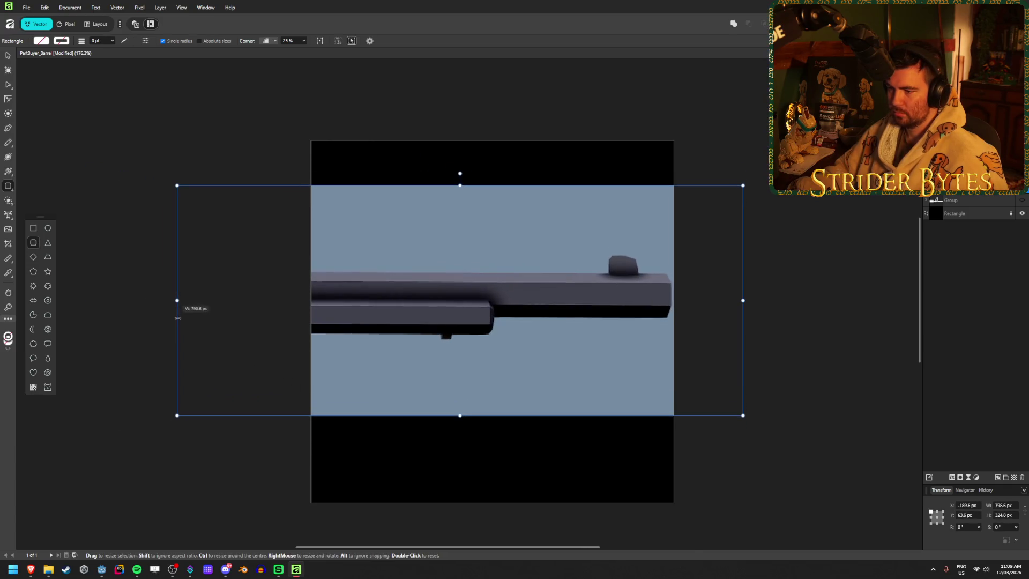
pyautogui.moveTo(578, 288); pyautogui.dragTo(538, 288)
pyautogui.hotkey('ctrl', 'z')
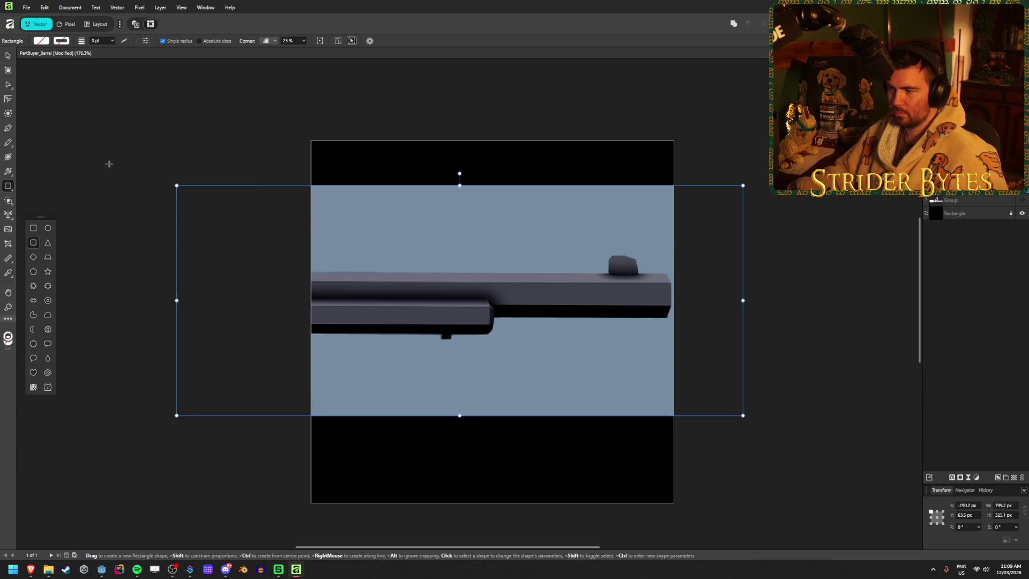
pyautogui.click(8, 55)
pyautogui.moveTo(542, 296)
pyautogui.mouseDown()
pyautogui.moveTo(505, 297)
pyautogui.moveTo(533, 325)
pyautogui.moveTo(466, 317)
pyautogui.mouseUp()
pyautogui.click(848, 299)
pyautogui.click(506, 285)
pyautogui.moveTo(641, 321); pyautogui.dragTo(735, 321)
pyautogui.moveTo(668, 281); pyautogui.dragTo(650, 282)
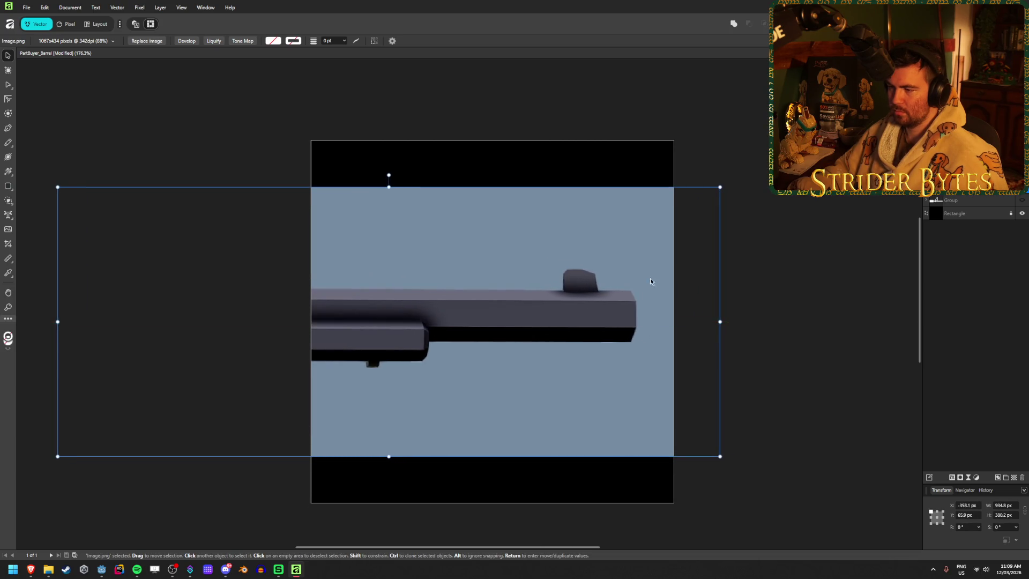
pyautogui.click(770, 238)
# - Draw a rounded-rectangle barrel bar, a lower barrel section and a small front sight nub
pyautogui.press('m')
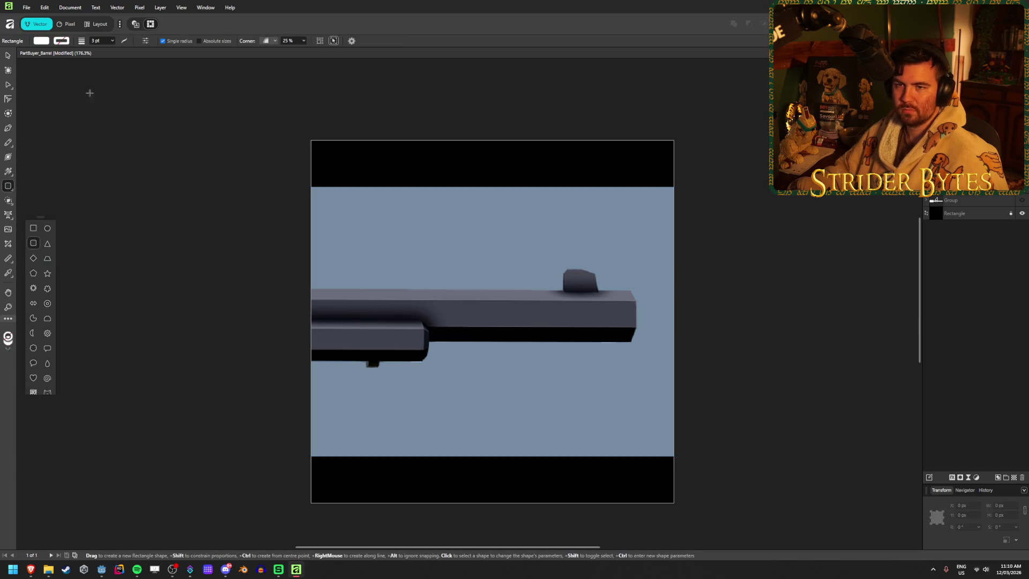
pyautogui.moveTo(310, 291)
pyautogui.mouseDown()
pyautogui.moveTo(395, 314)
pyautogui.moveTo(637, 343)
pyautogui.mouseUp()
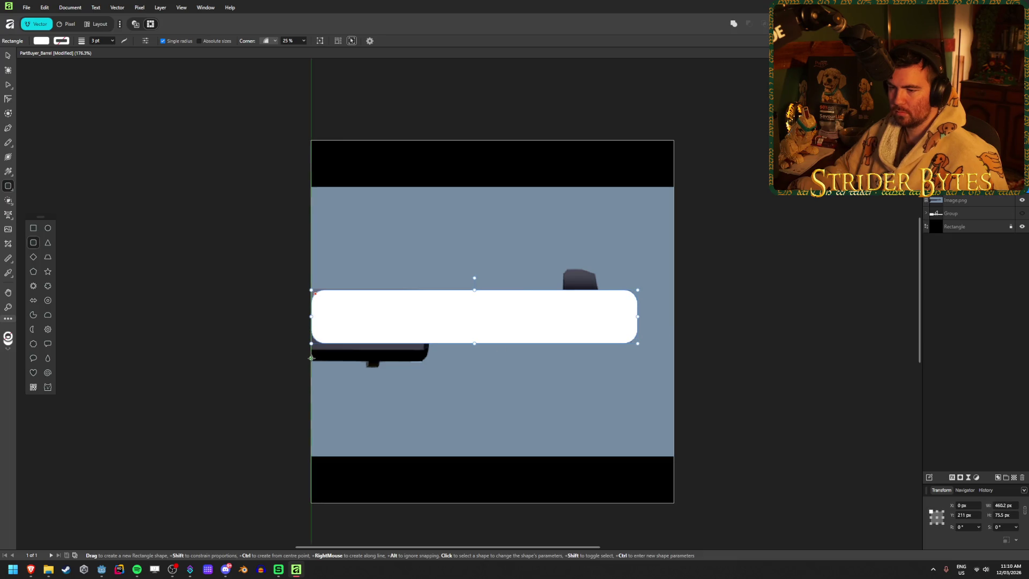
pyautogui.moveTo(312, 360); pyautogui.dragTo(429, 336)
pyautogui.moveTo(563, 290); pyautogui.dragTo(598, 265)
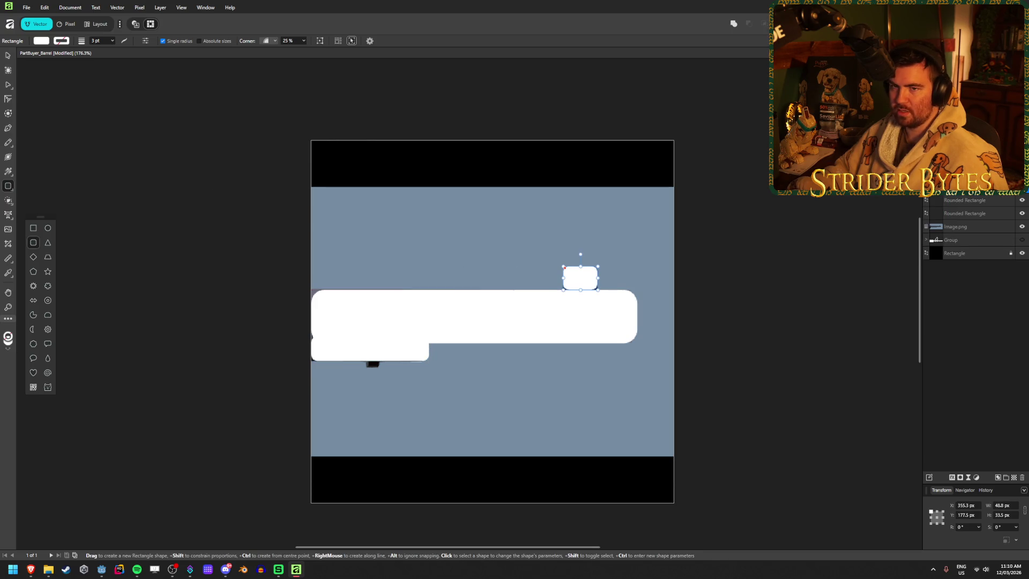
# - Hide the barrel reference image and extend both long barrel shapes past the left edge
pyautogui.click(1021, 226)
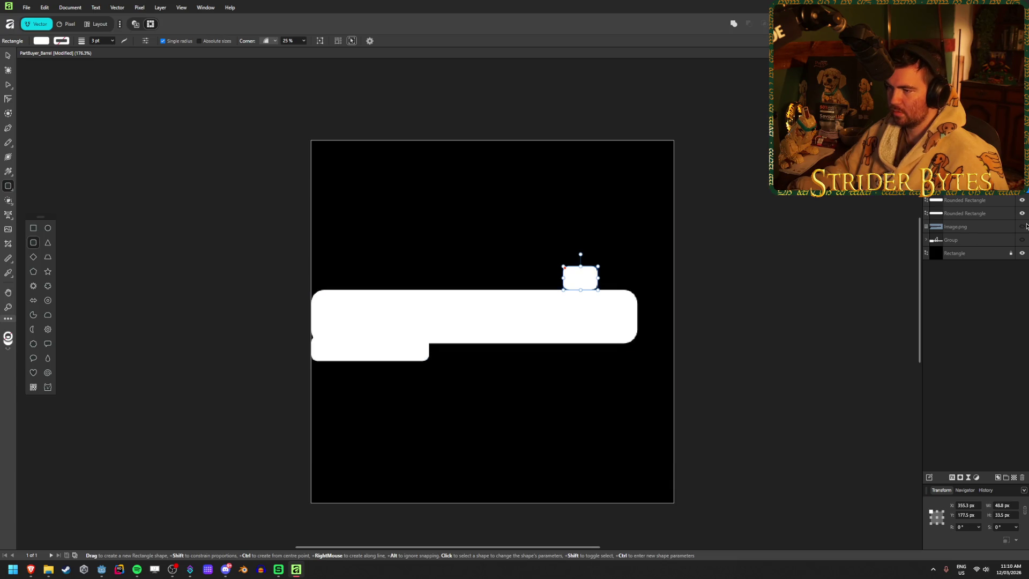
pyautogui.click(9, 55)
pyautogui.click(133, 145)
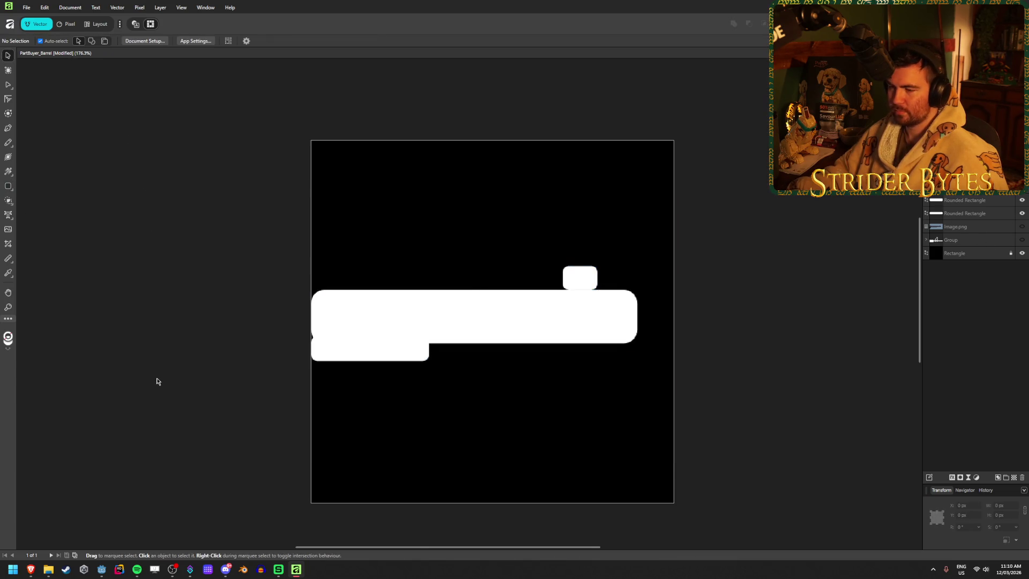
pyautogui.scroll(-5, 157, 381)
pyautogui.scroll(2, 354, 270)
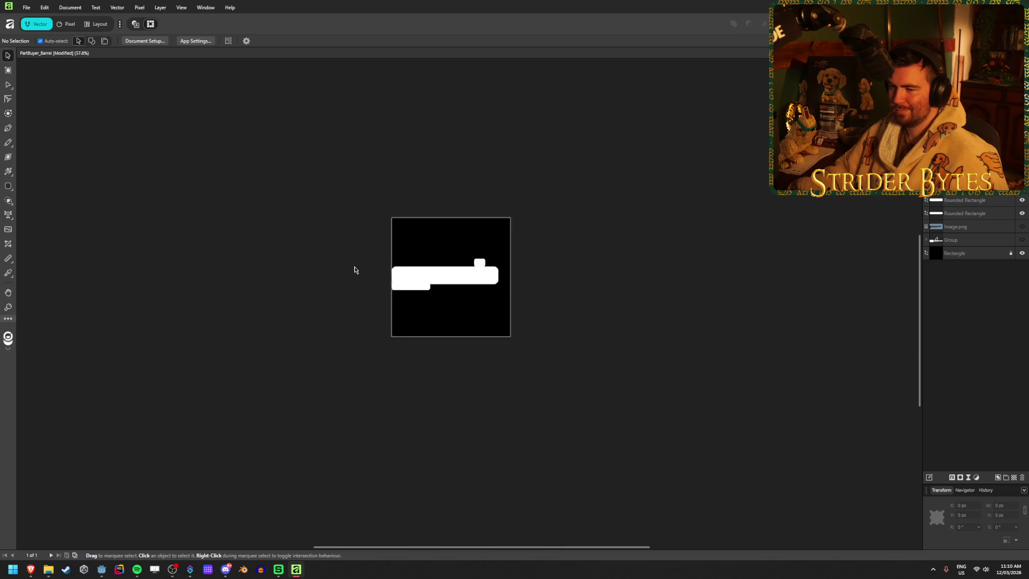
pyautogui.scroll(6, 354, 270)
pyautogui.moveTo(255, 225)
pyautogui.mouseDown()
pyautogui.moveTo(356, 316)
pyautogui.moveTo(317, 305)
pyautogui.mouseUp()
pyautogui.click(214, 230)
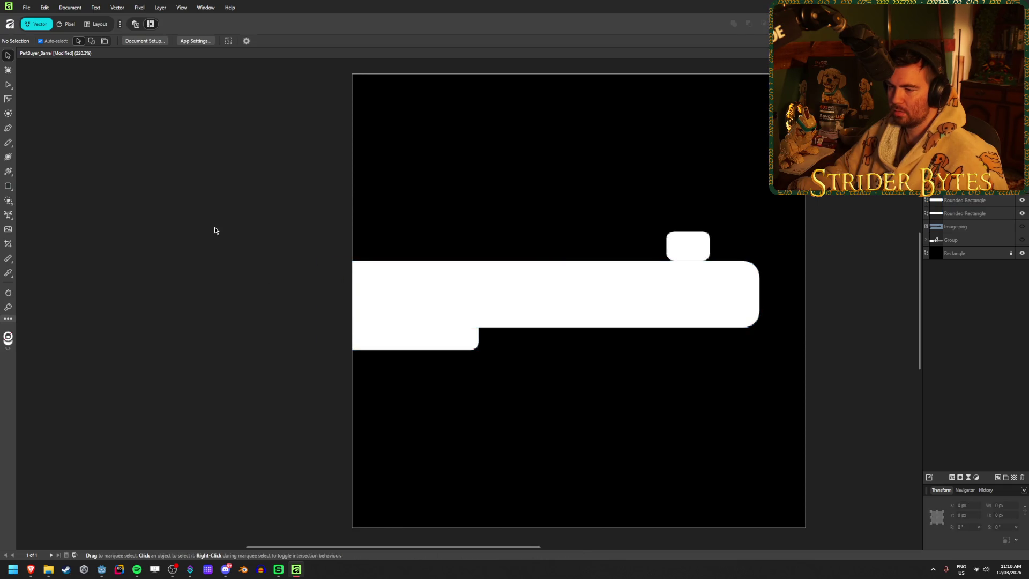
# - Nudge the lower barrel section down
pyautogui.scroll(-3, 284, 377)
pyautogui.scroll(3, 515, 313)
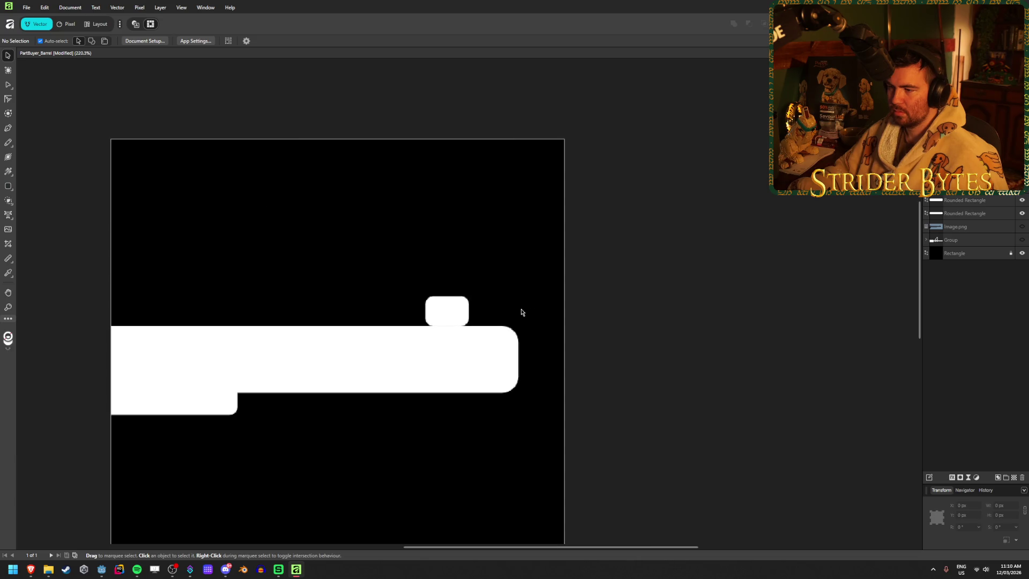
pyautogui.scroll(5, 159, 393)
pyautogui.click(298, 381)
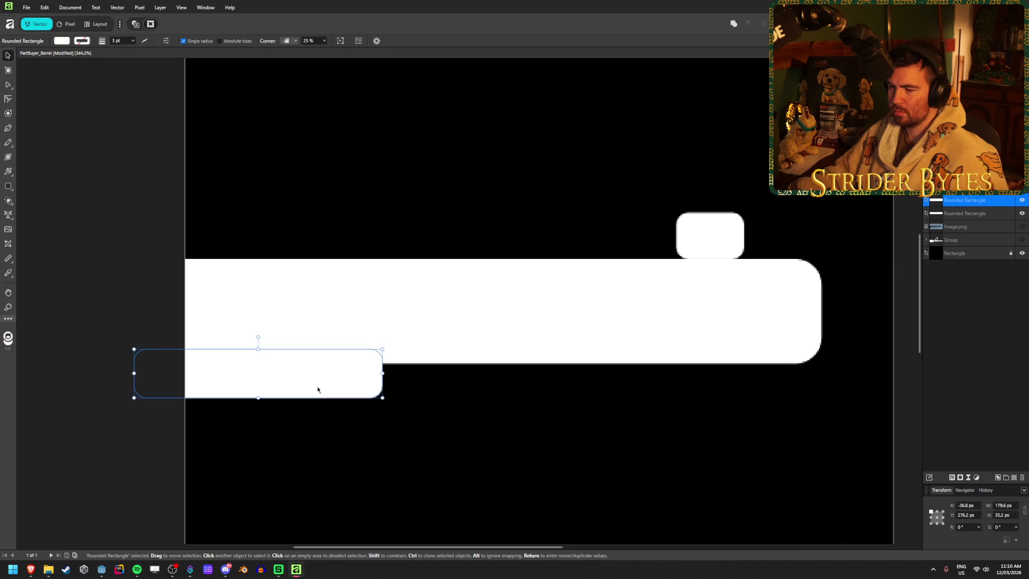
pyautogui.moveTo(322, 379)
pyautogui.mouseDown()
pyautogui.moveTo(320, 391)
pyautogui.moveTo(286, 392)
pyautogui.mouseUp()
pyautogui.click(88, 276)
pyautogui.click(97, 288)
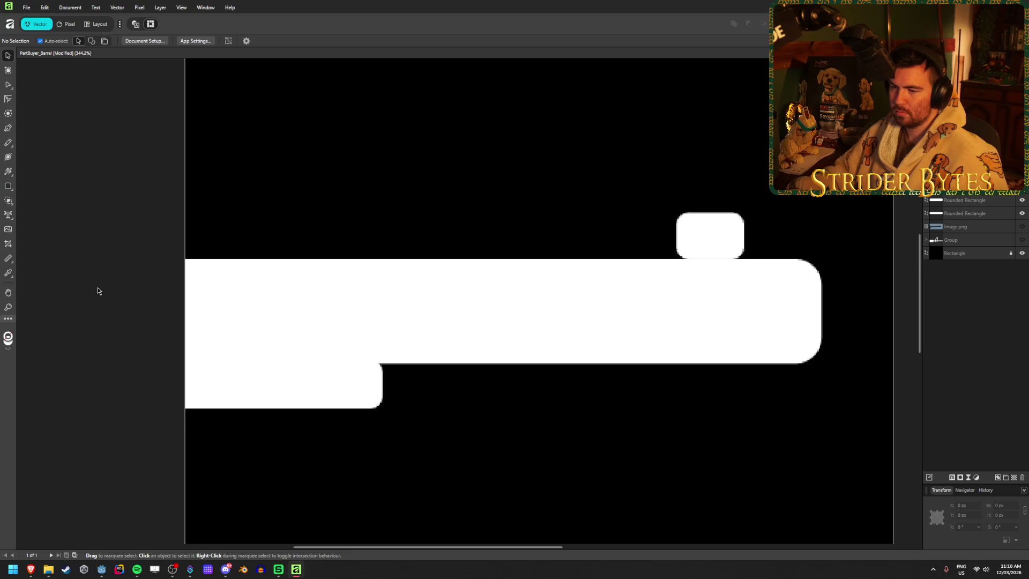
# - Nudge the sight nub up slightly, then bring the browser reference image to the front
pyautogui.scroll(-3, 364, 376)
pyautogui.click(544, 303)
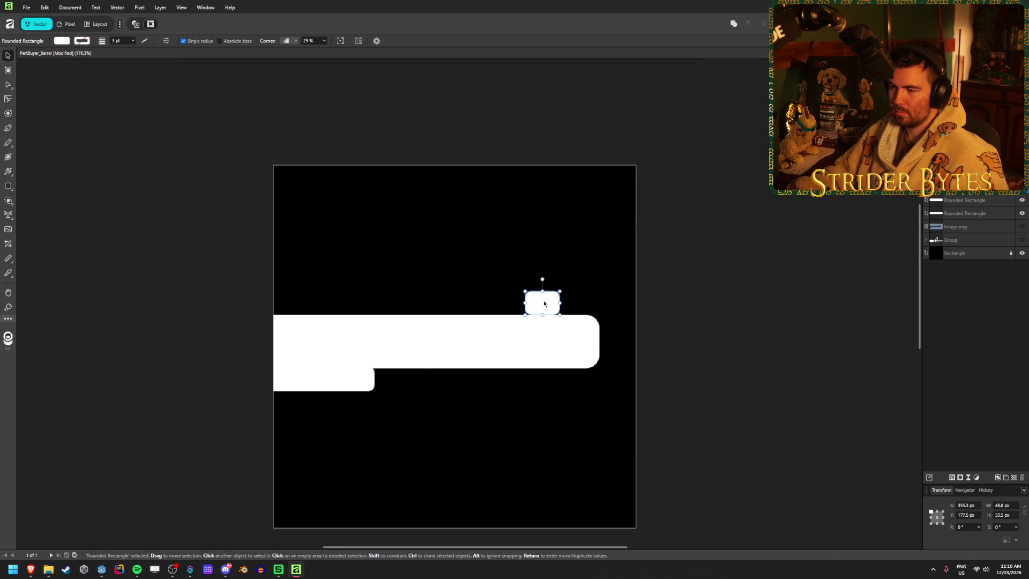
pyautogui.moveTo(543, 309); pyautogui.dragTo(543, 307)
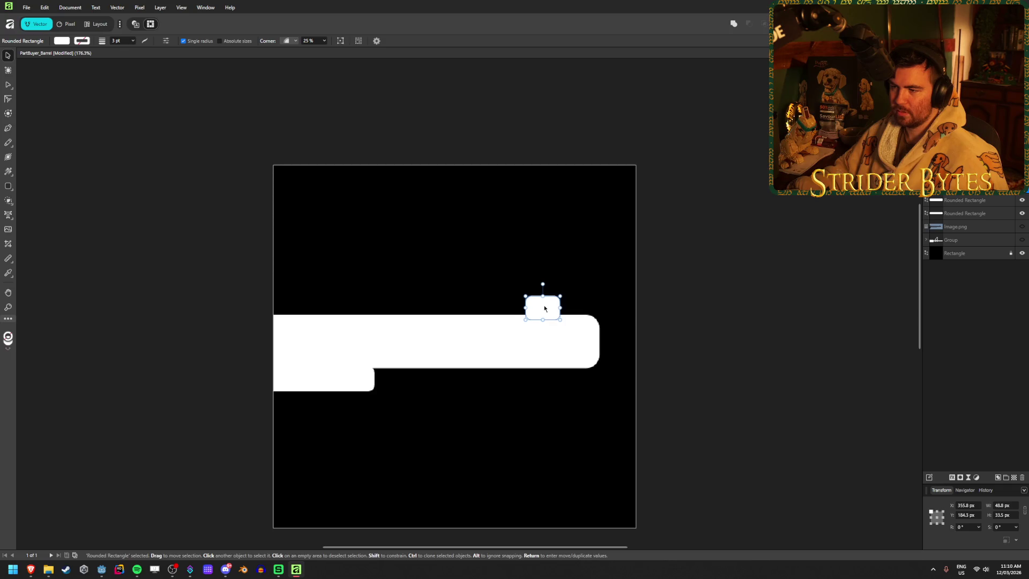
pyautogui.click(175, 271)
pyautogui.scroll(-6, 214, 379)
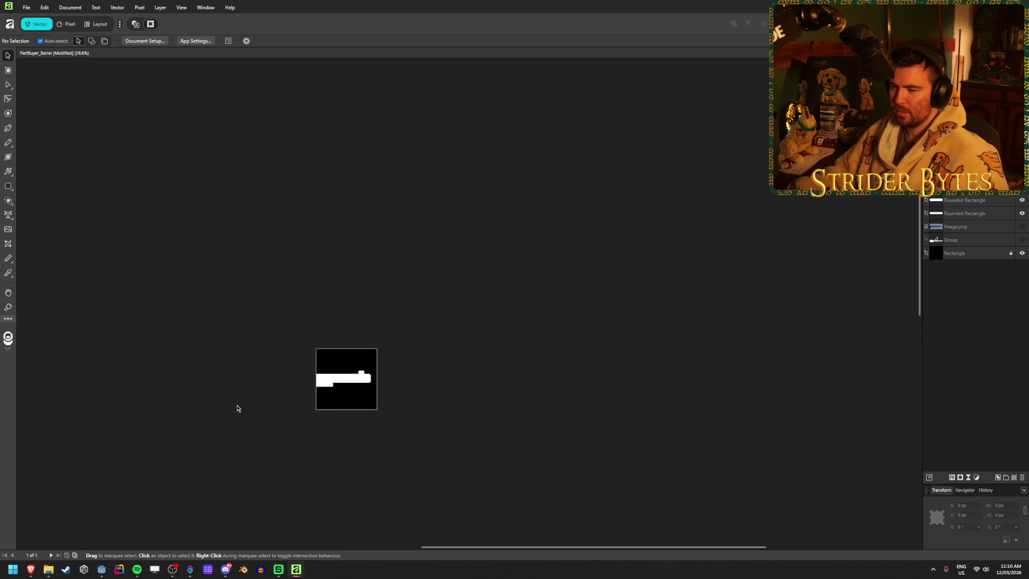
pyautogui.scroll(3, 237, 408)
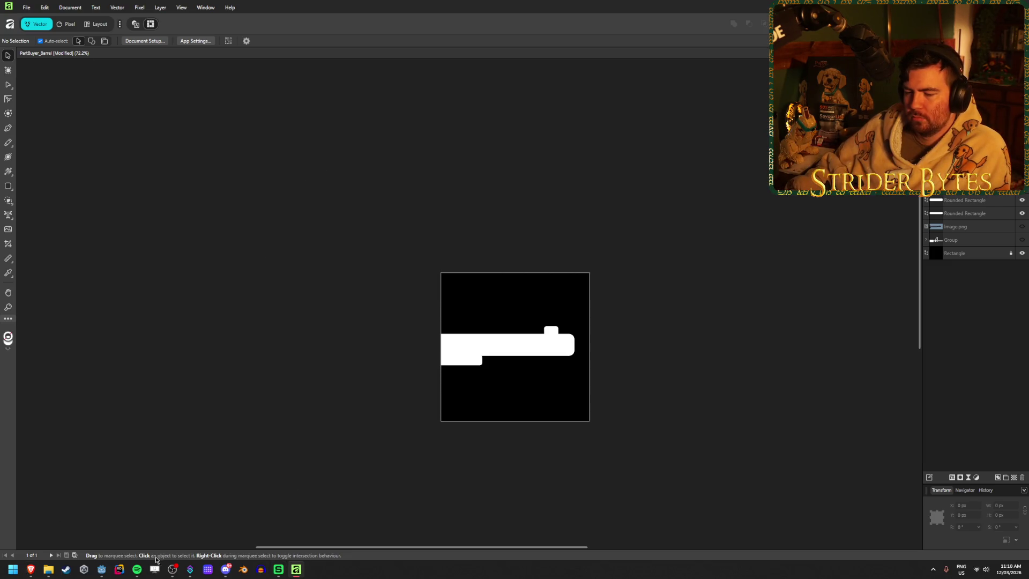
pyautogui.click(101, 568)
pyautogui.click(30, 569)
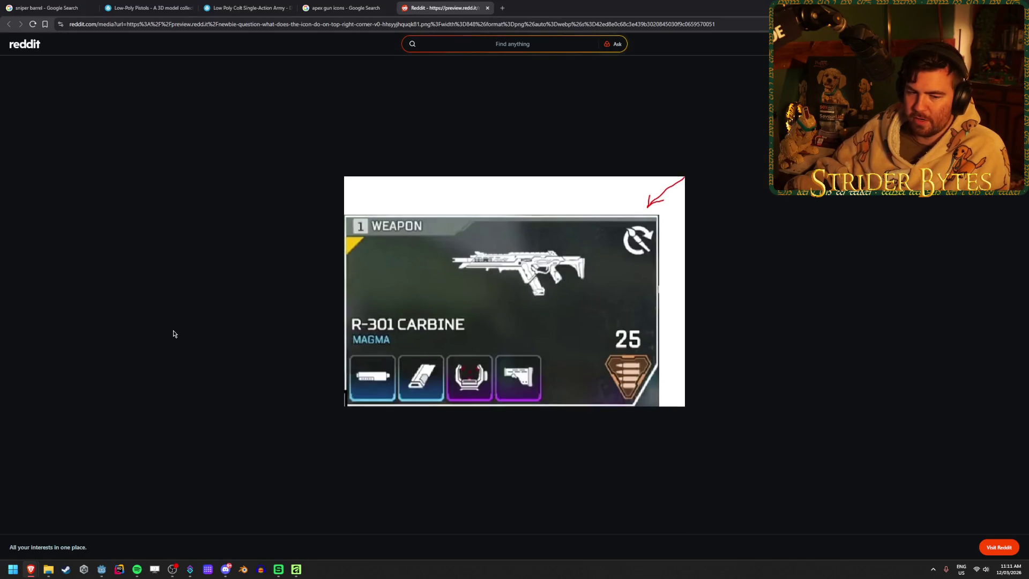
# - Open the Low-Poly Tec-9 from the Low-Poly Pistols collection, inspect its barrel, then close the Reddit image
pyautogui.click(247, 7)
pyautogui.click(147, 7)
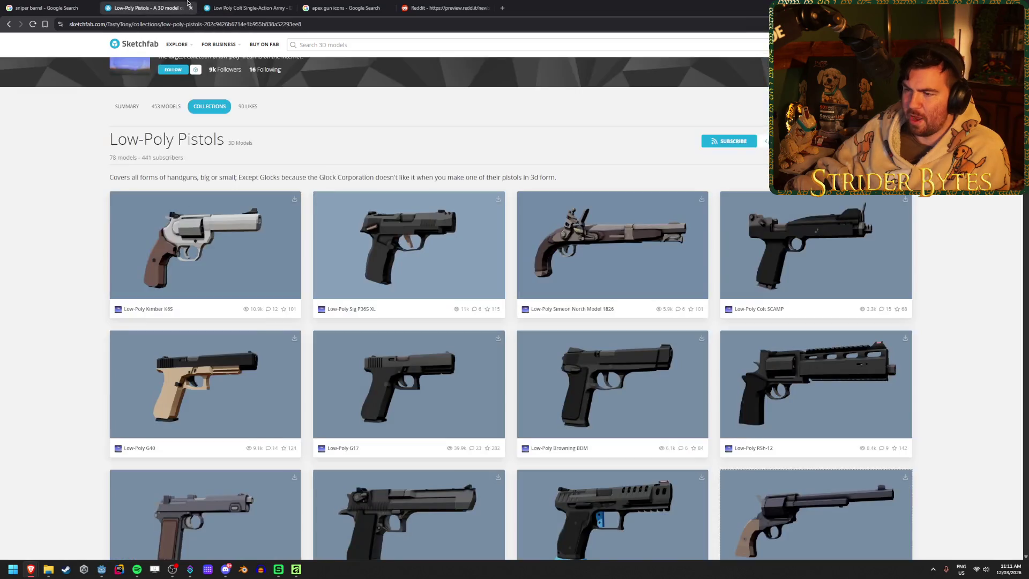
pyautogui.scroll(-20, 500, 310)
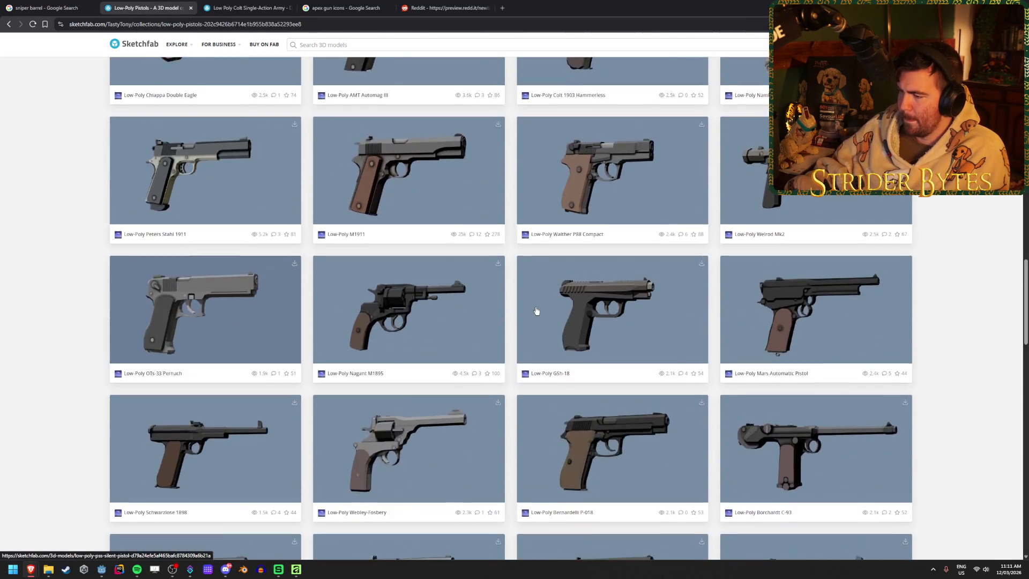
pyautogui.scroll(-5, 536, 311)
pyautogui.click(536, 310)
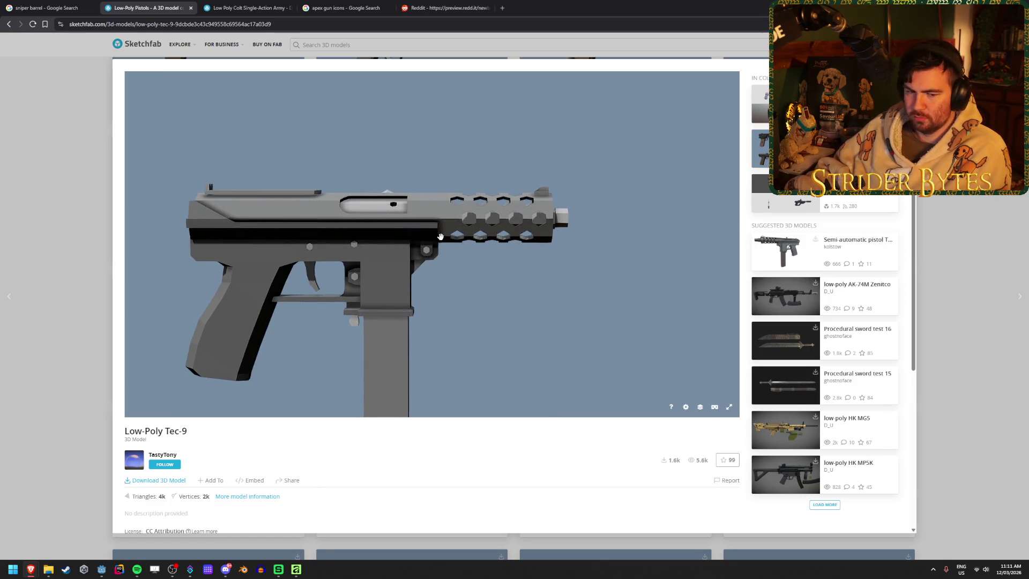
pyautogui.scroll(3, 452, 218)
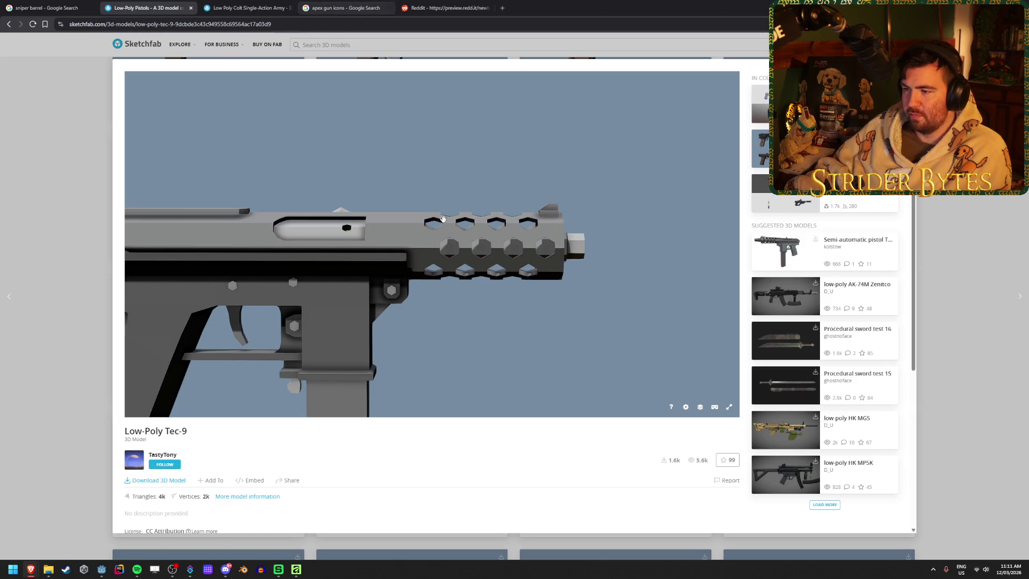
pyautogui.click(451, 4)
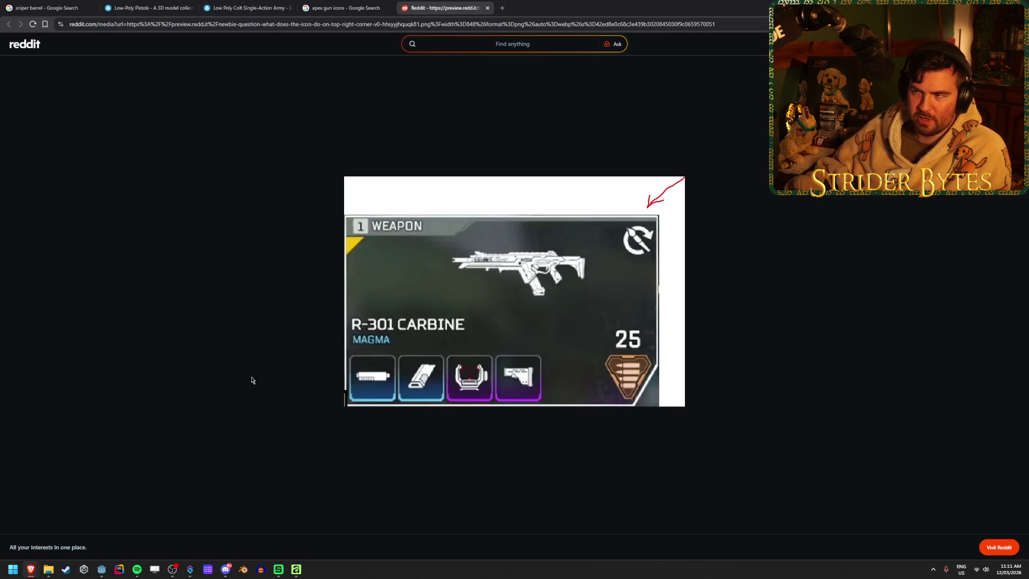
pyautogui.middleClick(436, 4)
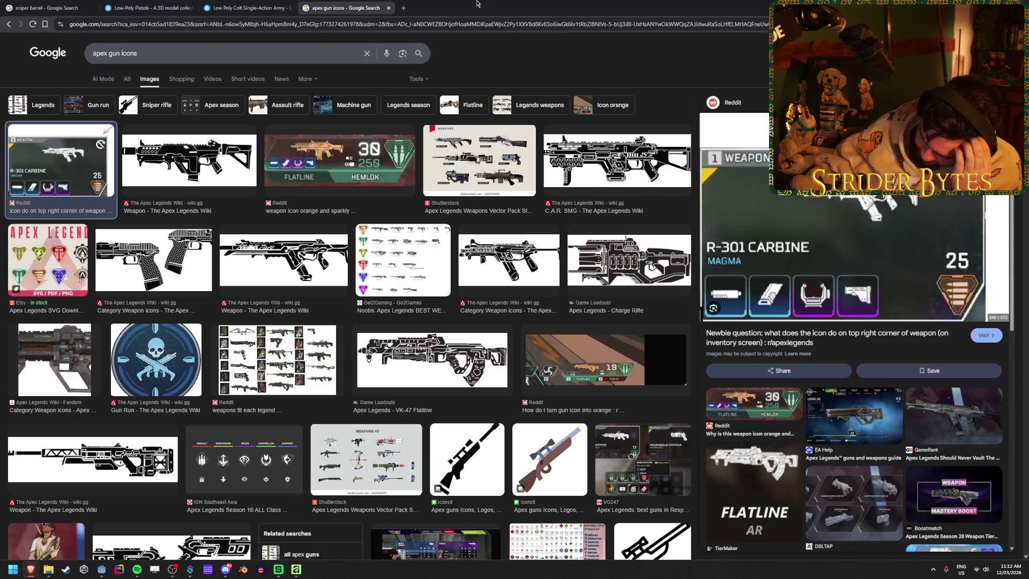
# - Change the image search from 'apex gun icons' to 'gun part icons'
pyautogui.doubleClick(98, 55)
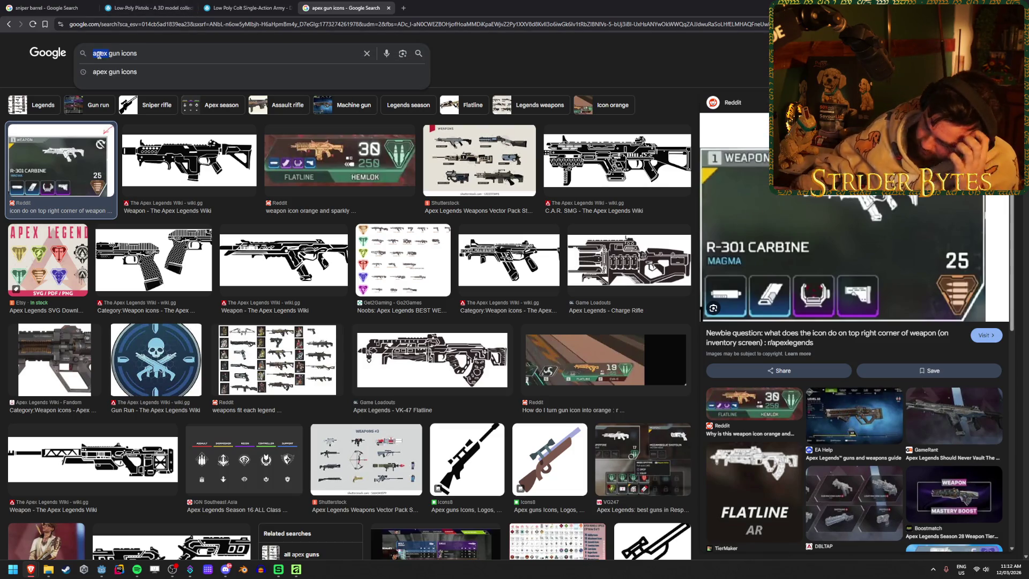
pyautogui.press('BackSpace')
pyautogui.write('part')
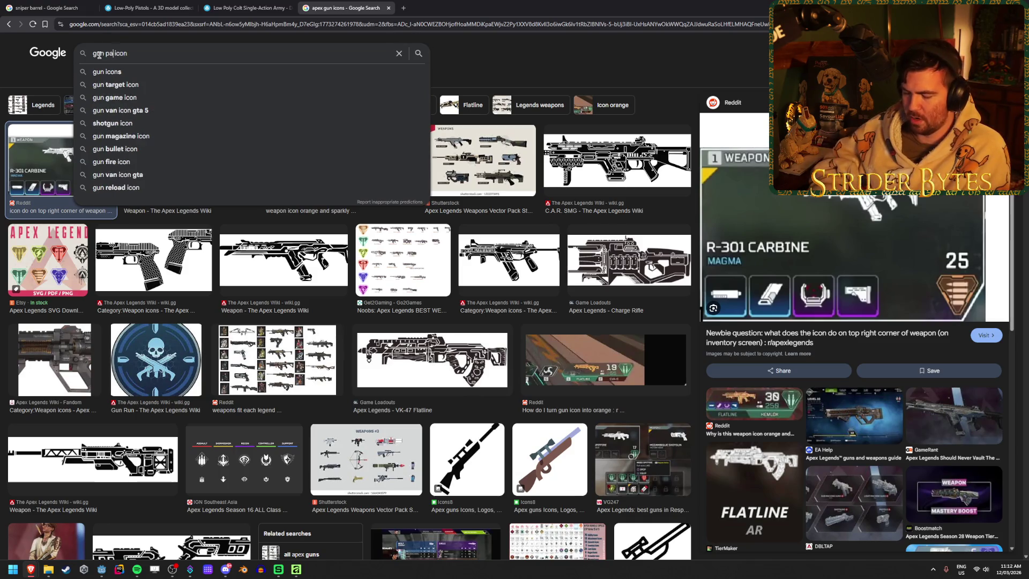
pyautogui.press('Return')
pyautogui.write('s')
pyautogui.press('Return')
# - Preview the Gun Bullet Icon Set and GUN ICON SET results while scrolling the grid
pyautogui.click(41, 144)
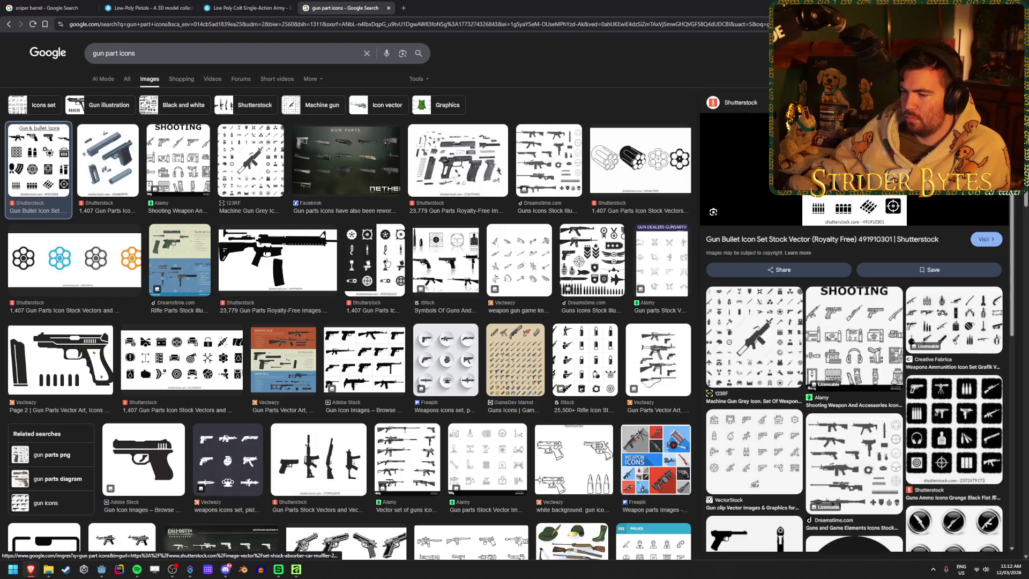
pyautogui.scroll(-5, 387, 261)
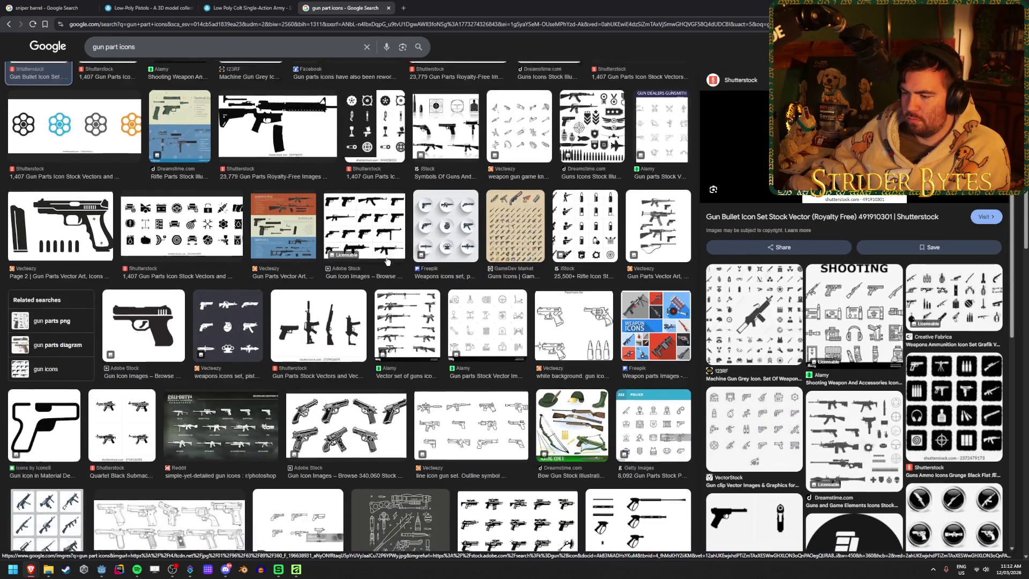
pyautogui.scroll(-2, 387, 262)
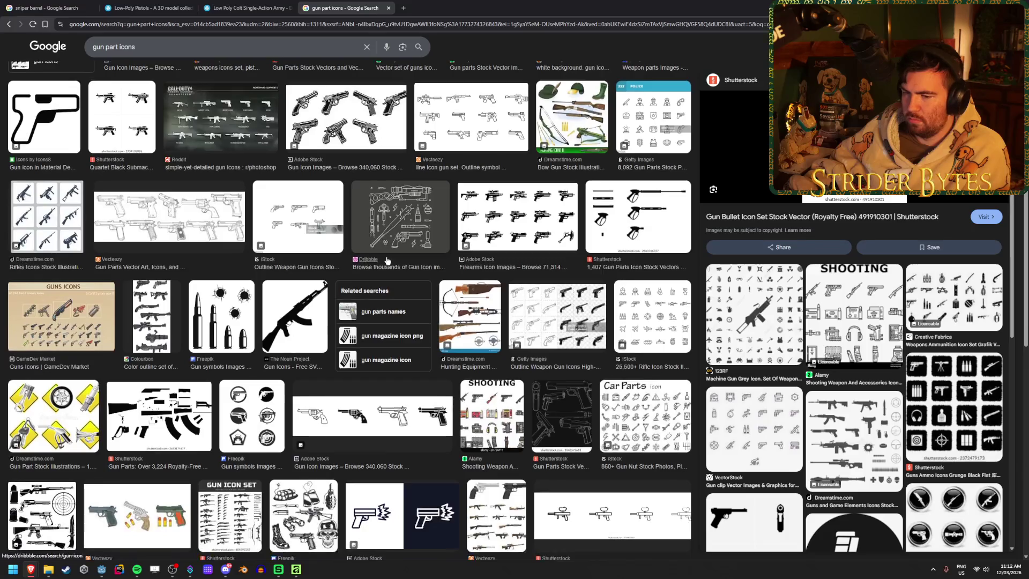
pyautogui.scroll(-4, 386, 262)
pyautogui.scroll(-1, 387, 261)
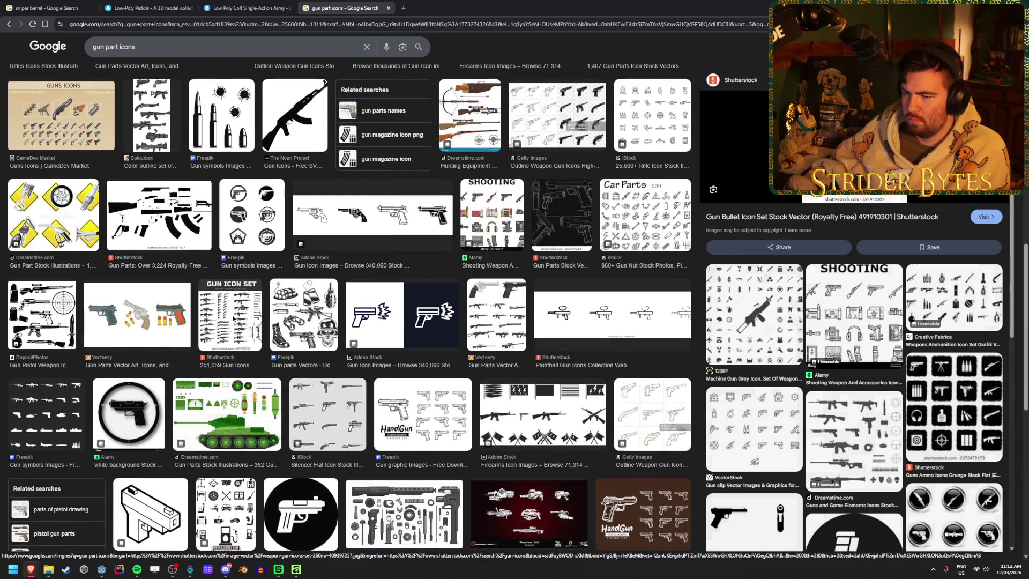
pyautogui.click(233, 317)
pyautogui.scroll(-3, 234, 318)
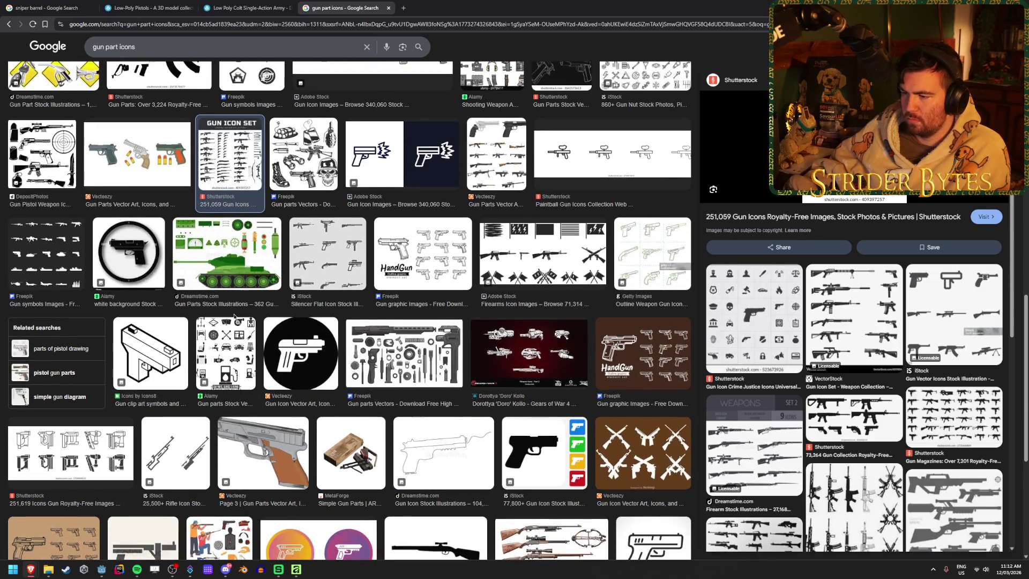
pyautogui.scroll(-2, 234, 317)
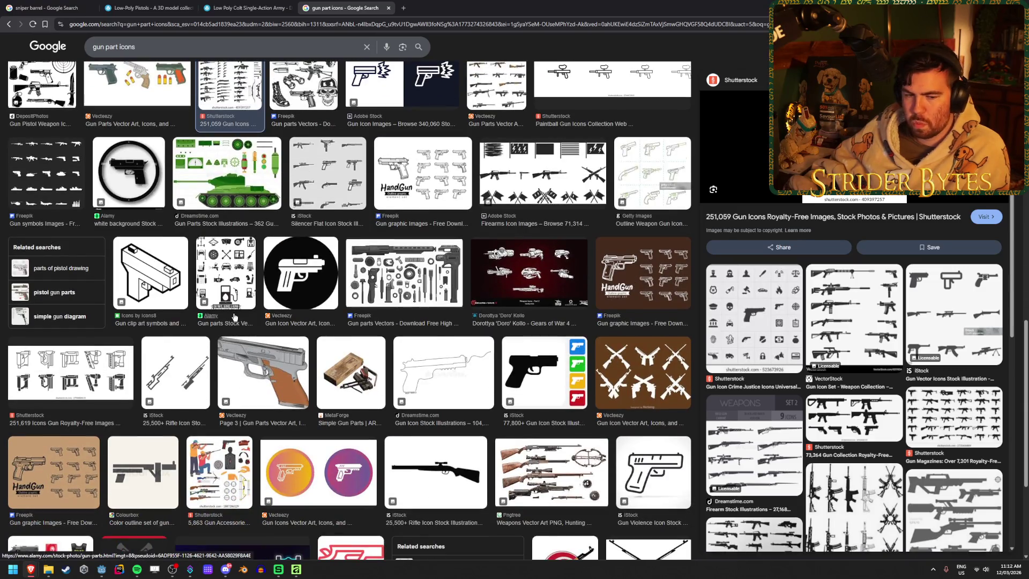
pyautogui.scroll(-4, 233, 317)
pyautogui.scroll(-3, 235, 311)
pyautogui.scroll(15, 235, 310)
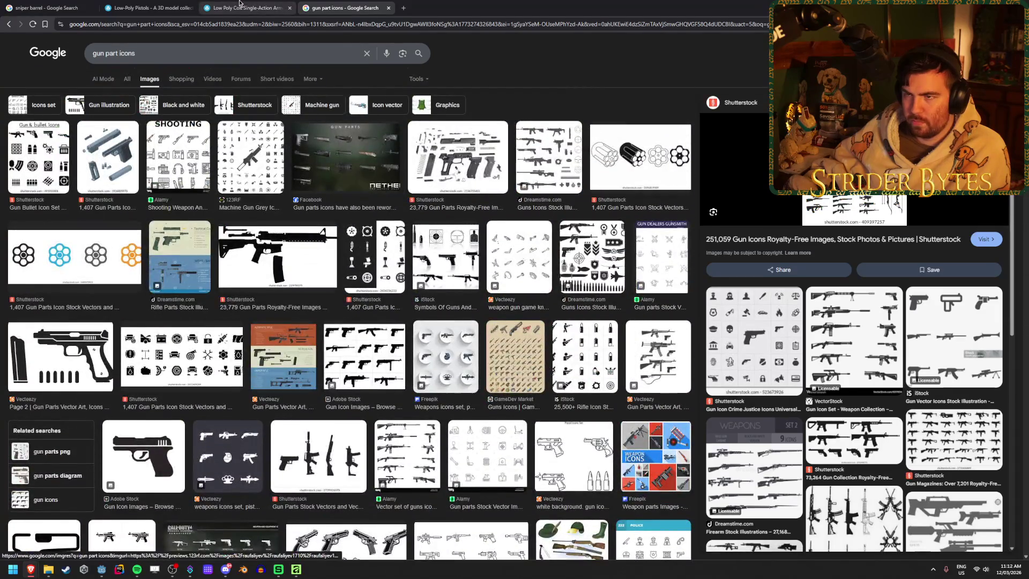
# - Cycle through the other reference tabs and back to the image results
pyautogui.click(240, 8)
pyautogui.hotkey('ctrl', 'shift', 'Tab')
pyautogui.hotkey('ctrl', 'Tab')
pyautogui.hotkey('ctrl', 'Tab')
# - Bring up Godot's PartsScreenUI to compare the part icons, then return to the browser
pyautogui.click(276, 4)
pyautogui.click(283, 572)
pyautogui.click(296, 571)
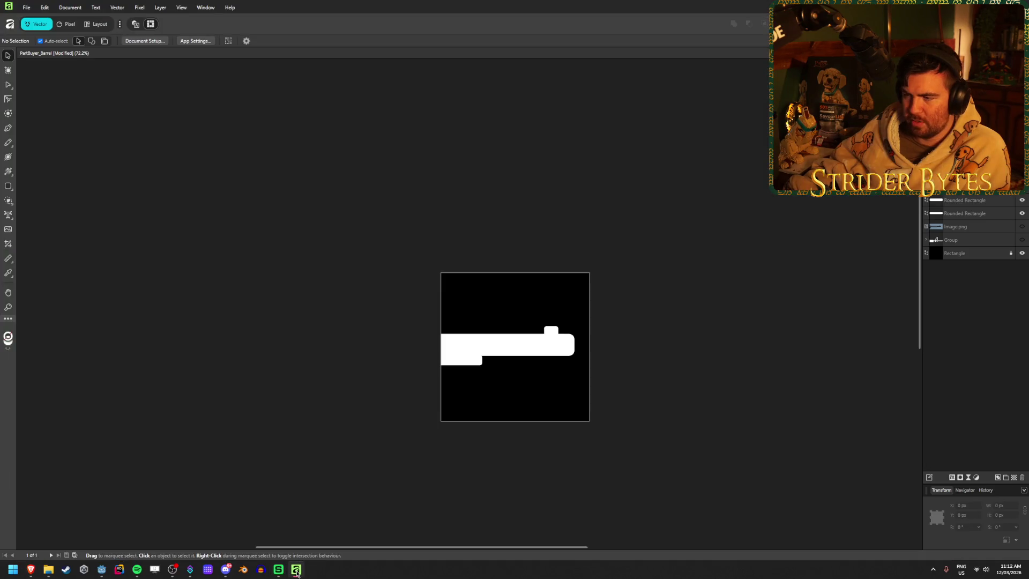
pyautogui.click(101, 571)
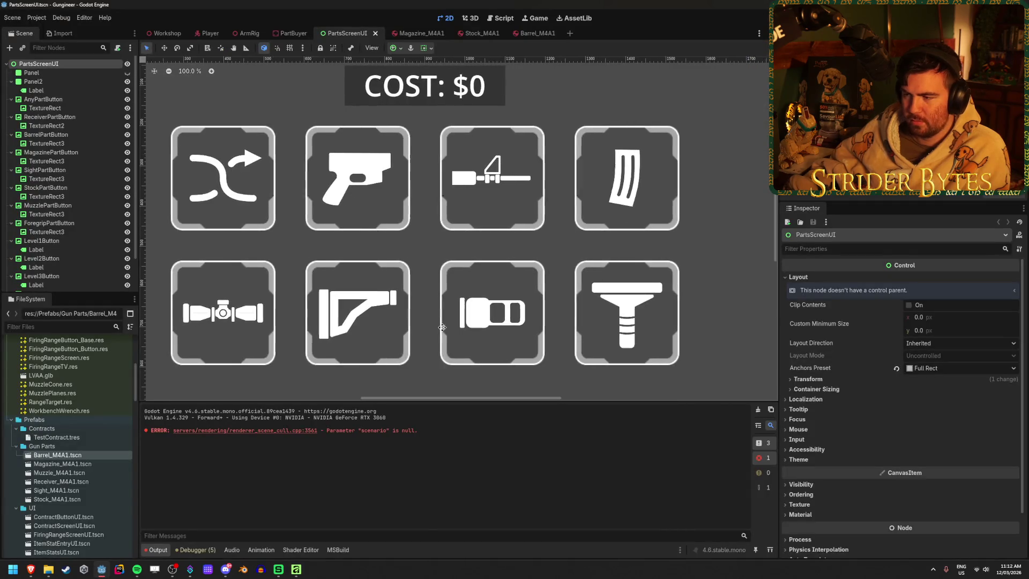
pyautogui.scroll(-3, 451, 316)
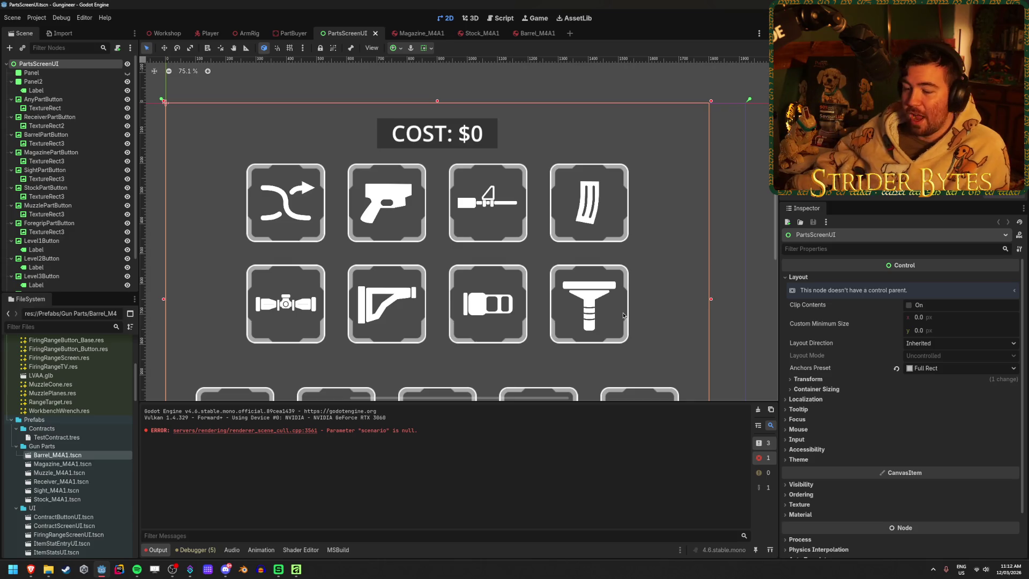
pyautogui.moveTo(31, 569)
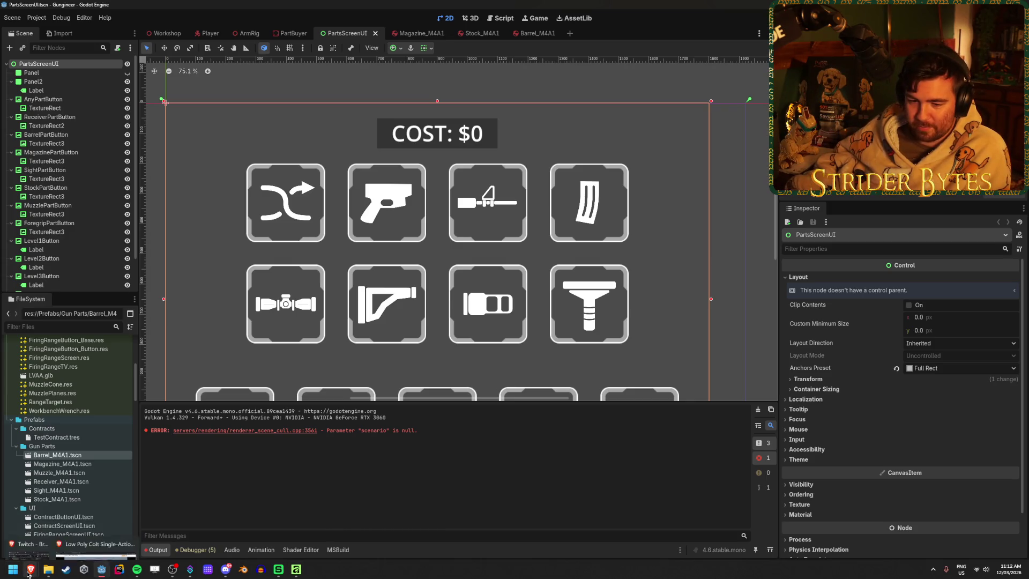
pyautogui.click(80, 537)
# - Close the Tec-9 viewer to show the Low-Poly Pistols collection and read its description
pyautogui.click(149, 7)
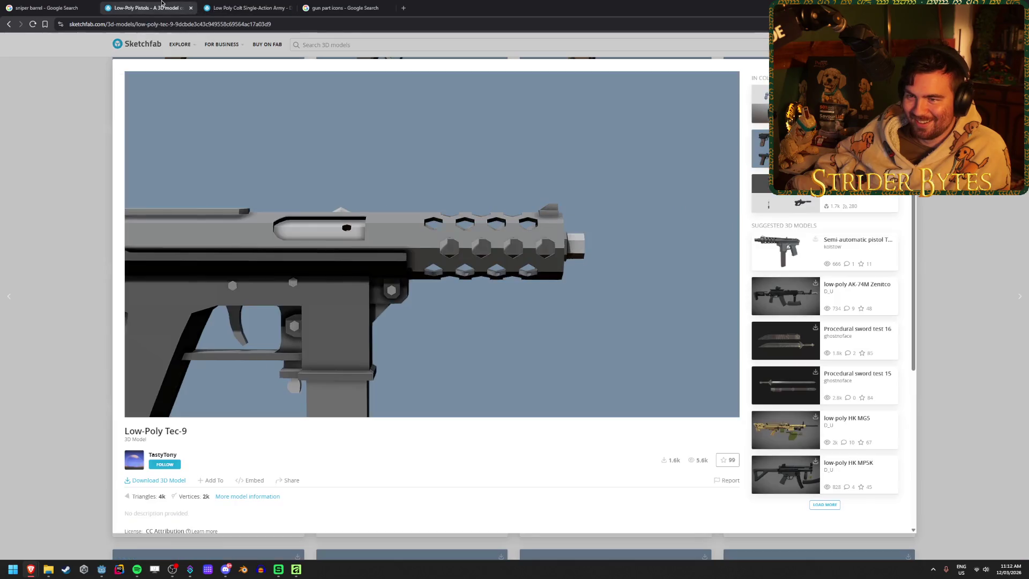
pyautogui.click(89, 295)
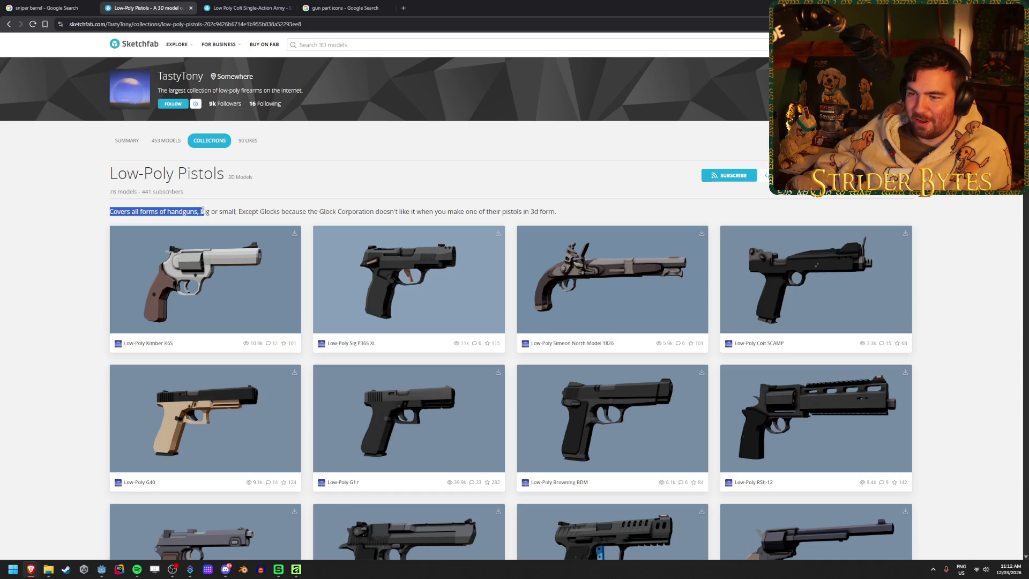
pyautogui.click(241, 210)
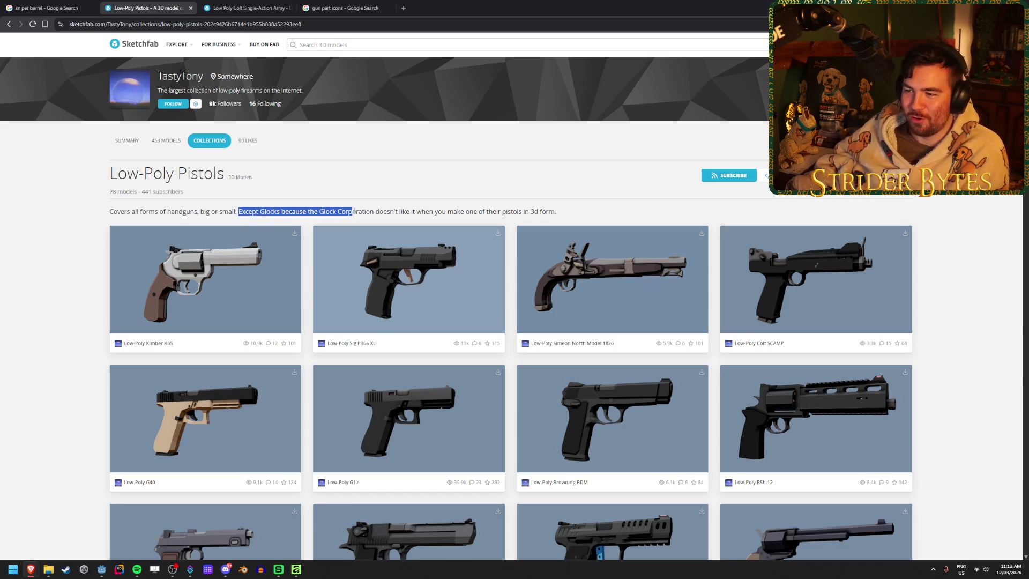
pyautogui.click(571, 216)
pyautogui.moveTo(448, 209); pyautogui.dragTo(254, 208)
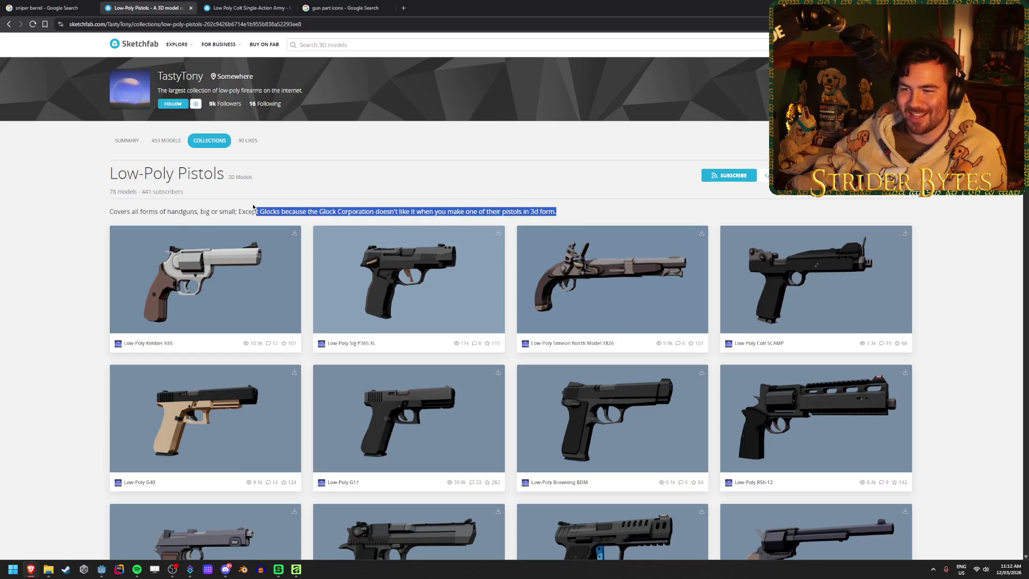
pyautogui.click(241, 211)
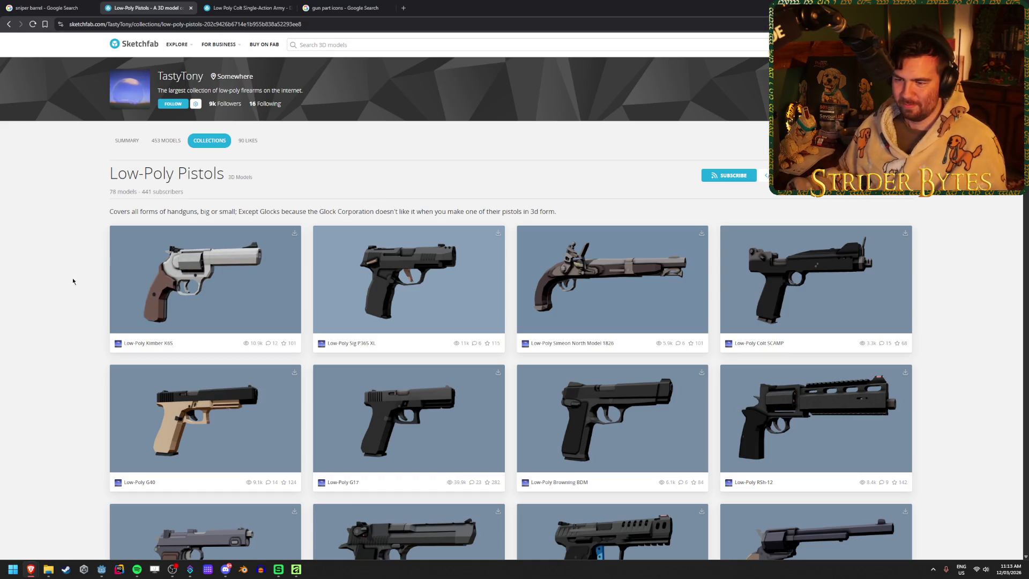
# - Open the Low-Poly Tec-9 in a new tab, view it, then return to the collection
pyautogui.scroll(-10, 73, 279)
pyautogui.scroll(-20, 74, 276)
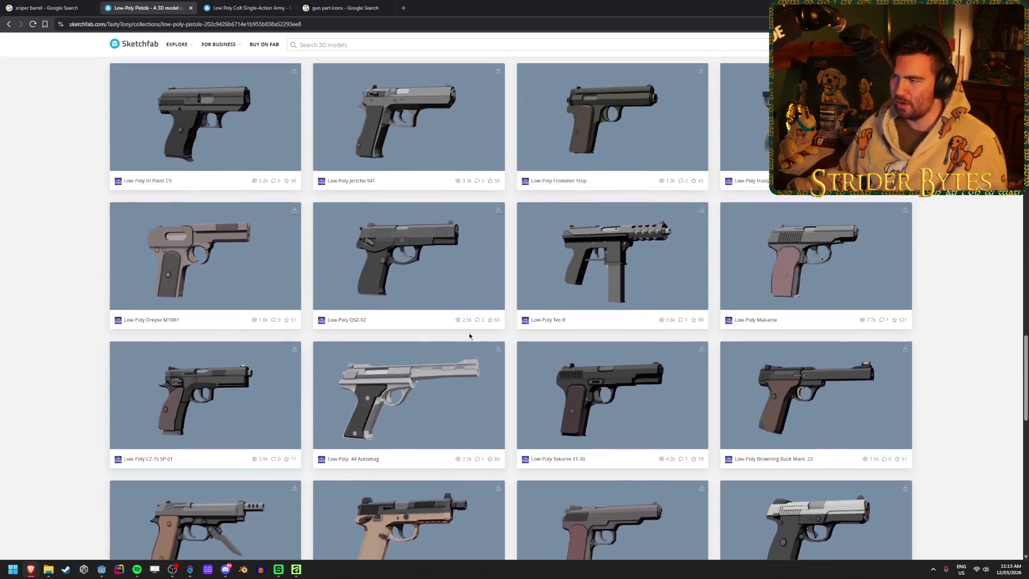
pyautogui.scroll(1, 535, 306)
pyautogui.middleClick(625, 278)
pyautogui.click(272, 3)
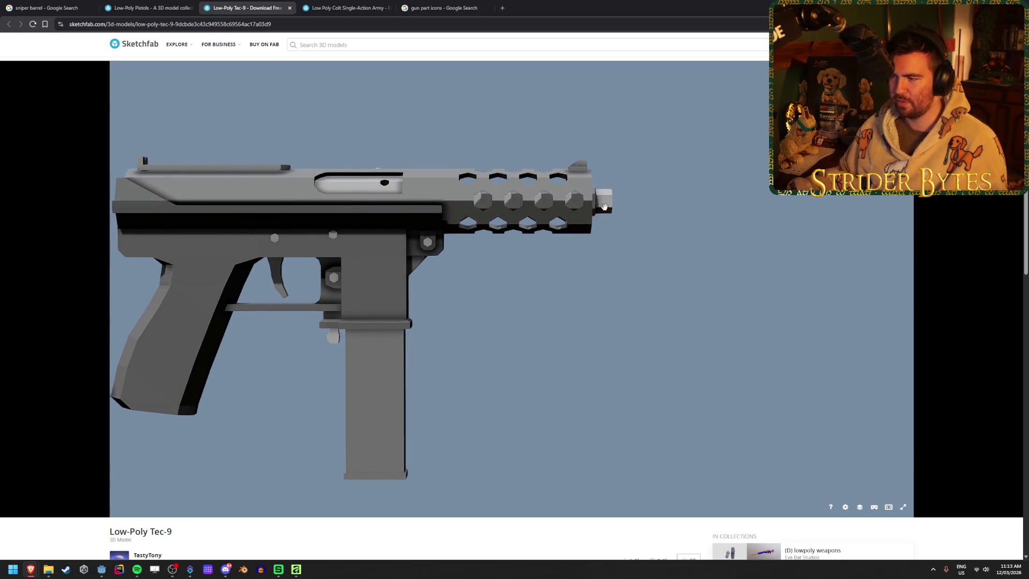
pyautogui.scroll(3, 528, 205)
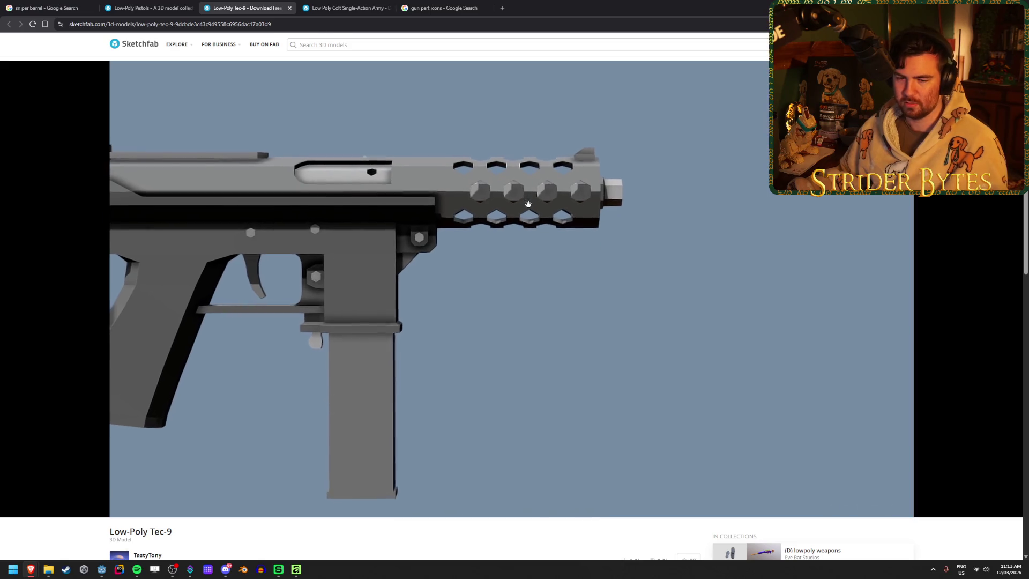
pyautogui.click(119, 3)
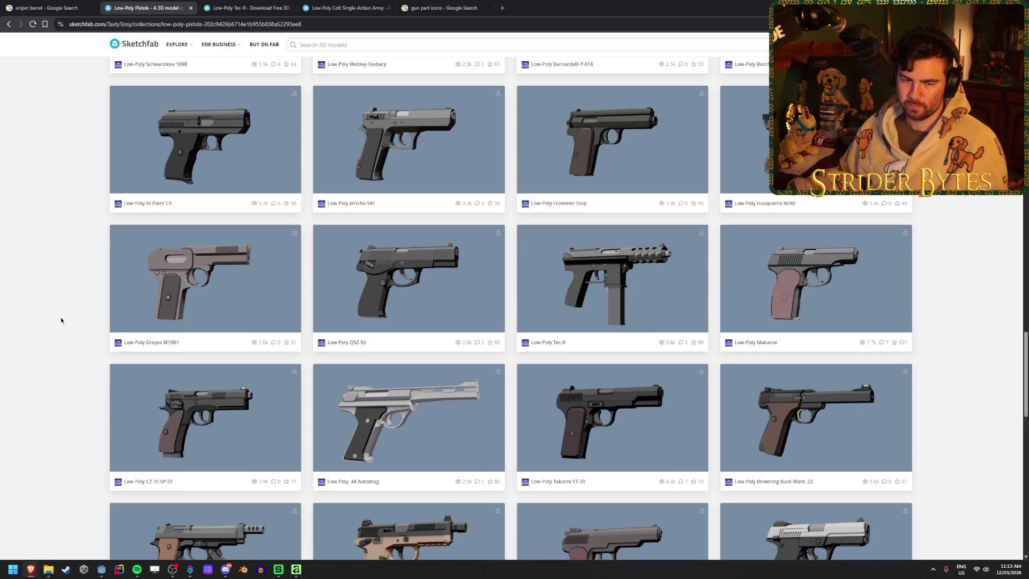
# - Scroll the pistols collection and preview the Low-Poly G17 model
pyautogui.scroll(-3, 61, 320)
pyautogui.scroll(2, 61, 321)
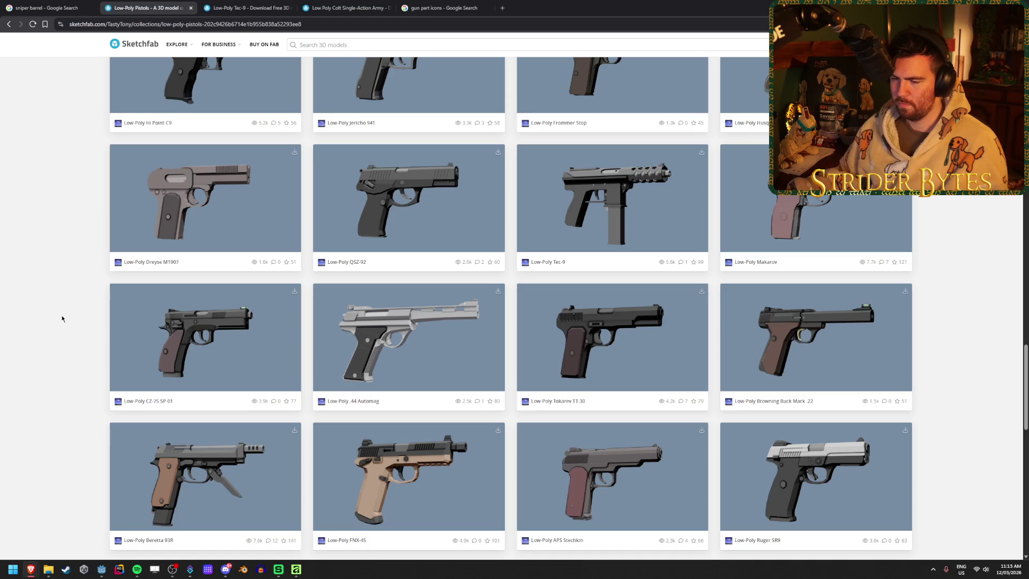
pyautogui.scroll(-10, 62, 318)
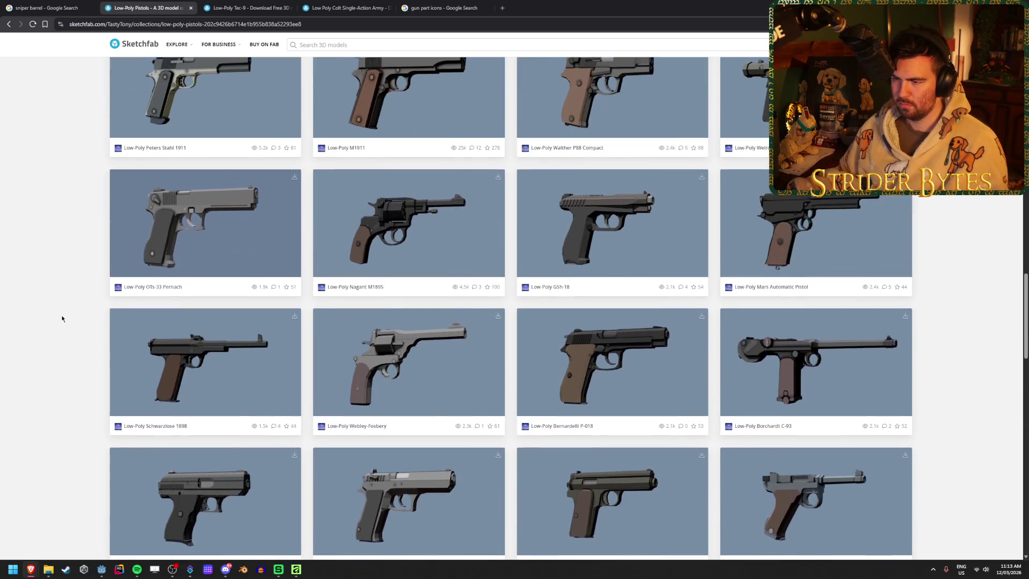
pyautogui.scroll(2, 65, 318)
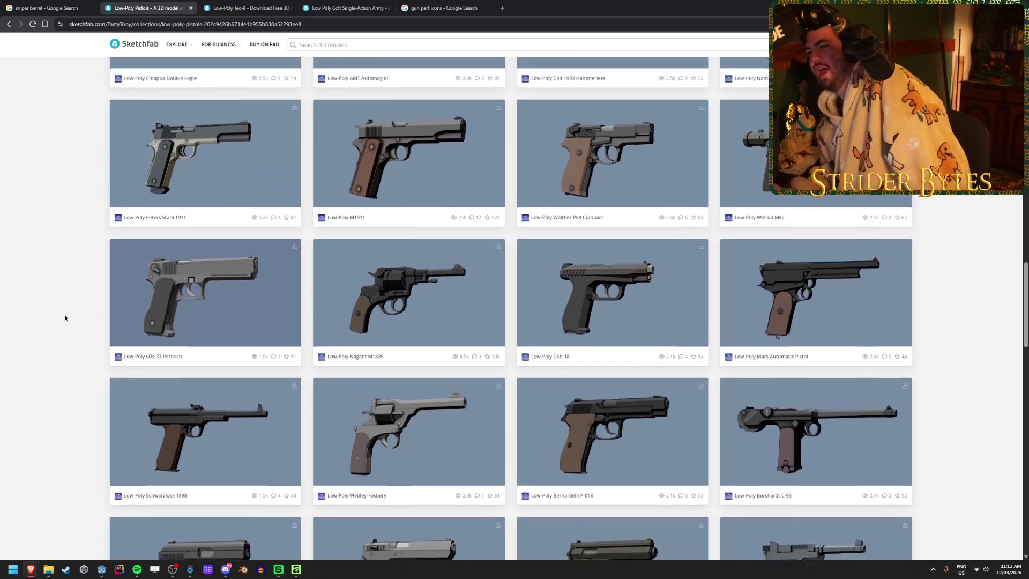
pyautogui.scroll(3, 65, 325)
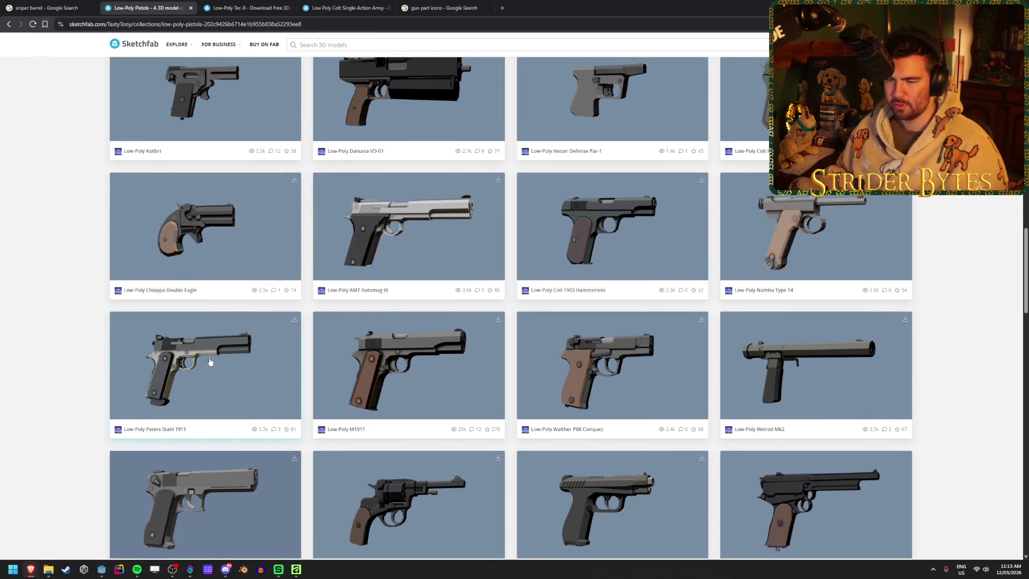
pyautogui.scroll(3, 56, 343)
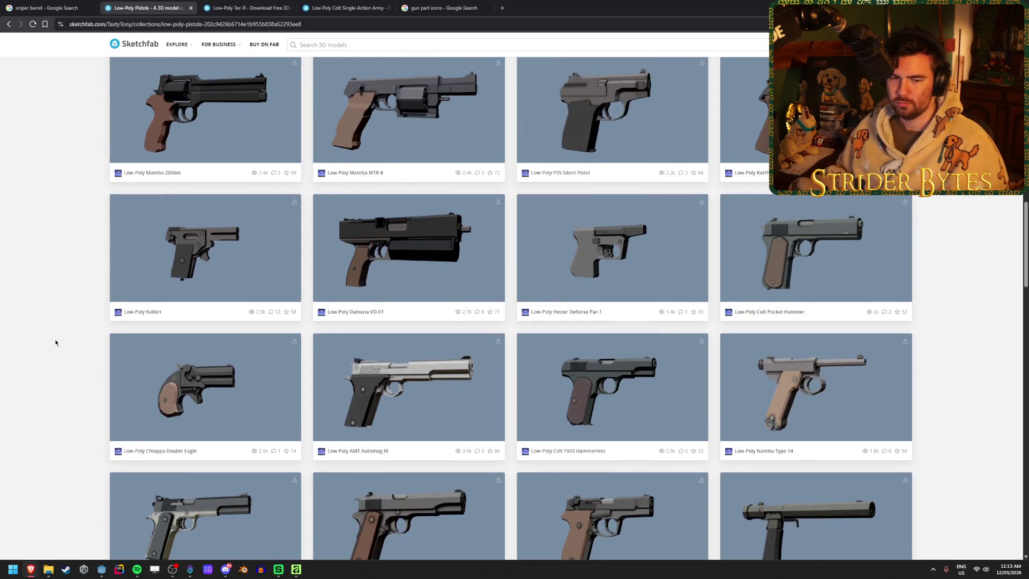
pyautogui.scroll(15, 56, 343)
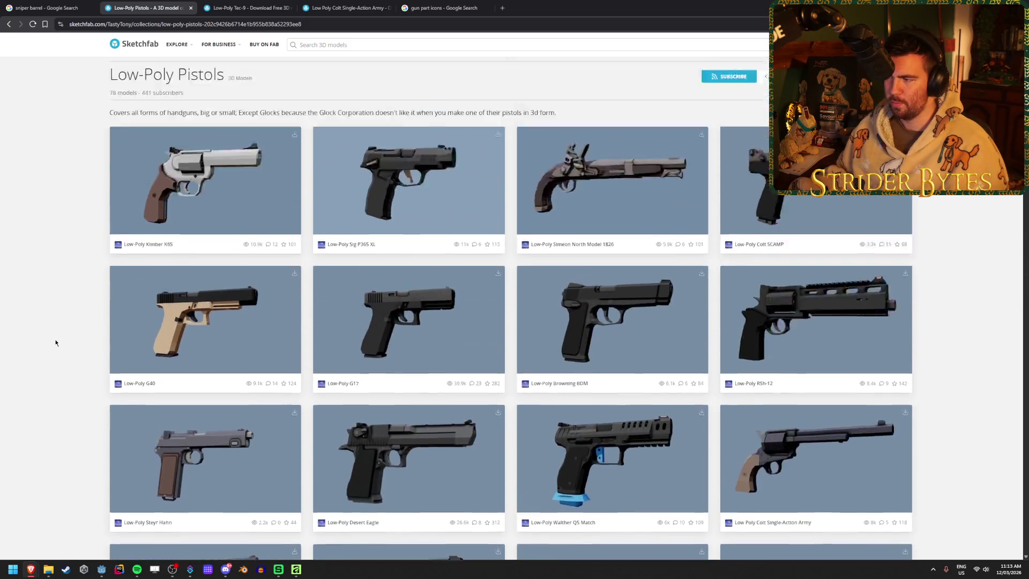
pyautogui.scroll(-3, 56, 343)
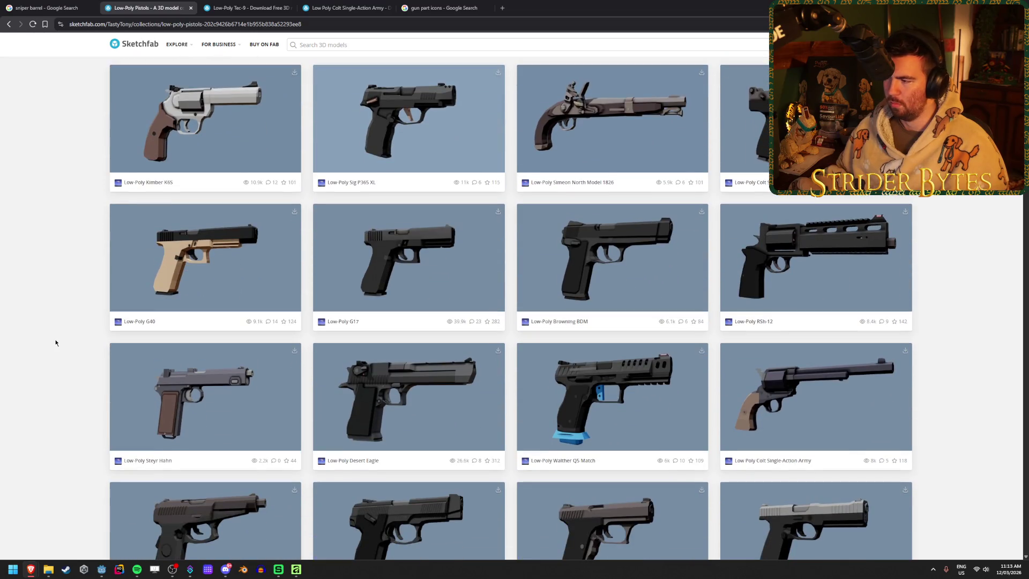
pyautogui.scroll(-2, 56, 343)
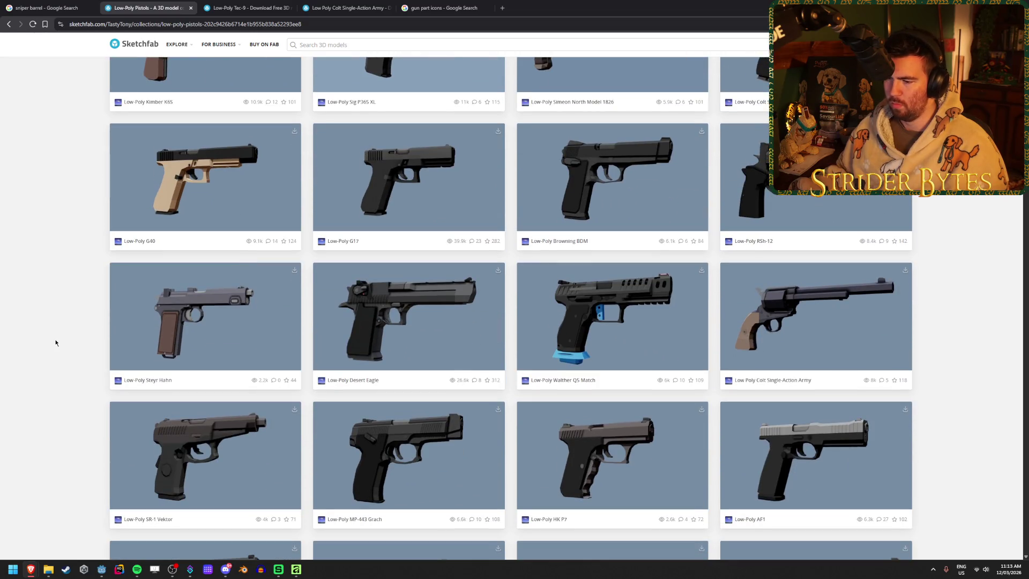
pyautogui.scroll(2, 56, 343)
pyautogui.click(405, 290)
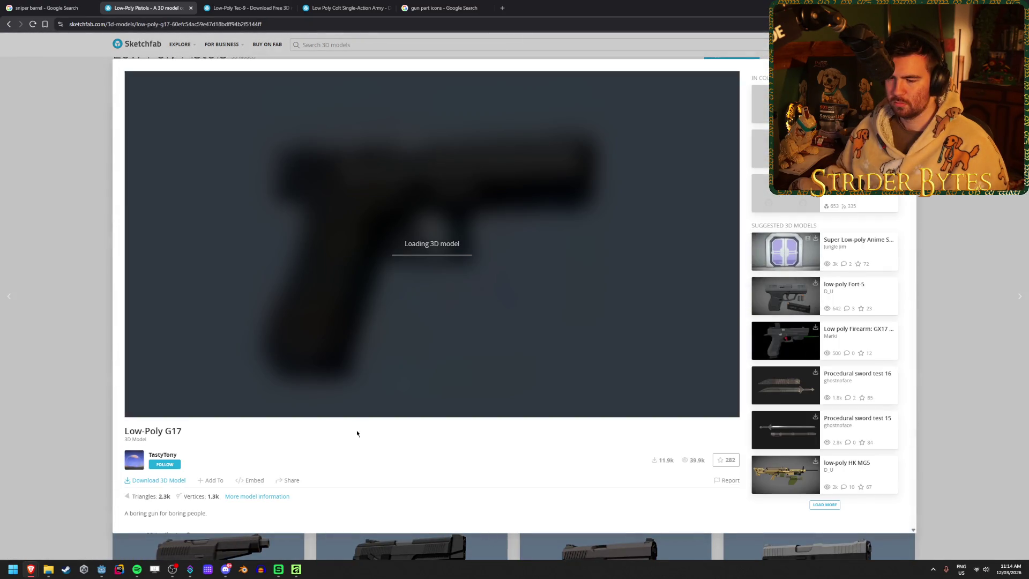
pyautogui.scroll(-2, 367, 448)
pyautogui.scroll(2, 331, 438)
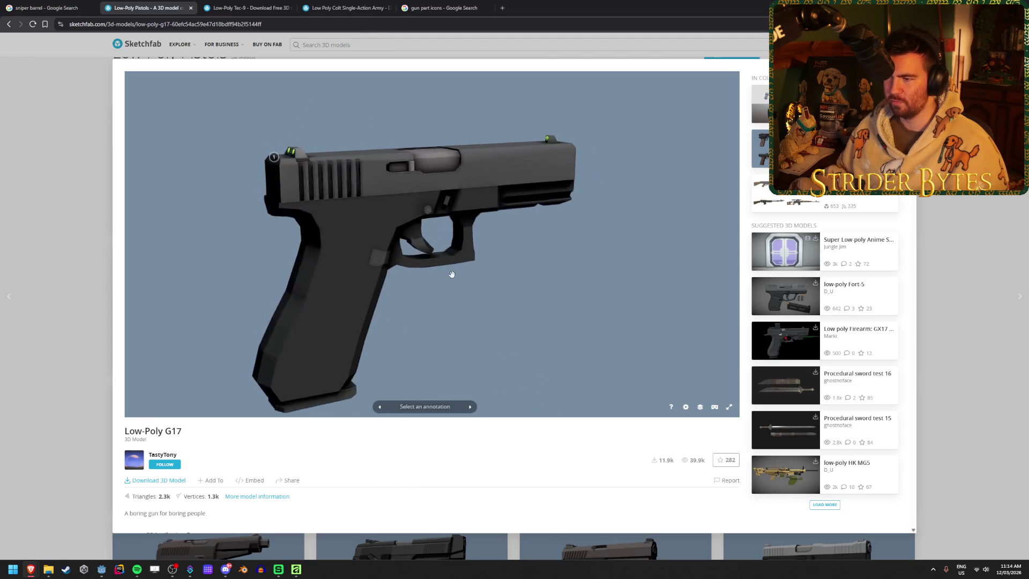
pyautogui.click(88, 279)
# - Open the Low-Poly G17 and Walther P38 in new tabs, glance at them, and close them
pyautogui.middleClick(465, 306)
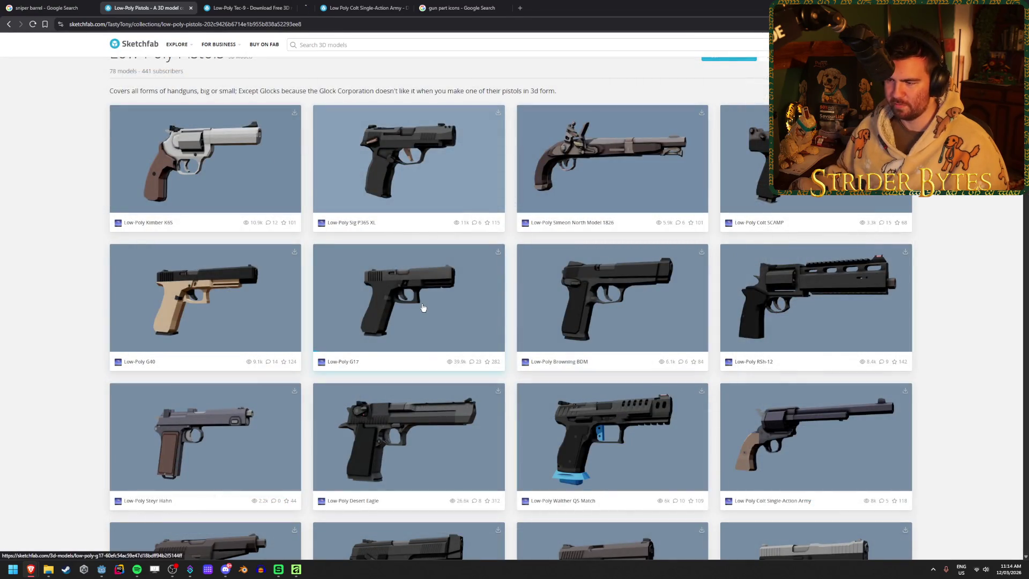
pyautogui.click(343, 7)
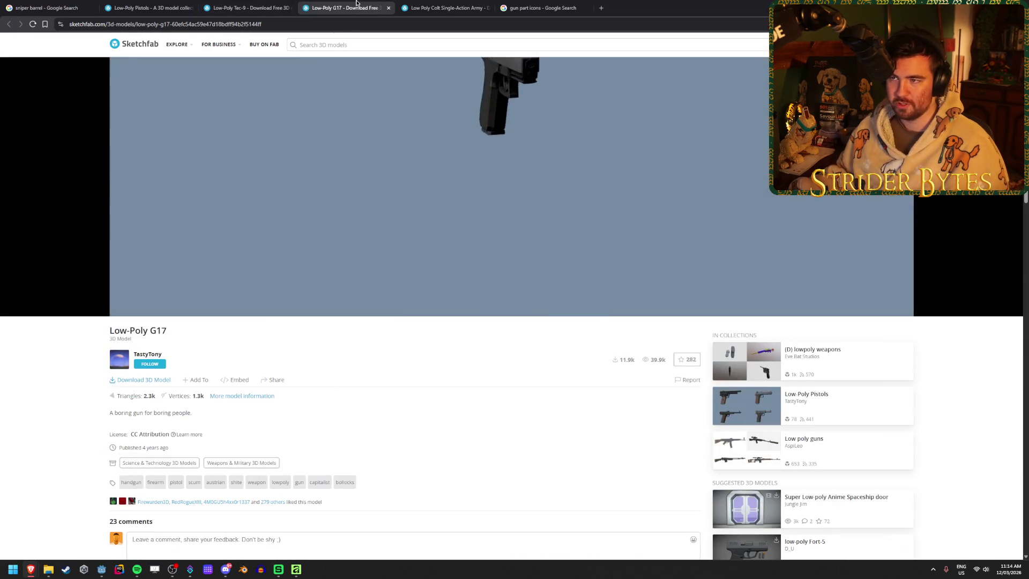
pyautogui.hotkey('ctrl', 'w')
pyautogui.click(155, 3)
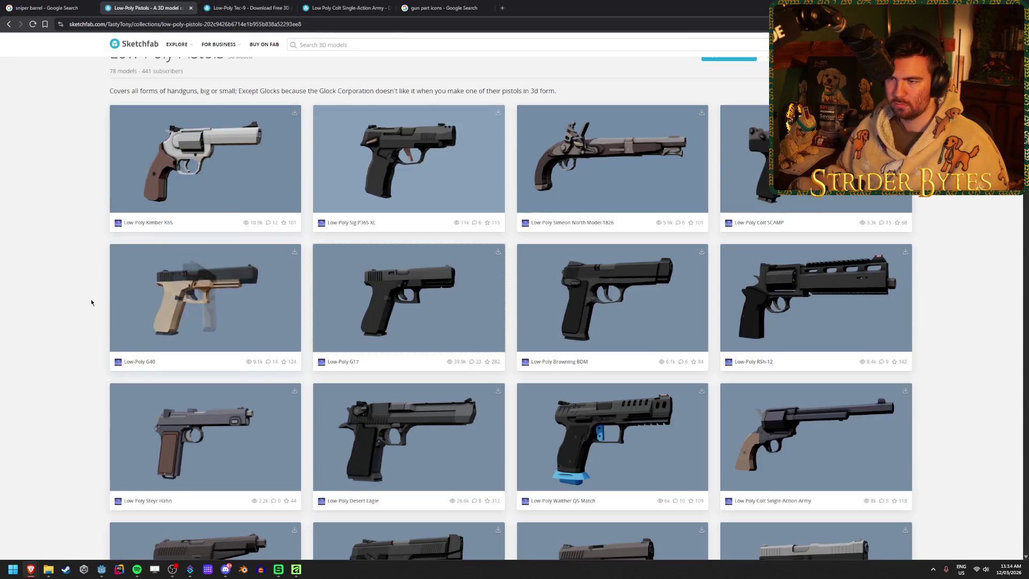
pyautogui.scroll(-15, 88, 308)
pyautogui.middleClick(349, 282)
pyautogui.click(354, 8)
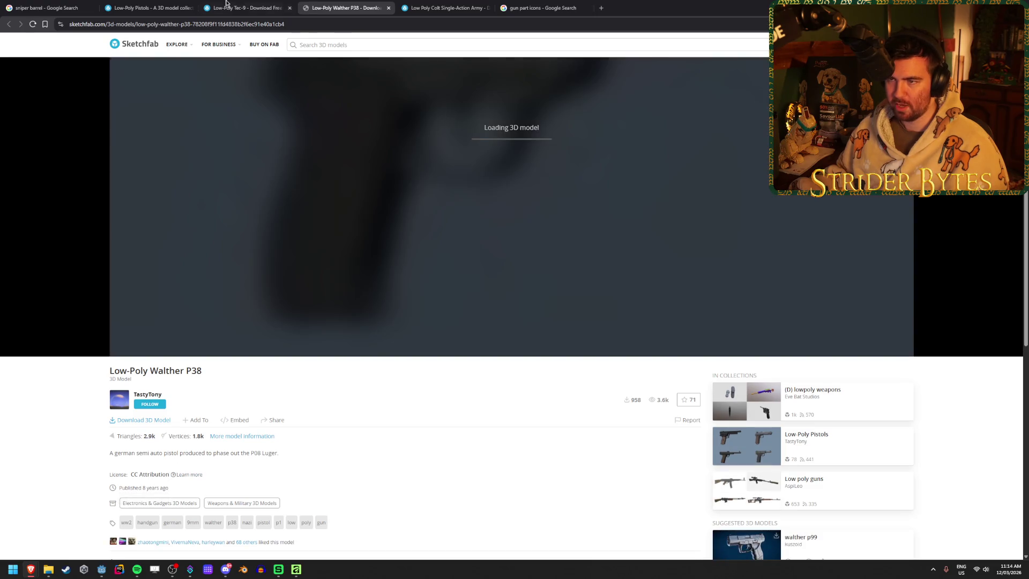
pyautogui.hotkey('ctrl', 'w')
pyautogui.click(167, 3)
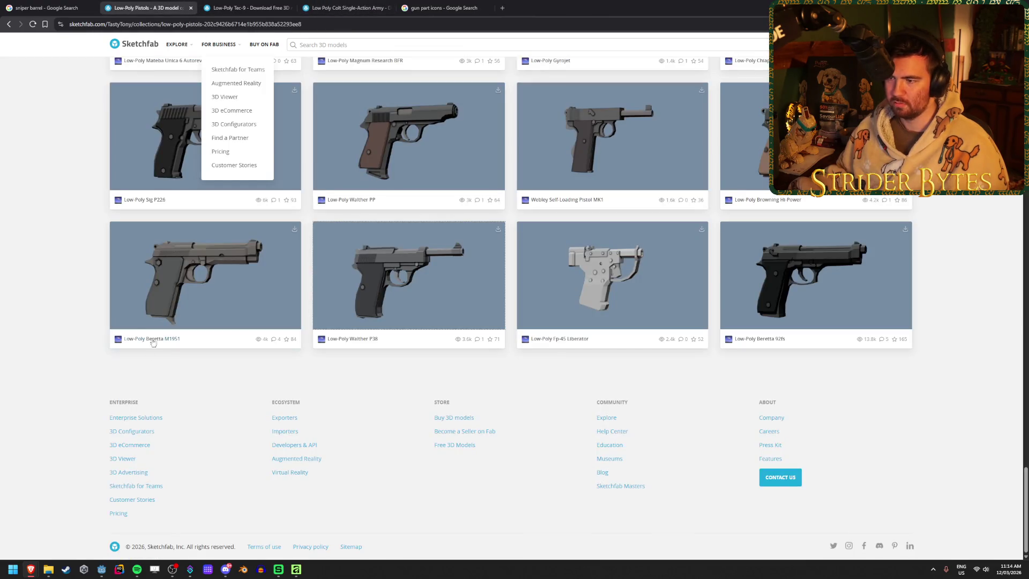
pyautogui.scroll(15, 86, 399)
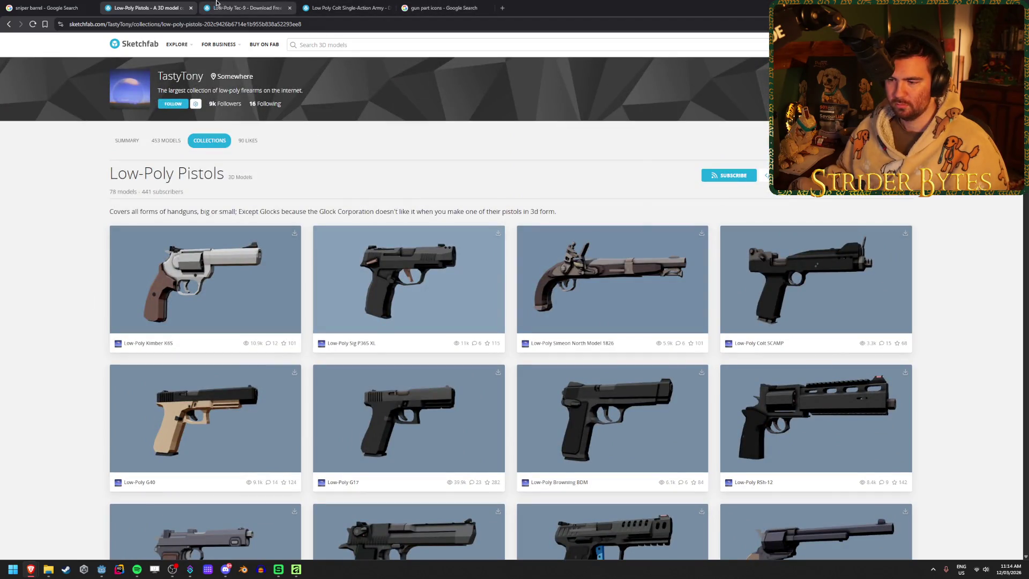
pyautogui.scroll(-2, 456, 291)
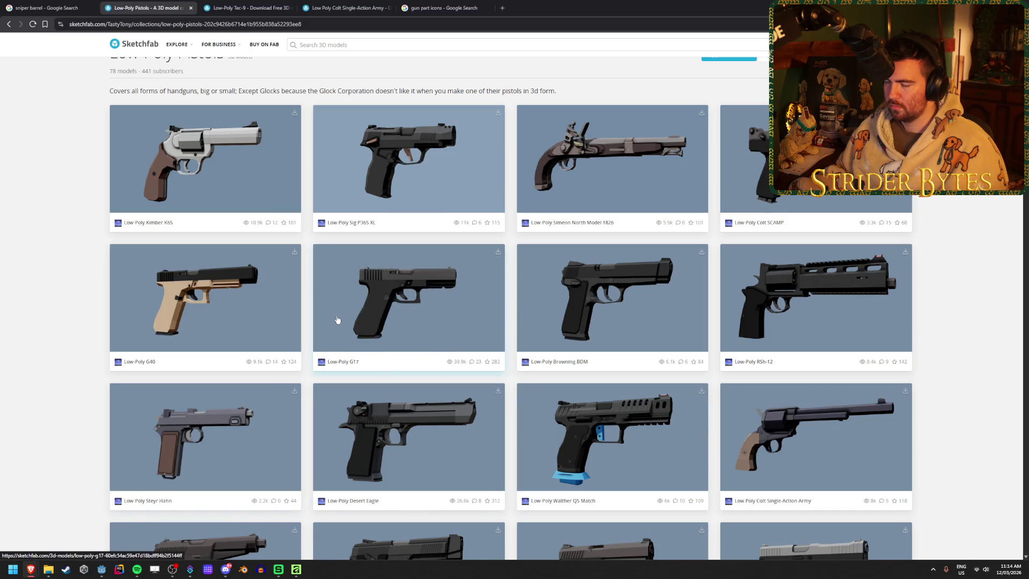
# - Orbit the Tec-9 to show its barrel side-on and snip a screenshot of it
pyautogui.click(348, 3)
pyautogui.click(257, 7)
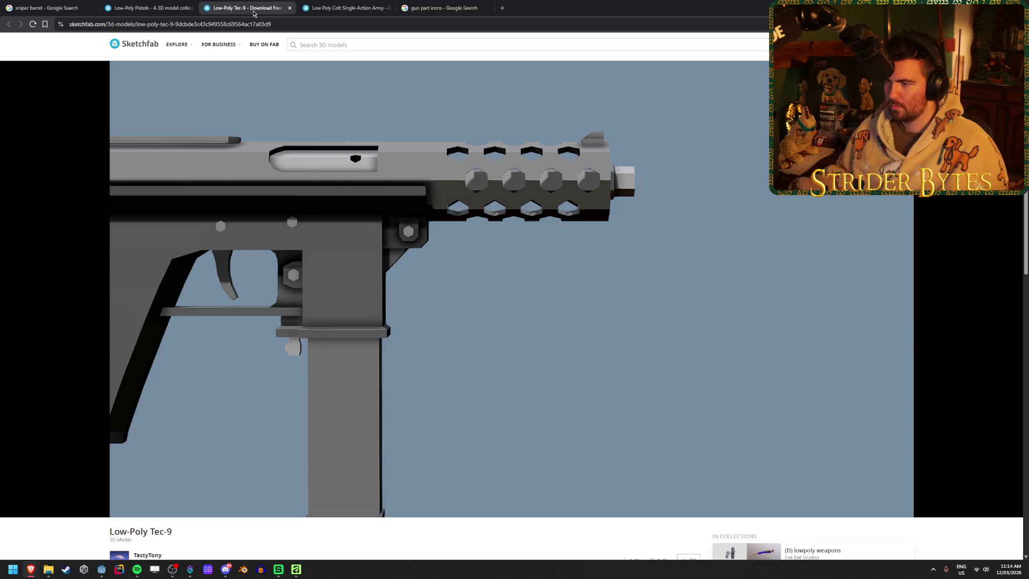
pyautogui.moveTo(426, 169)
pyautogui.mouseDown()
pyautogui.moveTo(452, 239)
pyautogui.moveTo(468, 239)
pyautogui.moveTo(459, 246)
pyautogui.moveTo(518, 225)
pyautogui.mouseUp()
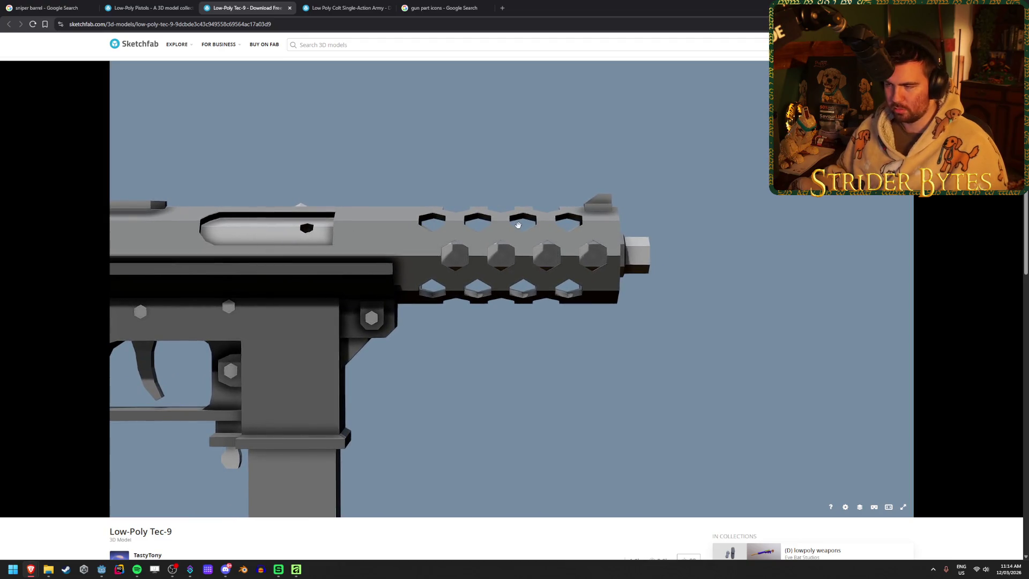
pyautogui.press('super+shift+s')
pyautogui.moveTo(387, 183)
pyautogui.mouseDown()
pyautogui.moveTo(502, 271)
pyautogui.moveTo(670, 325)
pyautogui.mouseUp()
pyautogui.click(282, 575)
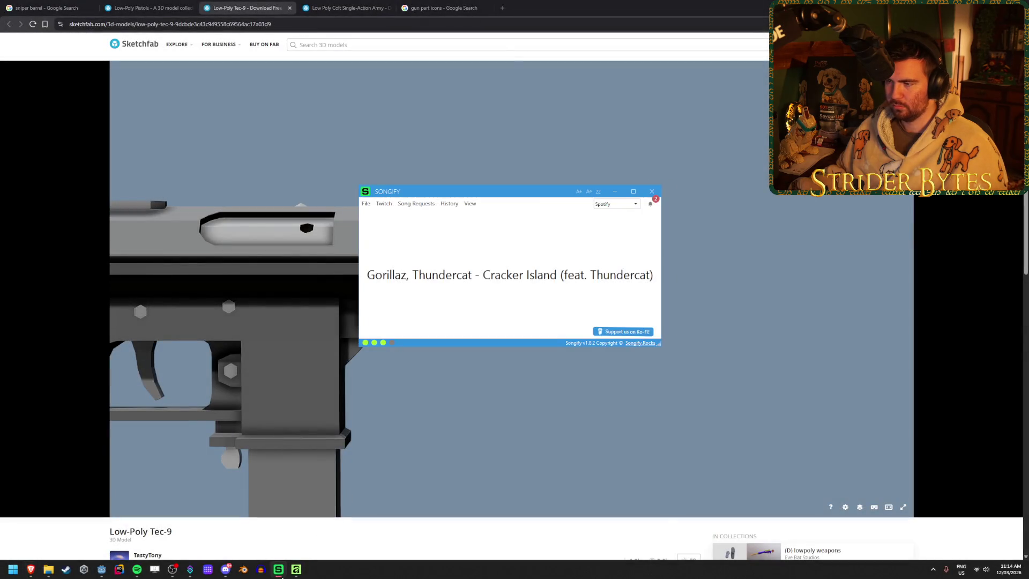
pyautogui.click(296, 571)
# - Delete the old rounded-rectangle barrel shapes and swap in the snipped Tec-9 barrel image
pyautogui.scroll(1, 540, 455)
pyautogui.scroll(-2, 539, 455)
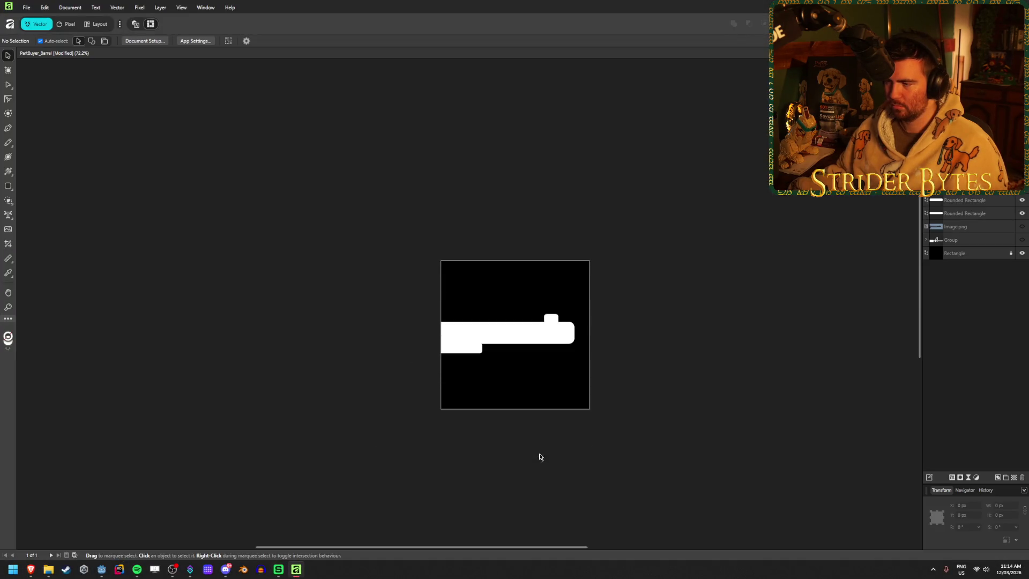
pyautogui.keyDown('ctrl'); pyautogui.scroll(3, 473, 360); pyautogui.keyUp('ctrl')
pyautogui.moveTo(225, 355); pyautogui.dragTo(593, 199)
pyautogui.press('Delete')
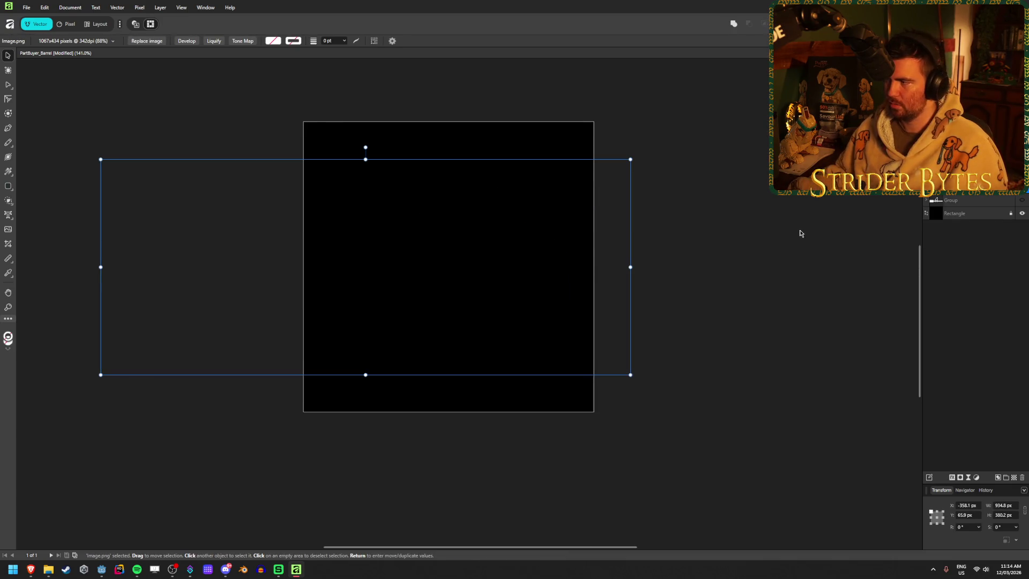
pyautogui.click(787, 231)
pyautogui.hotkey('ctrl', 'z')
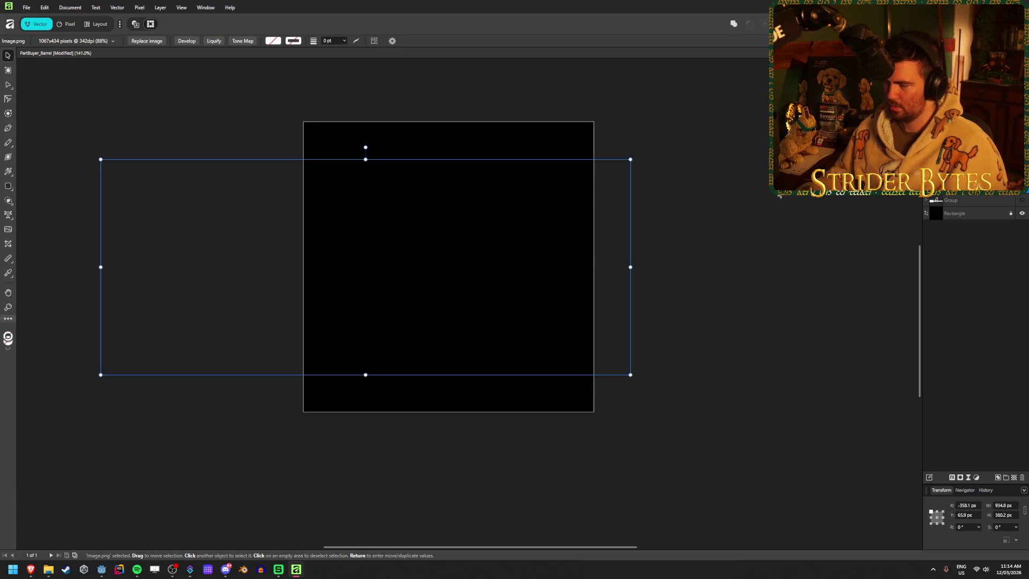
pyautogui.hotkey('ctrl', 'z')
pyautogui.hotkey('ctrl', 'z')
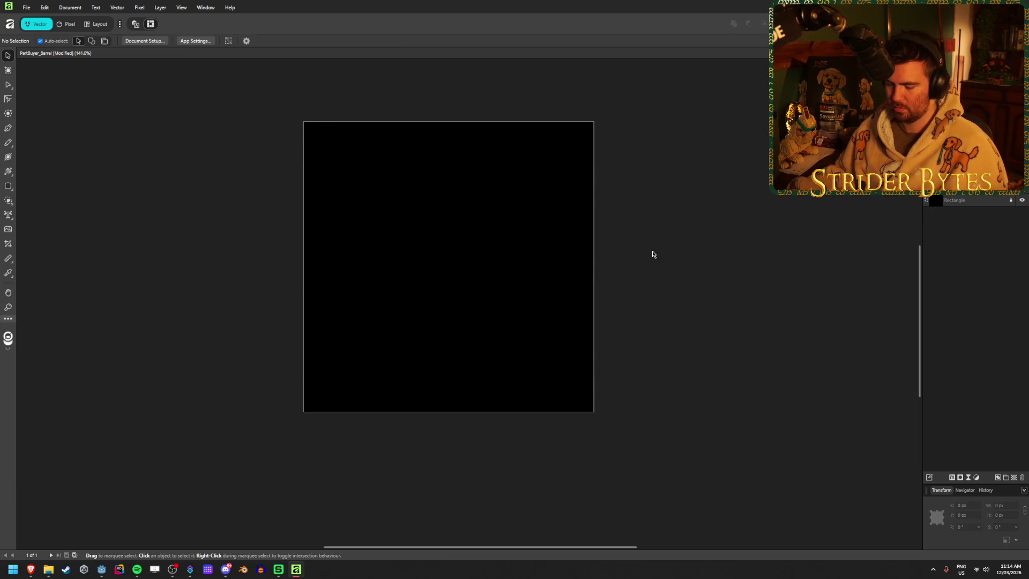
pyautogui.hotkey('ctrl', 'shift', 'z')
pyautogui.hotkey('ctrl', 'shift', 'z')
pyautogui.hotkey('ctrl', 'shift', 'z')
# - Narrow the barrel image to about 540 px and centre it in the square
pyautogui.moveTo(671, 275); pyautogui.dragTo(562, 274)
pyautogui.moveTo(443, 271); pyautogui.dragTo(486, 276)
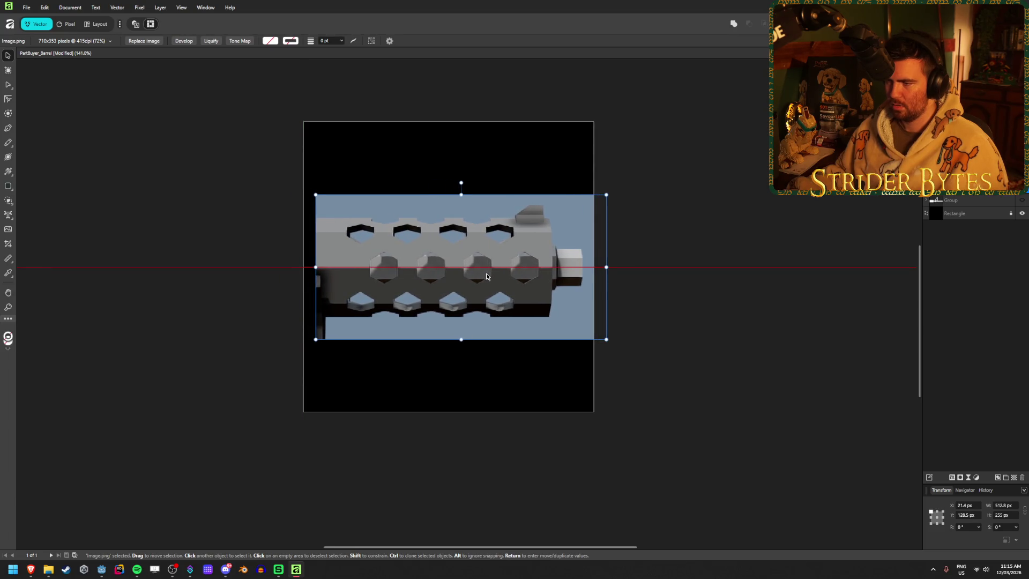
pyautogui.click(730, 207)
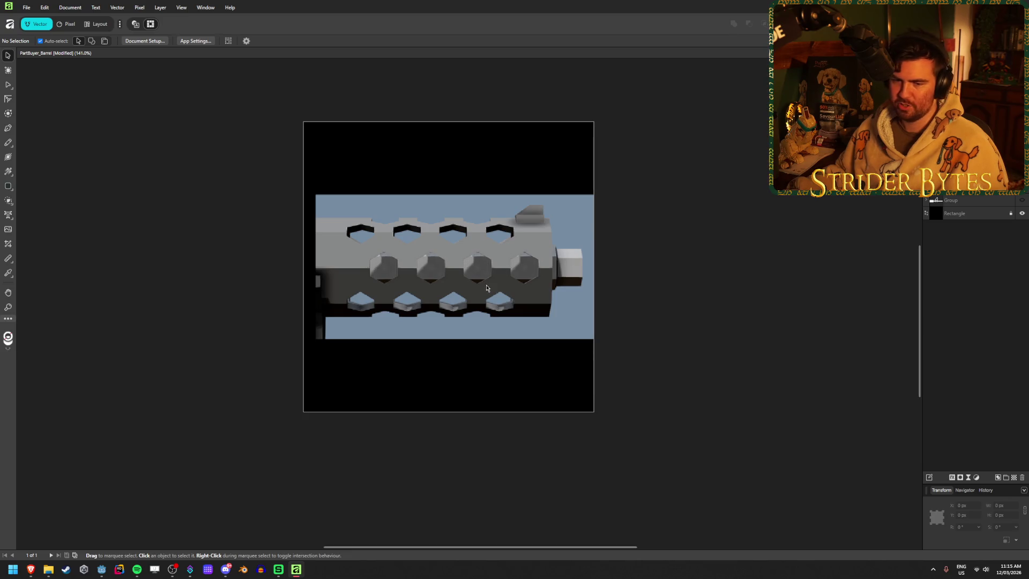
# - Move the barrel reference image down to the canvas centre and deselect it
pyautogui.scroll(3, 509, 259)
pyautogui.scroll(-1, 509, 259)
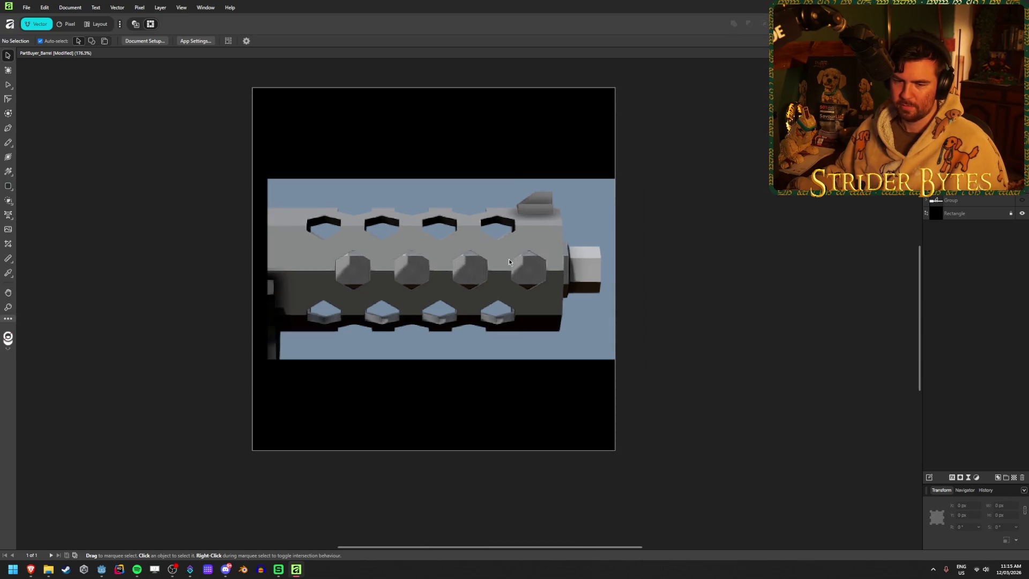
pyautogui.scroll(1, 461, 260)
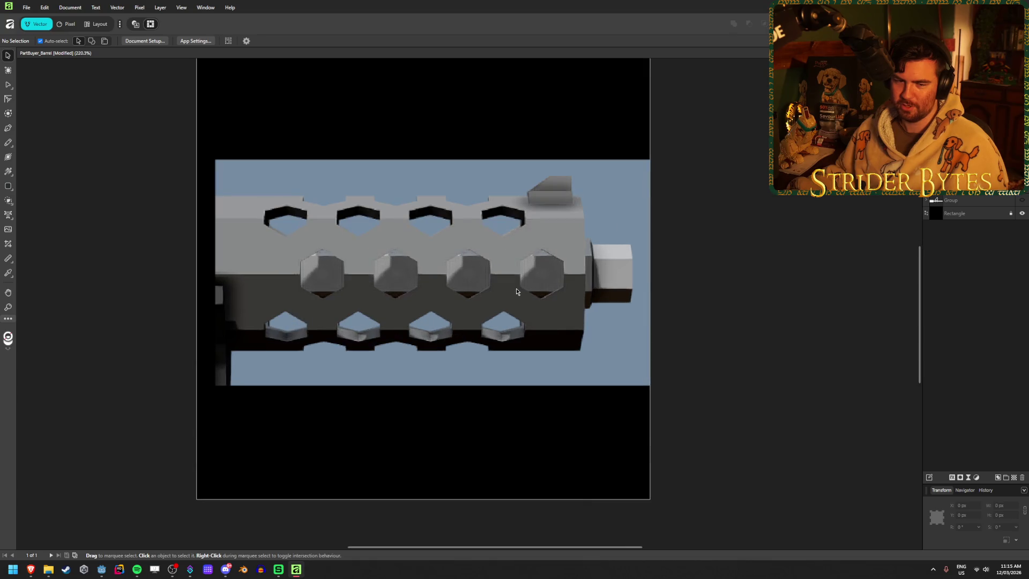
pyautogui.scroll(2, 470, 268)
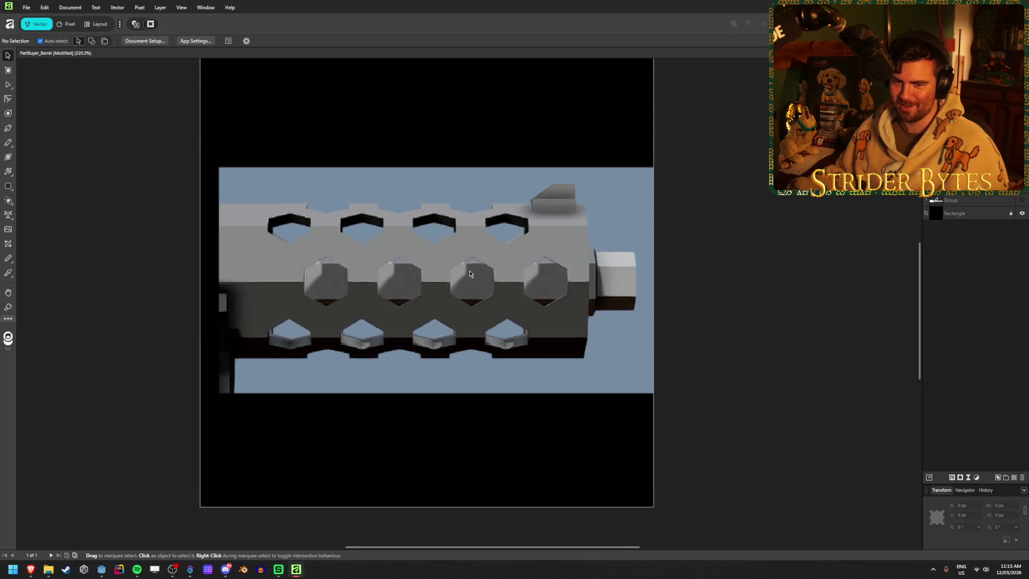
pyautogui.scroll(-1, 469, 270)
pyautogui.moveTo(469, 270); pyautogui.dragTo(491, 263)
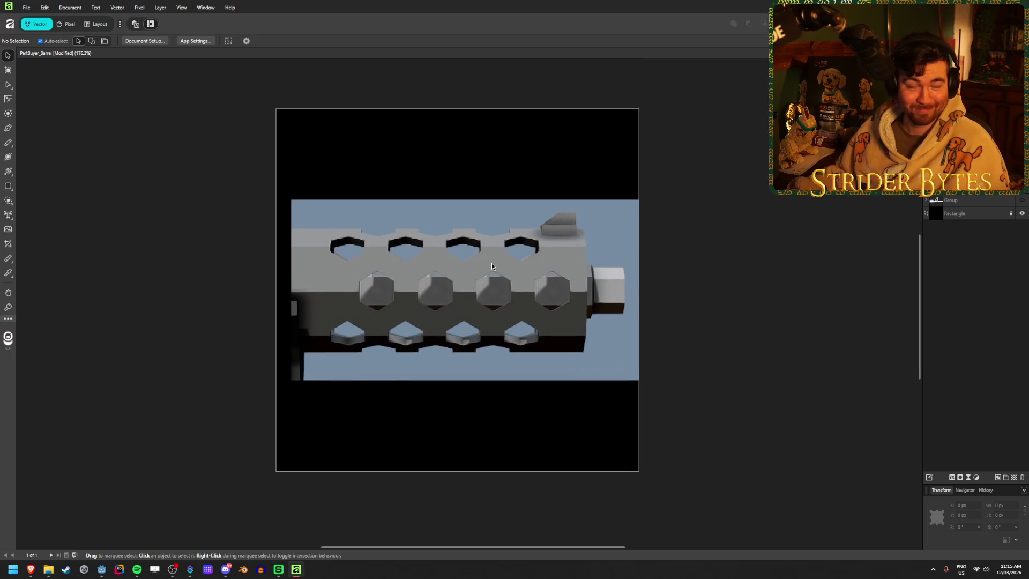
pyautogui.scroll(1, 474, 275)
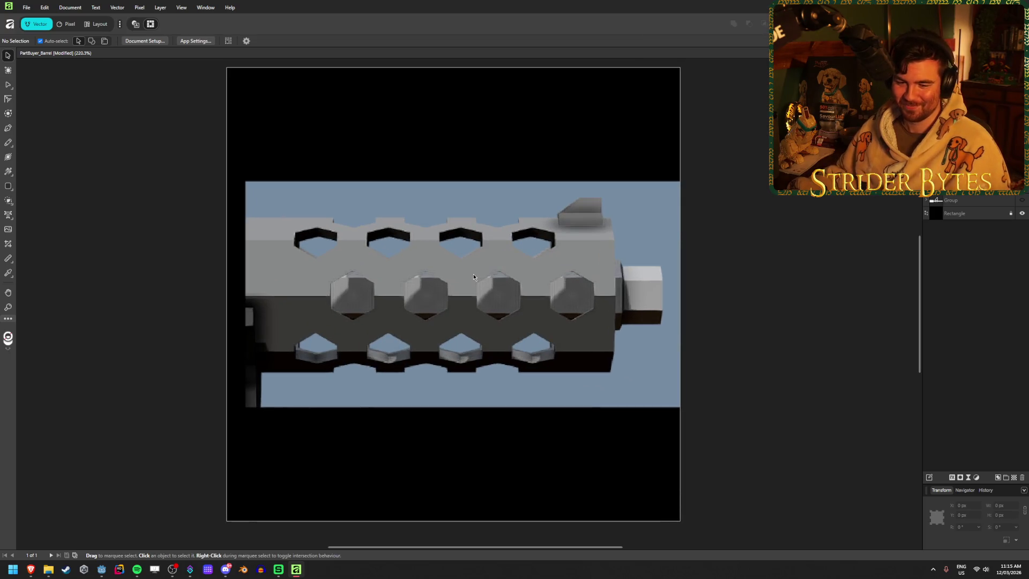
pyautogui.scroll(-1, 473, 276)
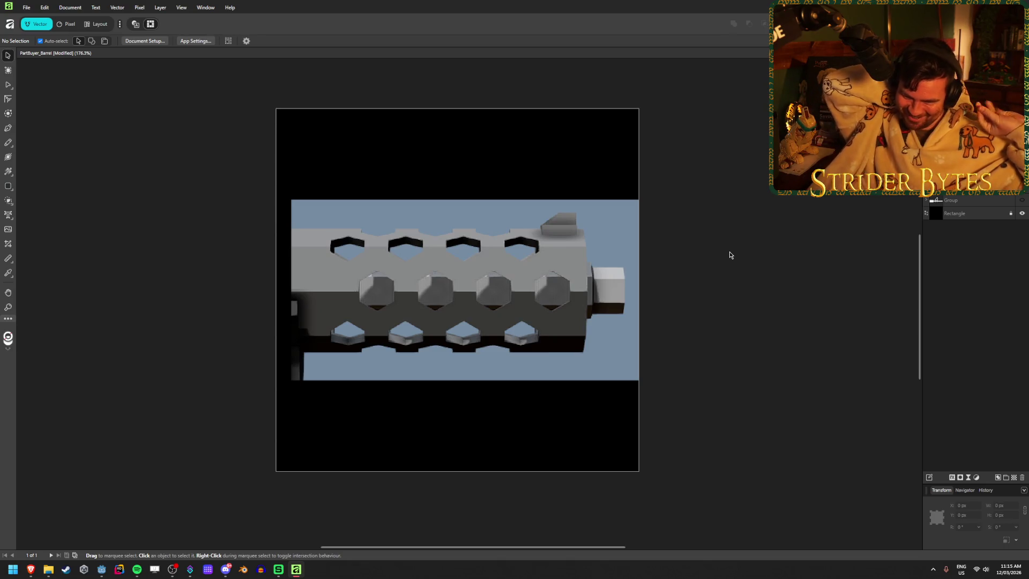
pyautogui.moveTo(449, 254)
pyautogui.mouseDown()
pyautogui.moveTo(448, 287)
pyautogui.moveTo(455, 252)
pyautogui.mouseUp()
pyautogui.click(99, 224)
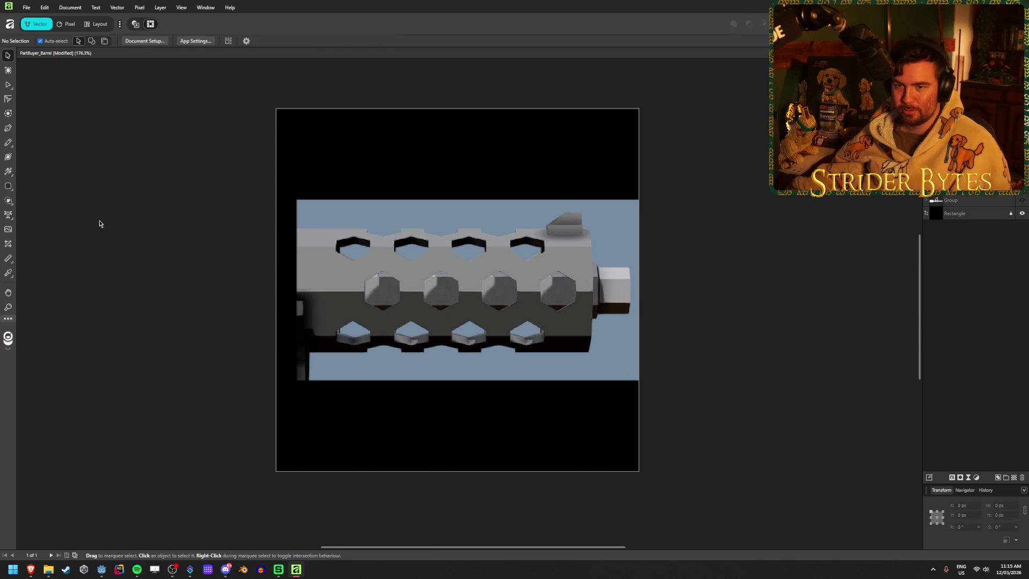
# - Draw a white rounded bar across the barrel, snapped to the grid at 64 px tall and run past the left canvas edge
pyautogui.click(10, 187)
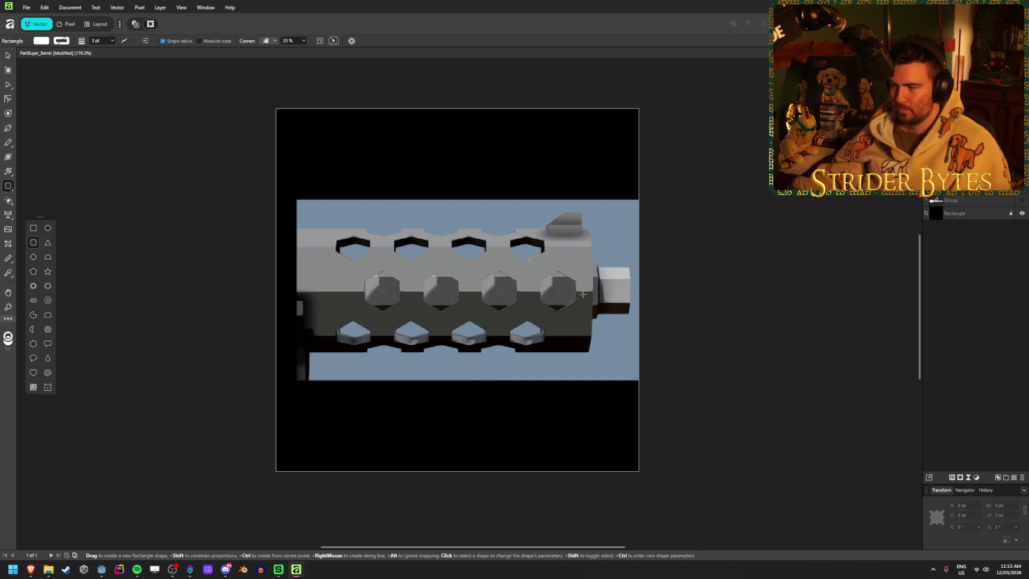
pyautogui.moveTo(621, 271)
pyautogui.mouseDown()
pyautogui.moveTo(409, 285)
pyautogui.moveTo(375, 305)
pyautogui.moveTo(277, 313)
pyautogui.mouseUp()
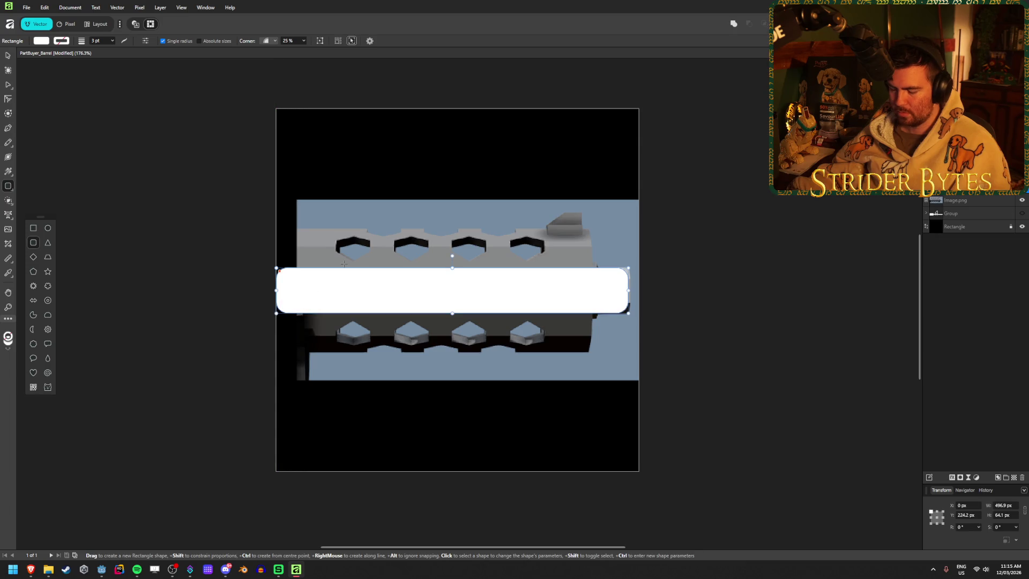
pyautogui.hotkey('ctrl', "'")
pyautogui.scroll(5, 344, 263)
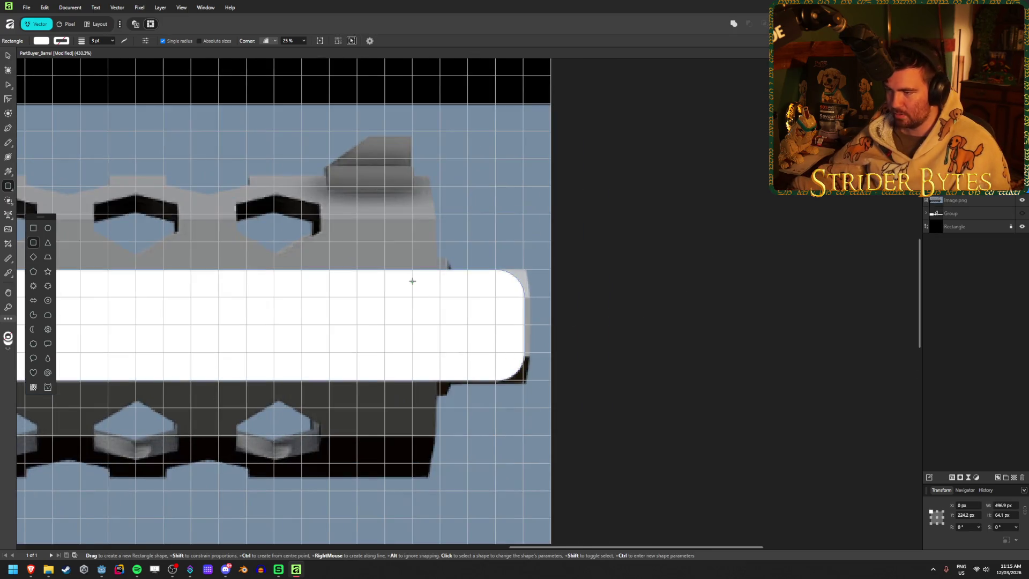
pyautogui.click(426, 282)
pyautogui.moveTo(374, 260); pyautogui.dragTo(374, 259)
pyautogui.moveTo(374, 349); pyautogui.dragTo(375, 348)
pyautogui.moveTo(717, 305); pyautogui.dragTo(716, 305)
pyautogui.hscroll(-5, 425, 305)
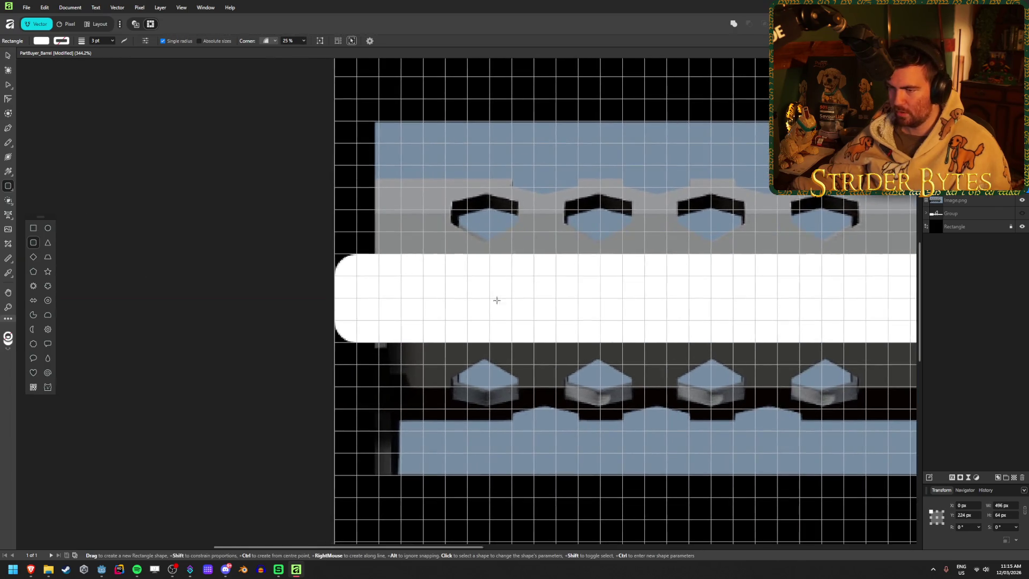
pyautogui.moveTo(335, 302)
pyautogui.mouseDown()
pyautogui.moveTo(363, 303)
pyautogui.moveTo(308, 303)
pyautogui.mouseUp()
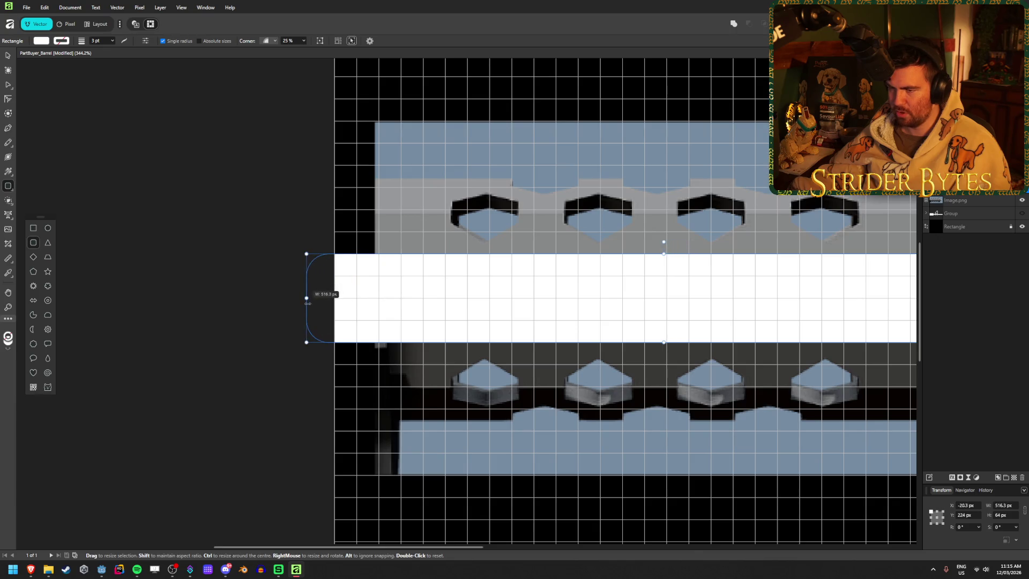
pyautogui.scroll(-5, 450, 263)
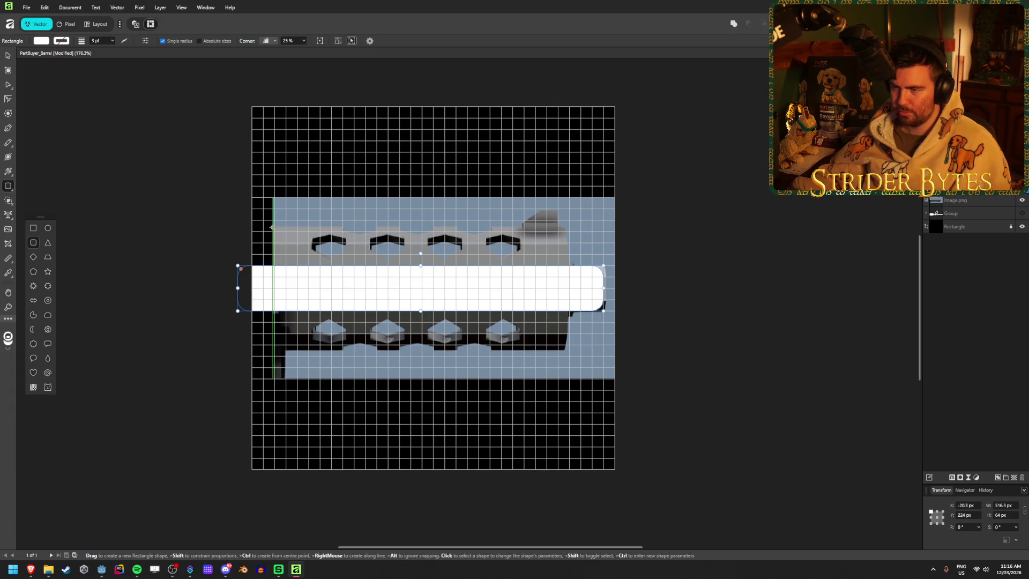
# - Draw a larger white rounded block over the barrel body and adjust its corner radius
pyautogui.scroll(1, 272, 228)
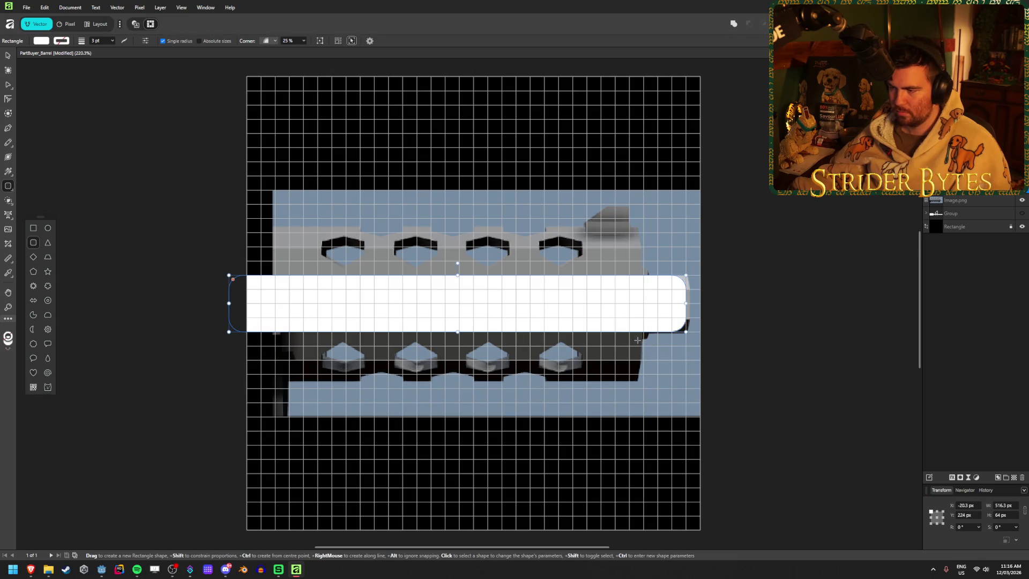
pyautogui.moveTo(643, 388)
pyautogui.mouseDown()
pyautogui.moveTo(266, 303)
pyautogui.moveTo(272, 219)
pyautogui.moveTo(183, 219)
pyautogui.mouseUp()
pyautogui.click(274, 43)
pyautogui.click(275, 43)
pyautogui.click(292, 41)
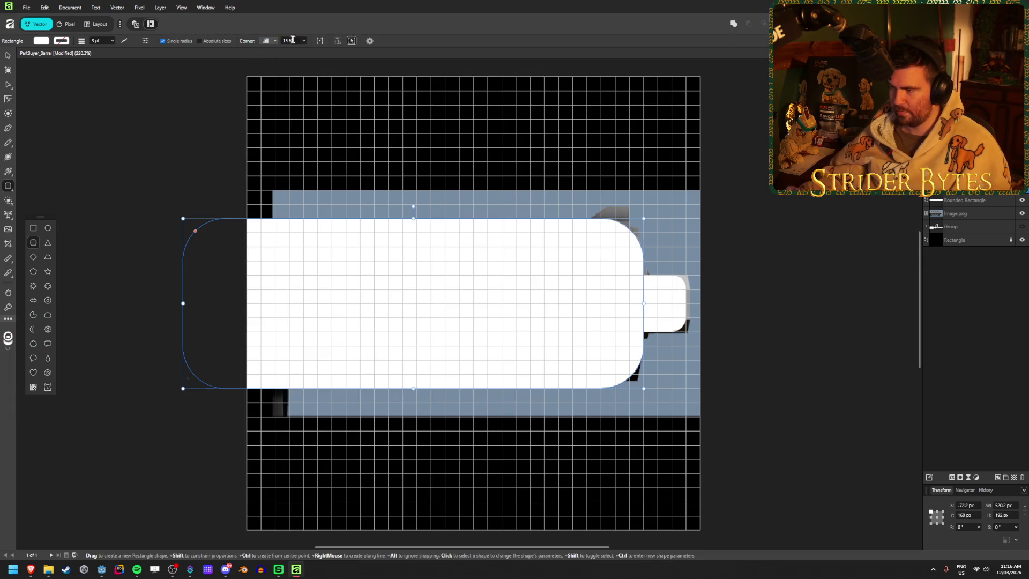
pyautogui.press('v')
pyautogui.click(98, 139)
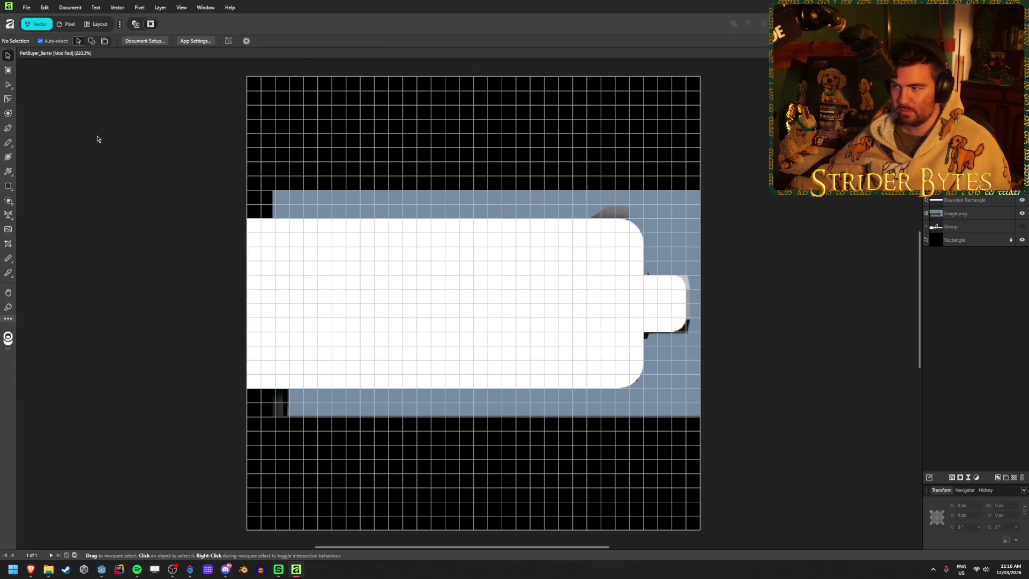
# - Drag the thin bar's left end right until it is a roughly 42 px wide muzzle nub
pyautogui.scroll(-1, 337, 368)
pyautogui.scroll(3, 637, 351)
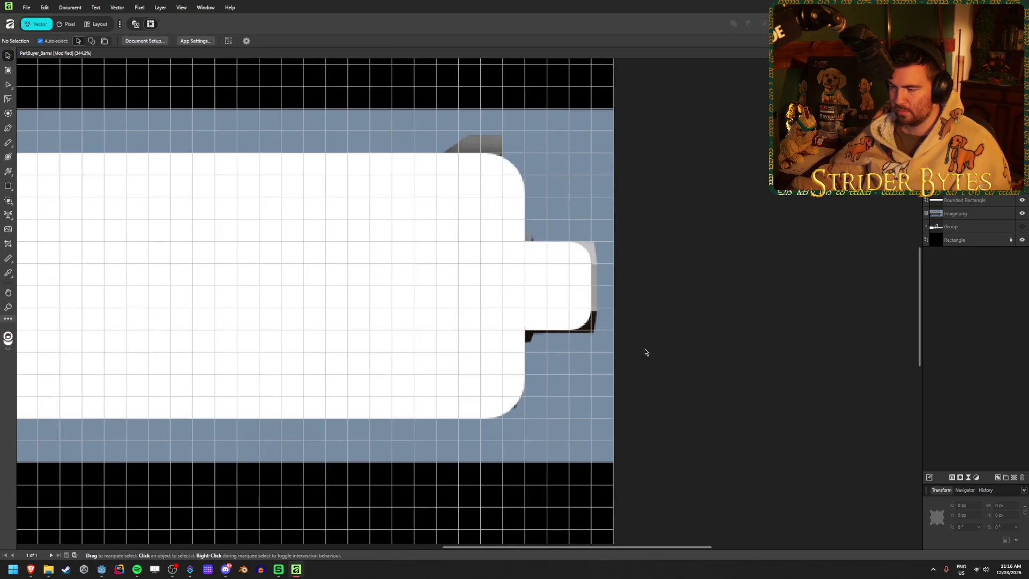
pyautogui.scroll(-2, 375, 351)
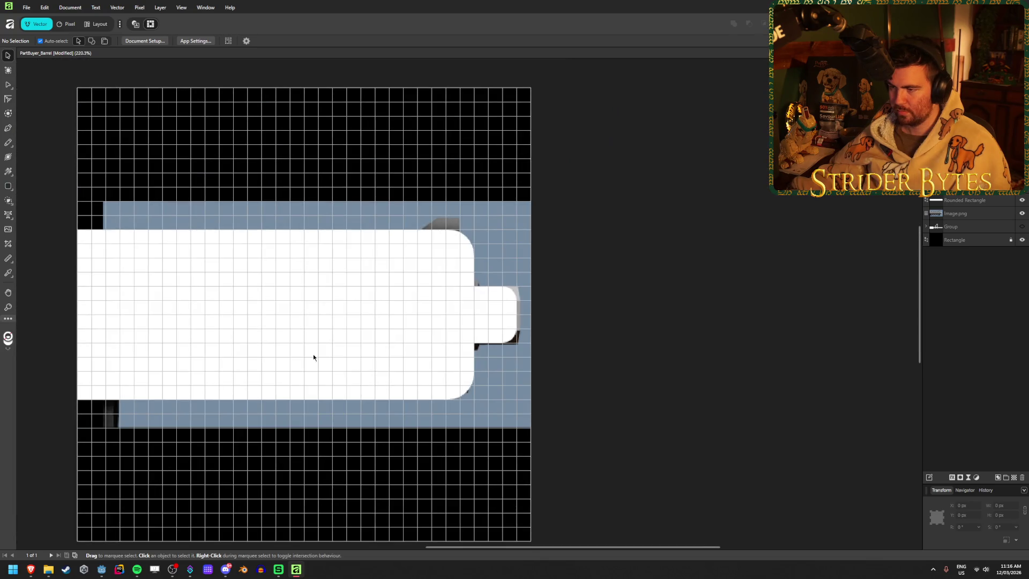
pyautogui.click(577, 318)
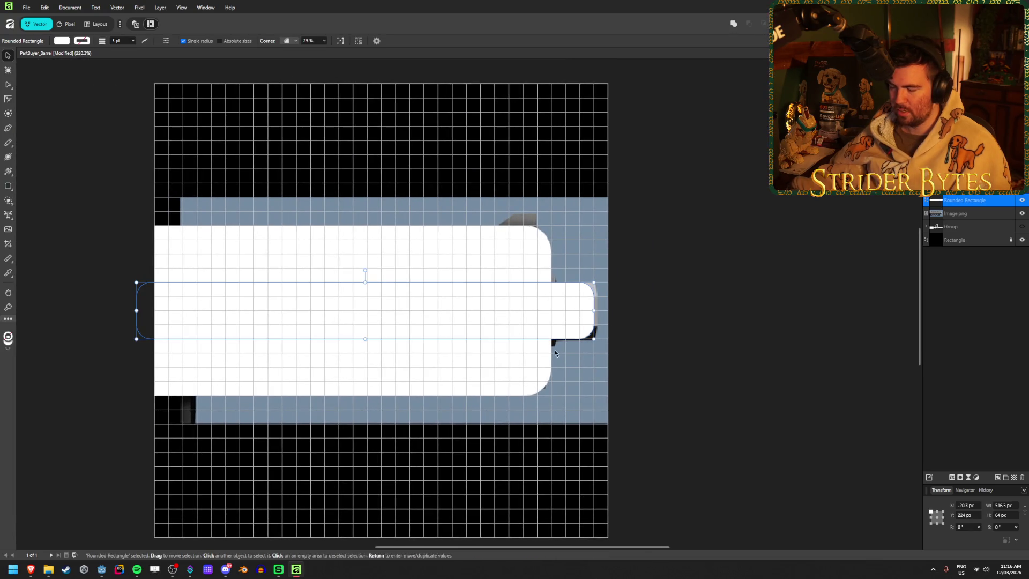
pyautogui.moveTo(136, 310)
pyautogui.mouseDown()
pyautogui.moveTo(612, 306)
pyautogui.moveTo(556, 318)
pyautogui.mouseUp()
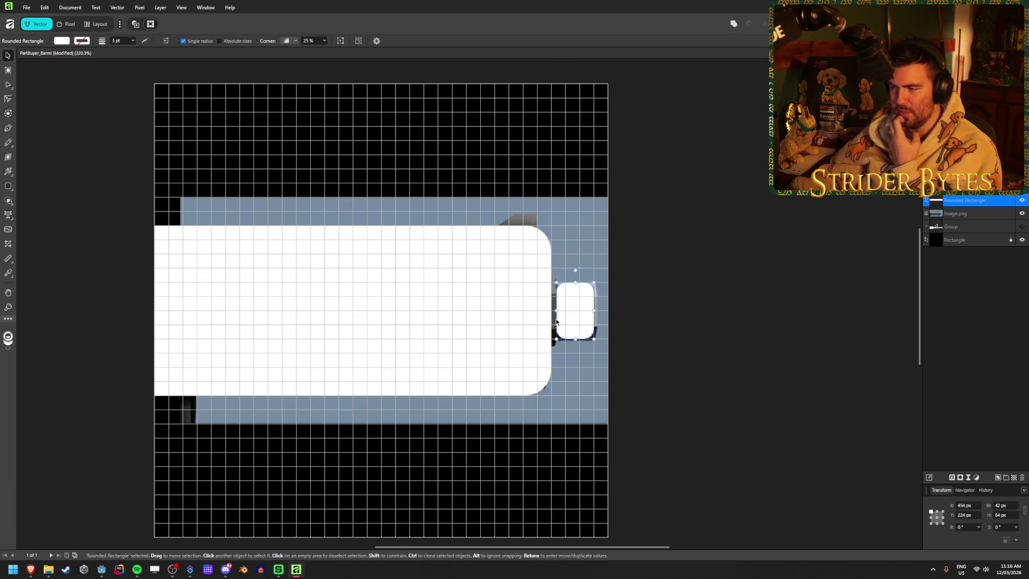
pyautogui.click(809, 234)
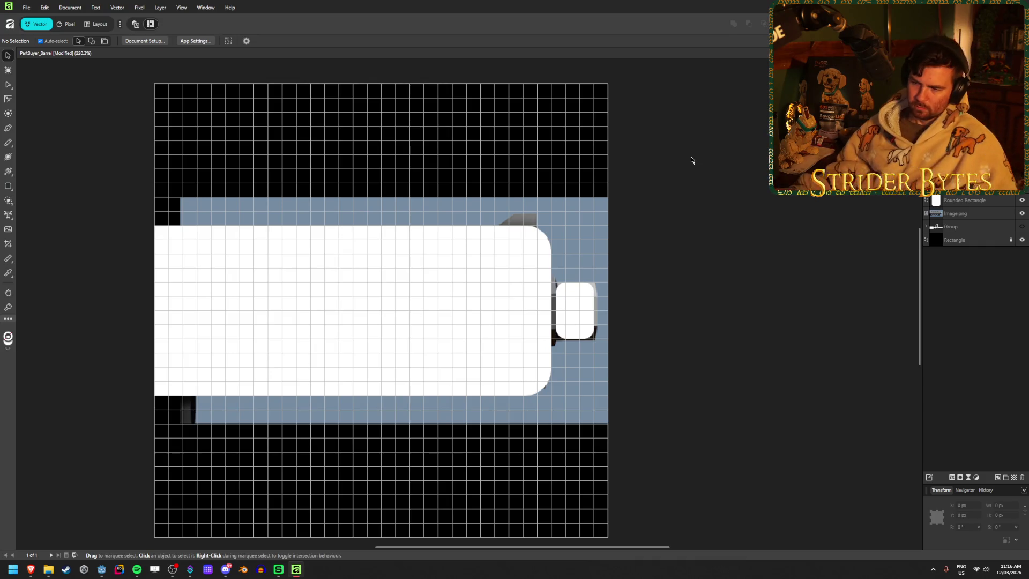
pyautogui.press('z')
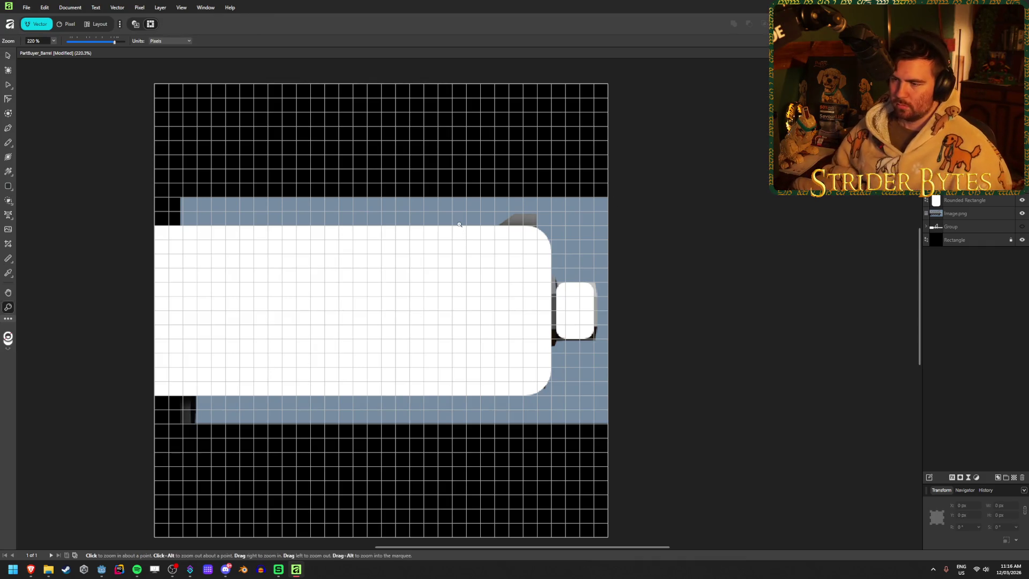
pyautogui.click(8, 186)
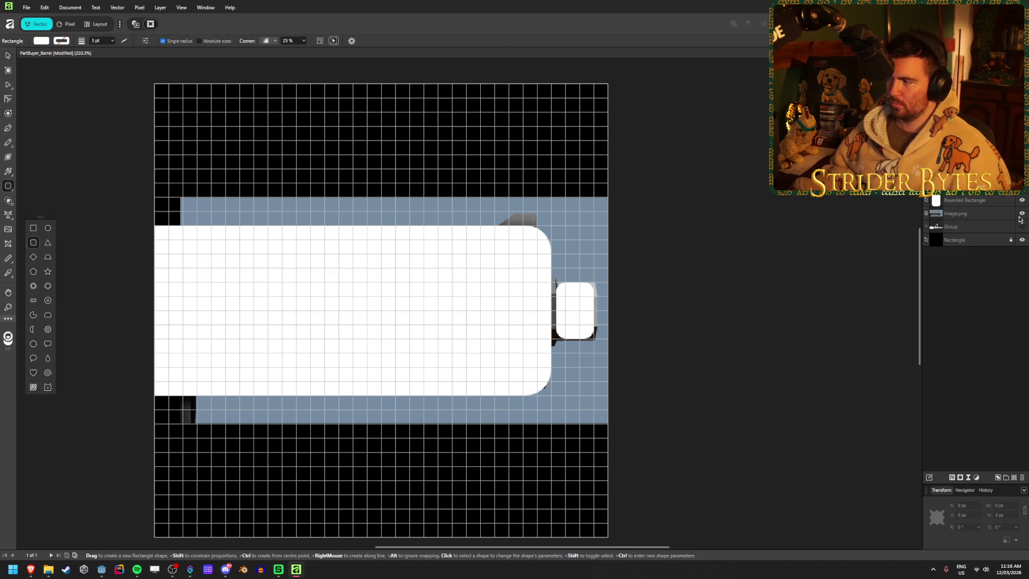
# - Move the barrel reference image layer above the white shapes so the holes show
pyautogui.moveTo(551, 395); pyautogui.dragTo(180, 396)
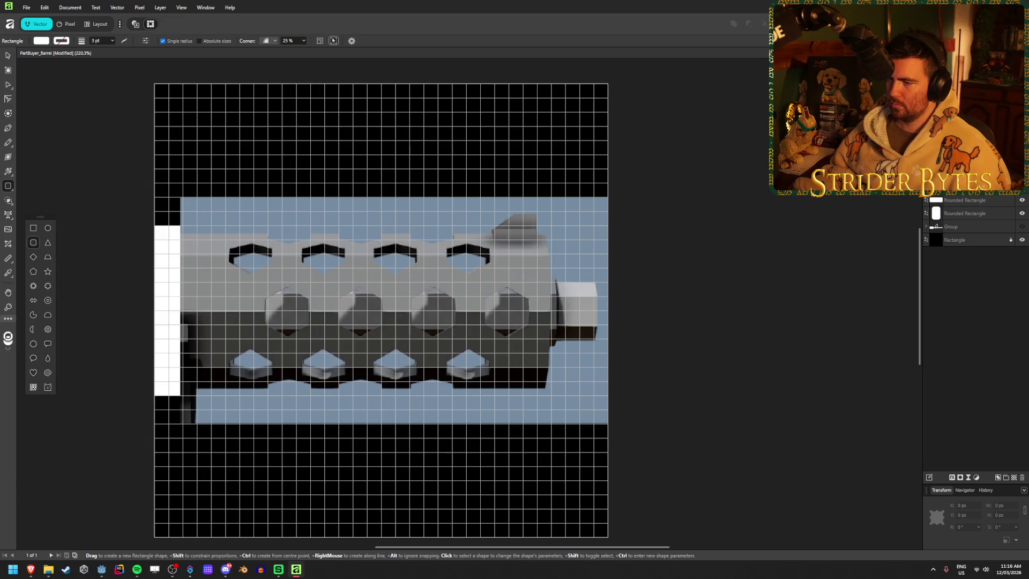
pyautogui.click(982, 216)
pyautogui.hotkey('ctrl', 'z')
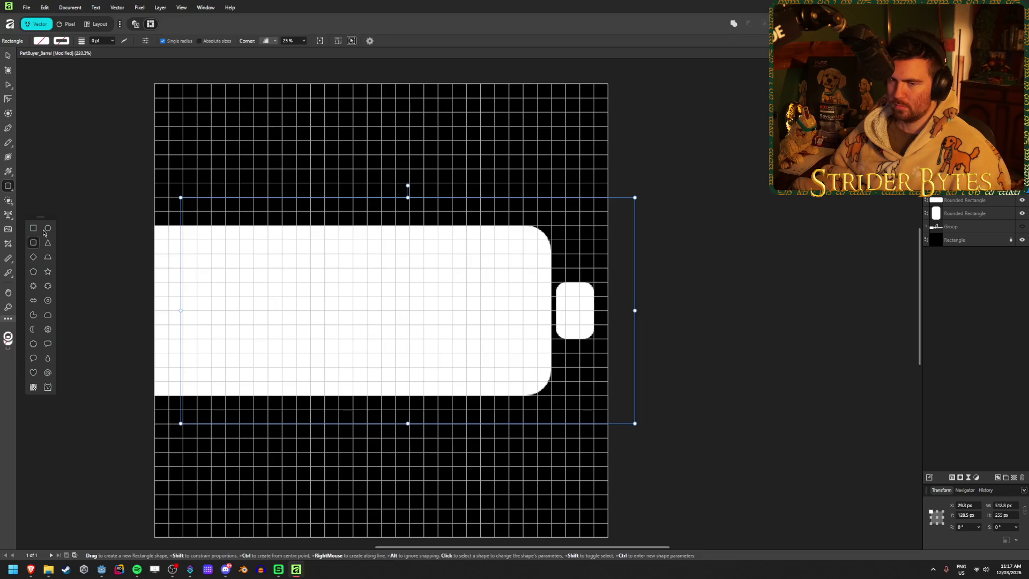
pyautogui.click(48, 229)
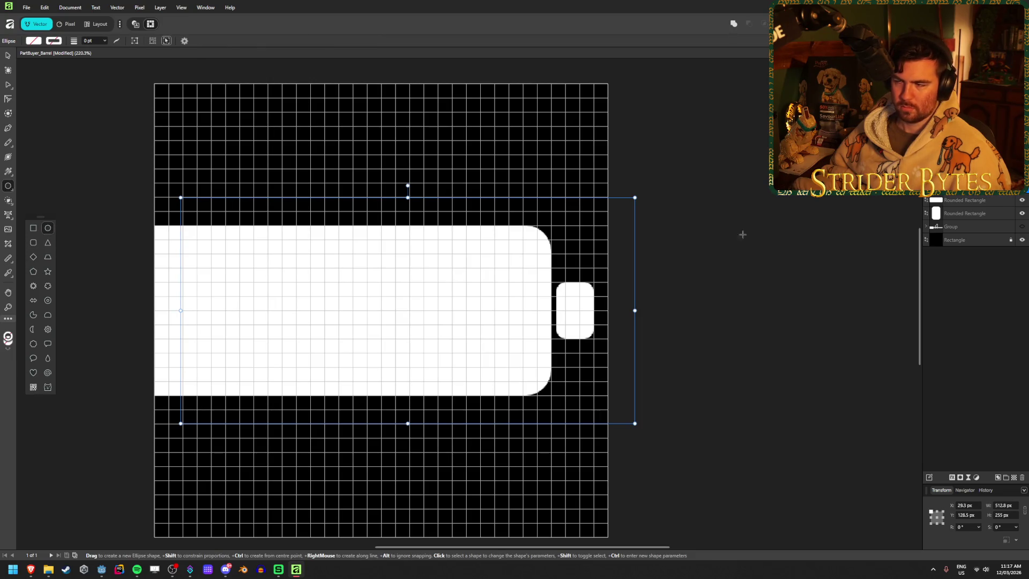
pyautogui.hotkey('ctrl', 'shift', 'z')
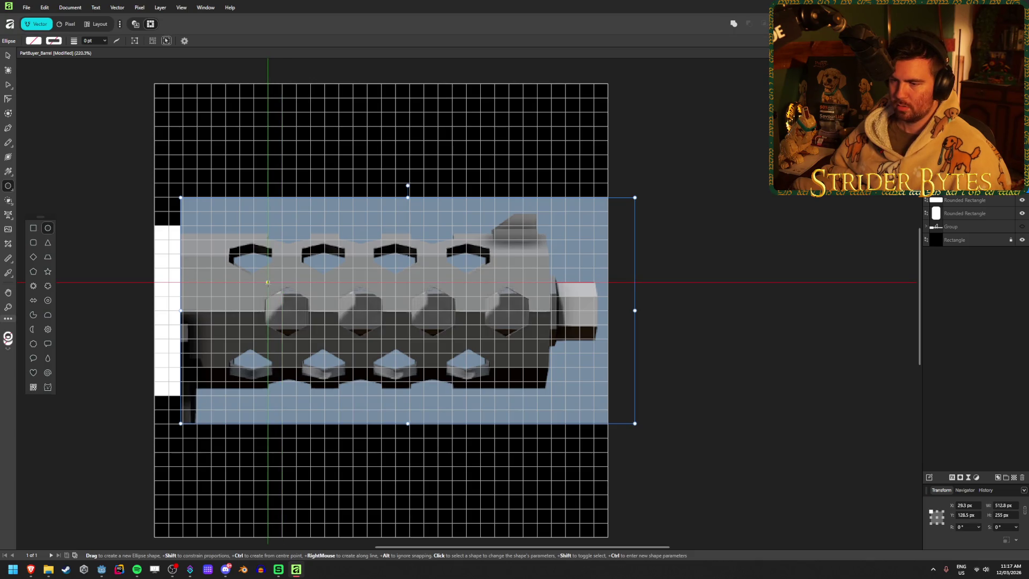
# - Draw a round black 64 px circle over the upper-left hole, undoing an accidental squash
pyautogui.moveTo(268, 282)
pyautogui.mouseDown()
pyautogui.moveTo(310, 338)
pyautogui.moveTo(325, 339)
pyautogui.mouseUp()
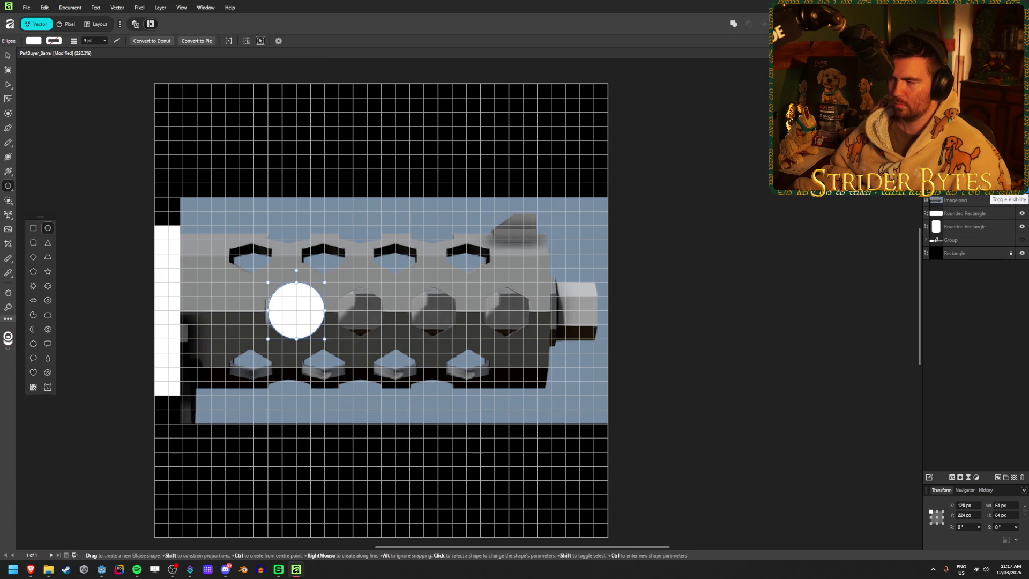
pyautogui.click(32, 42)
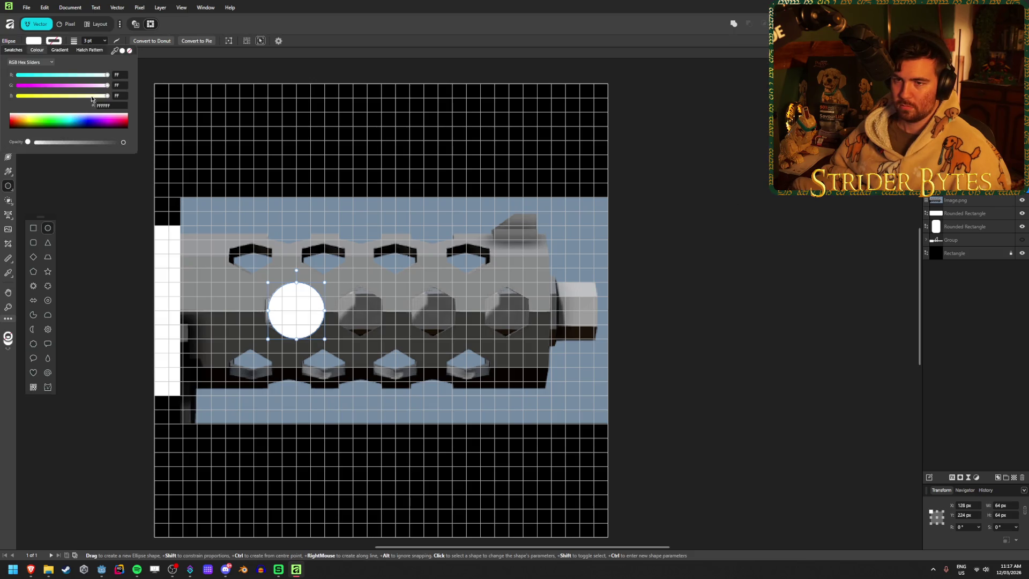
pyautogui.click(62, 124)
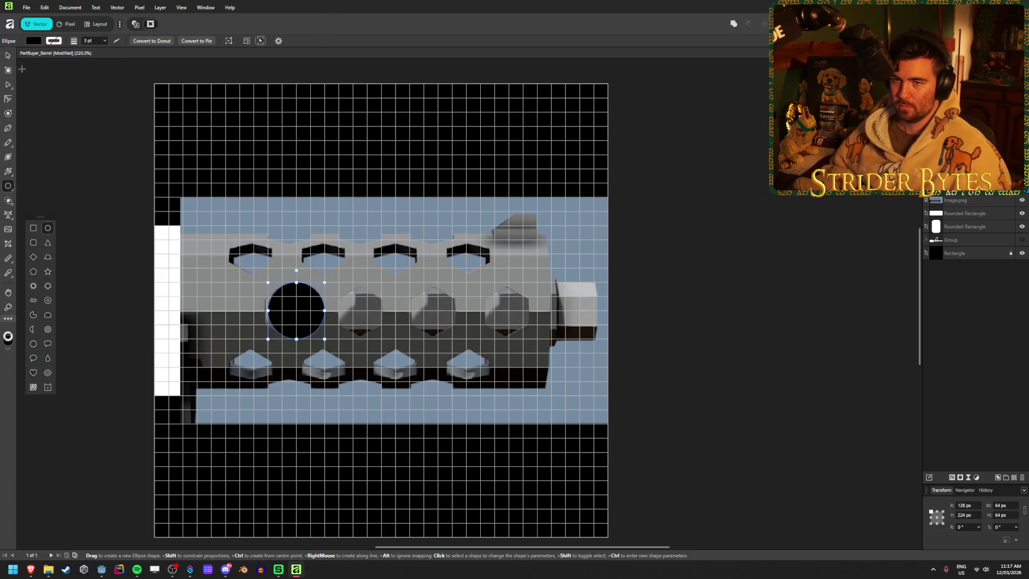
pyautogui.click(8, 55)
pyautogui.moveTo(305, 310); pyautogui.dragTo(256, 268)
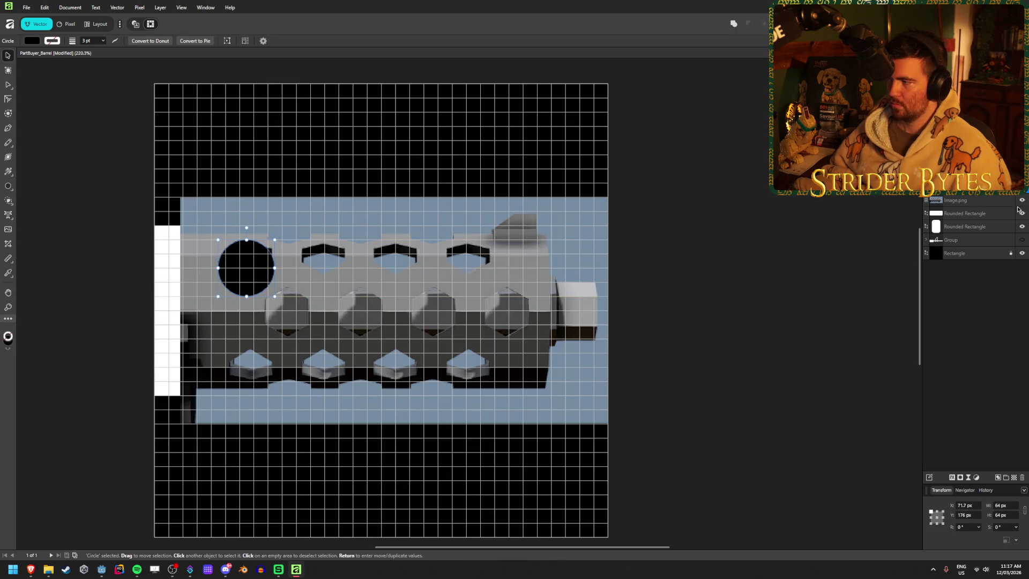
pyautogui.click(1021, 200)
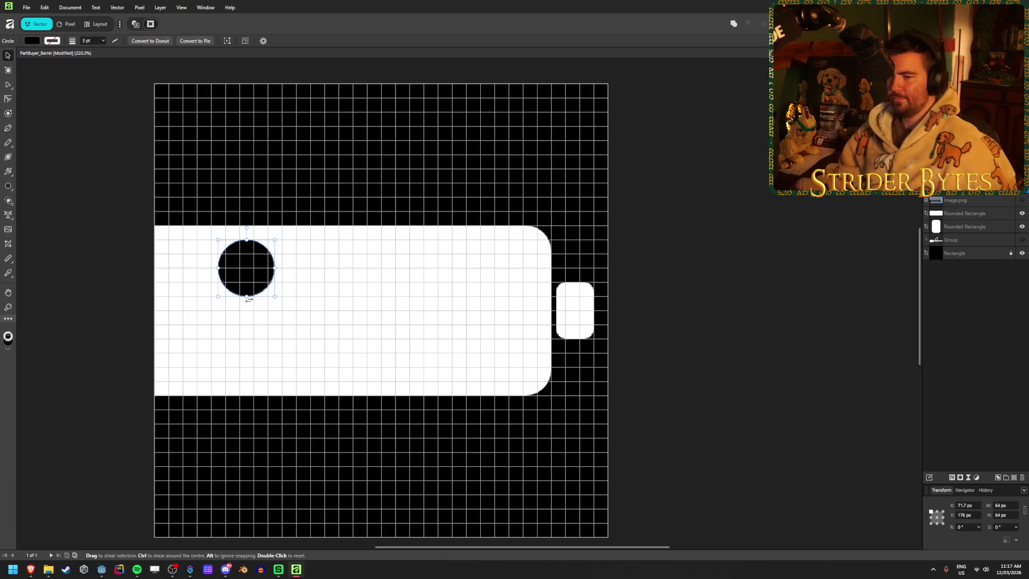
pyautogui.moveTo(253, 295); pyautogui.dragTo(250, 279)
pyautogui.hotkey('ctrl', 'z')
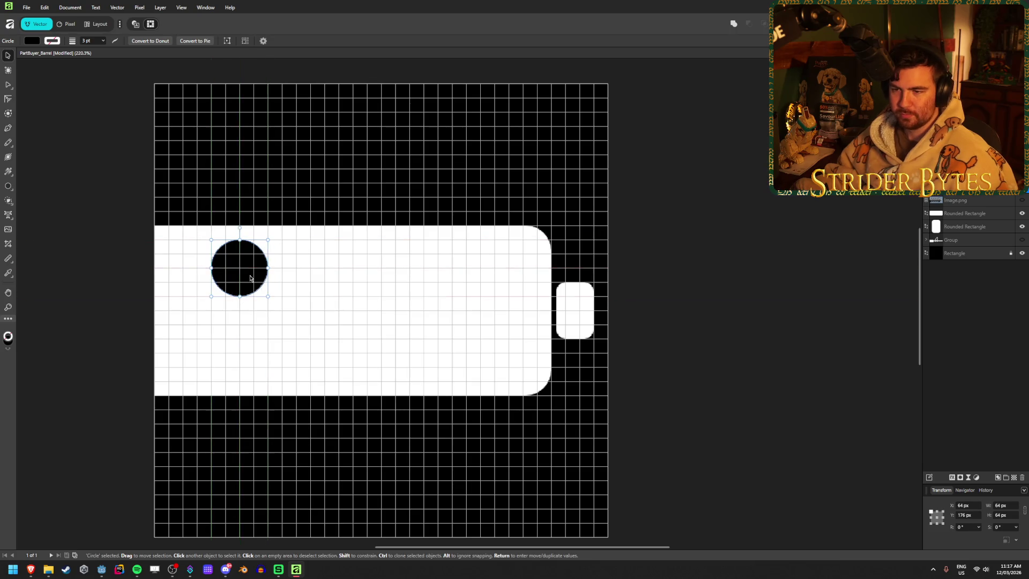
# - Open Move/Duplicate for the circle and set the dialog aside to edit the horizontal offset
pyautogui.press('Return')
pyautogui.moveTo(235, 170)
pyautogui.mouseDown()
pyautogui.moveTo(561, 164)
pyautogui.moveTo(733, 182)
pyautogui.mouseUp()
pyautogui.click(765, 210)
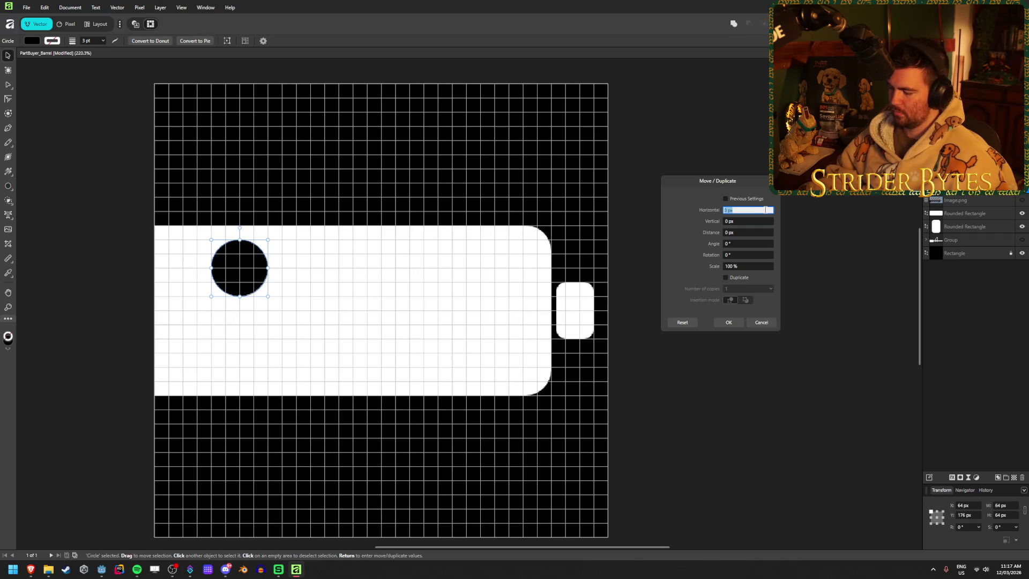
# - Tick Duplicate and set the horizontal offset to 96 px in Move/Duplicate
pyautogui.write('8')
pyautogui.click(764, 221)
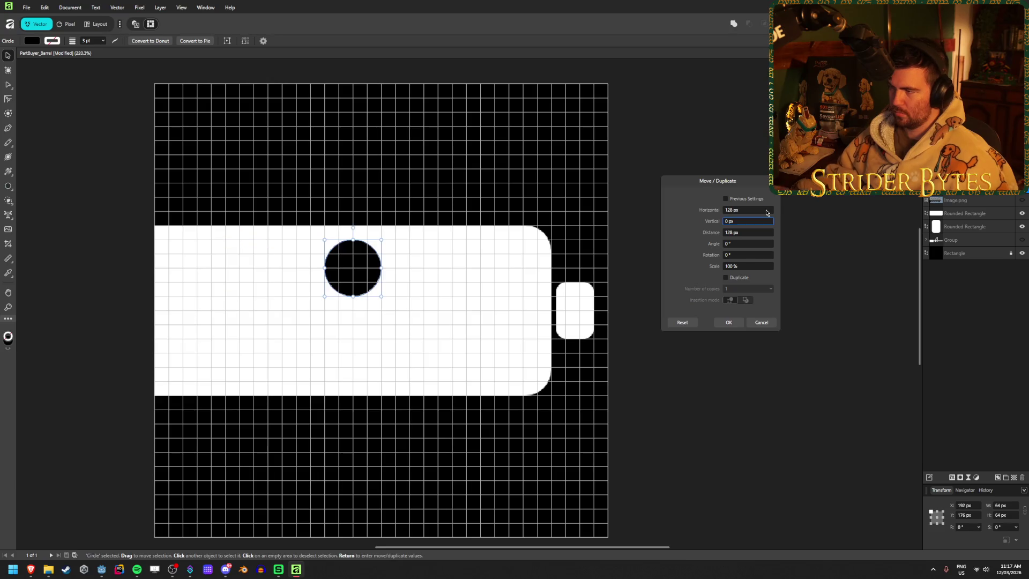
pyautogui.click(726, 278)
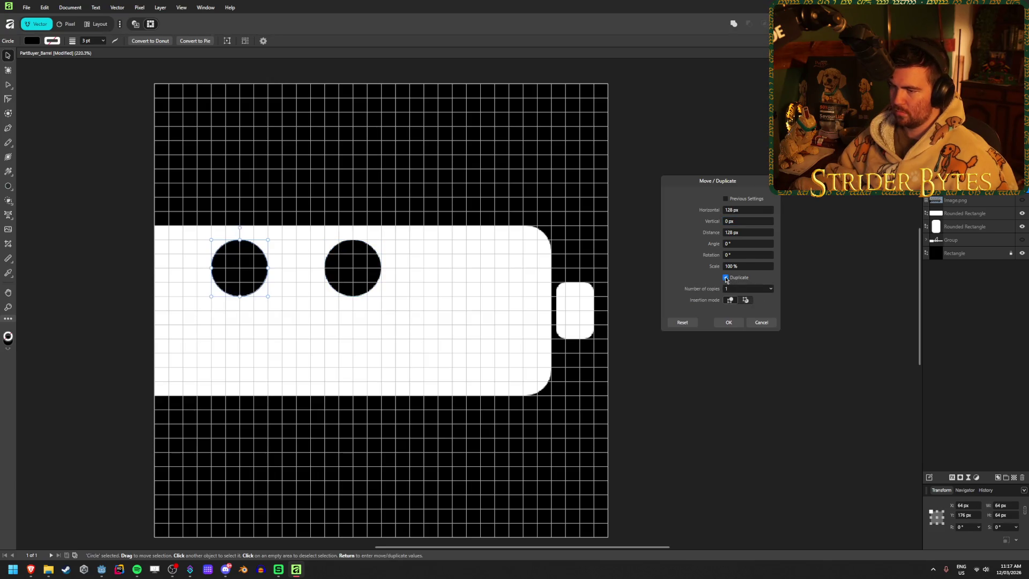
pyautogui.click(753, 210)
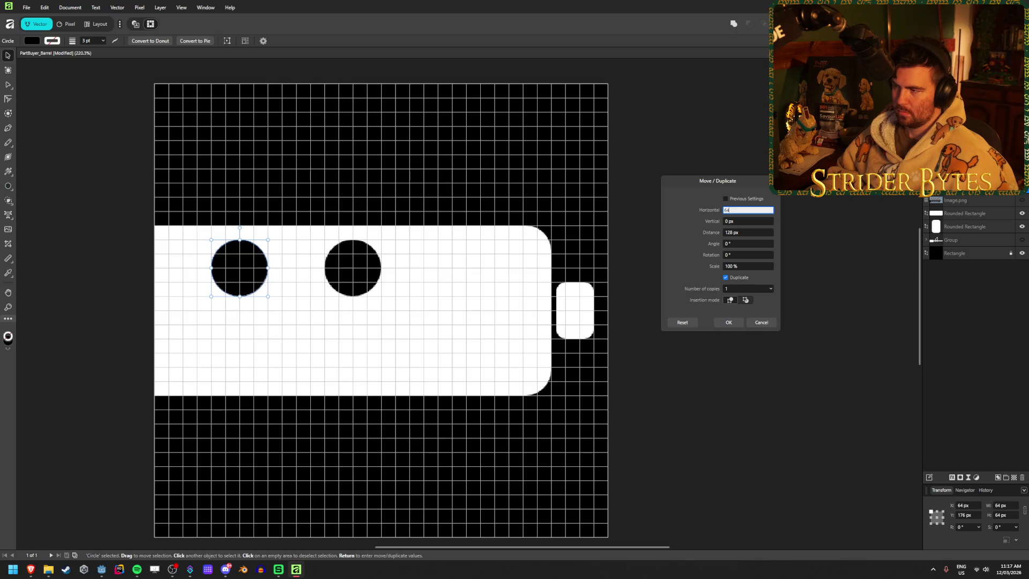
pyautogui.press('Return')
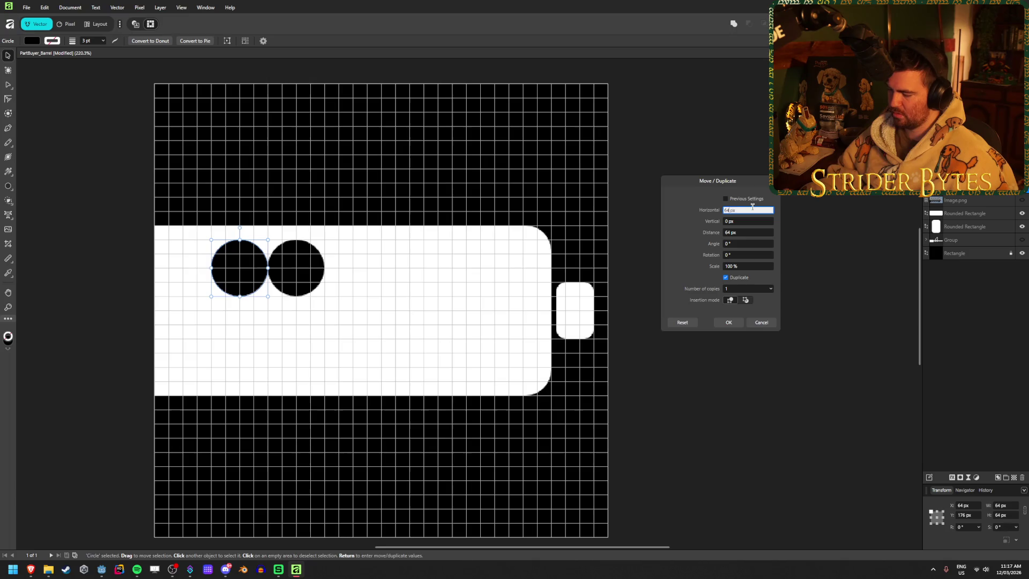
pyautogui.write('32')
pyautogui.press('Return')
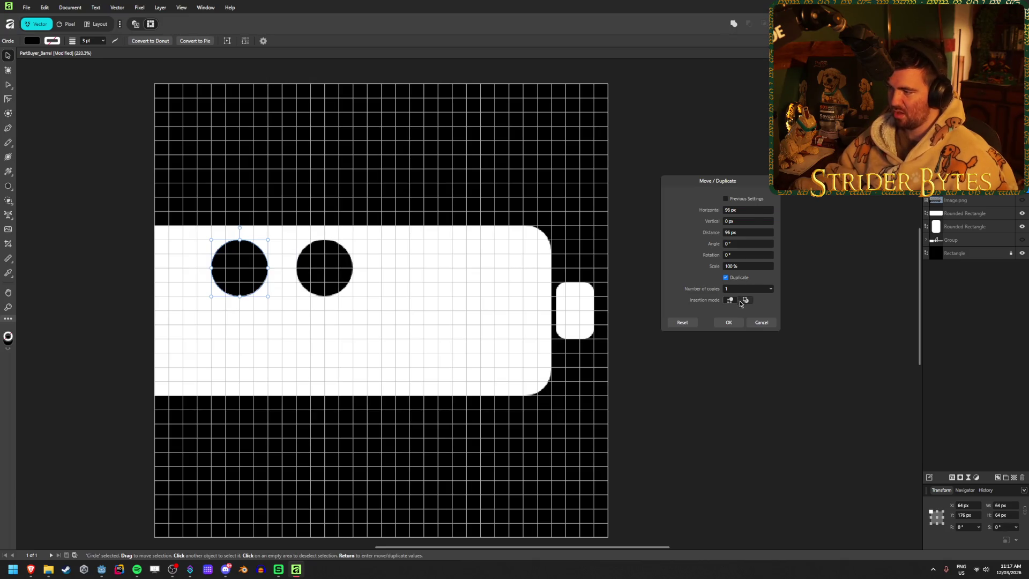
# - Set the number of copies to 3 and confirm, creating four holes in a row
pyautogui.click(754, 292)
pyautogui.write('4')
pyautogui.press('Return')
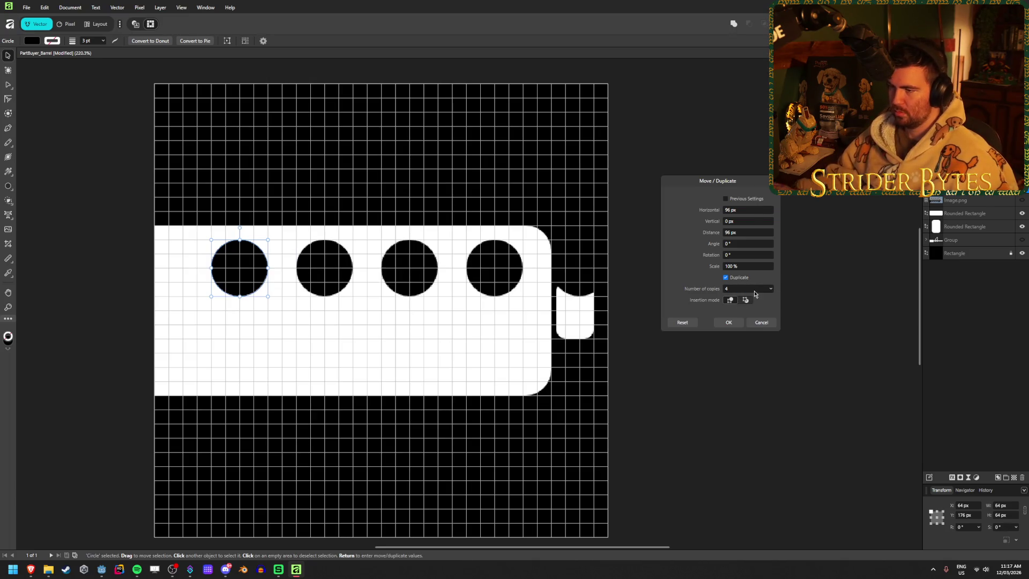
pyautogui.click(755, 292)
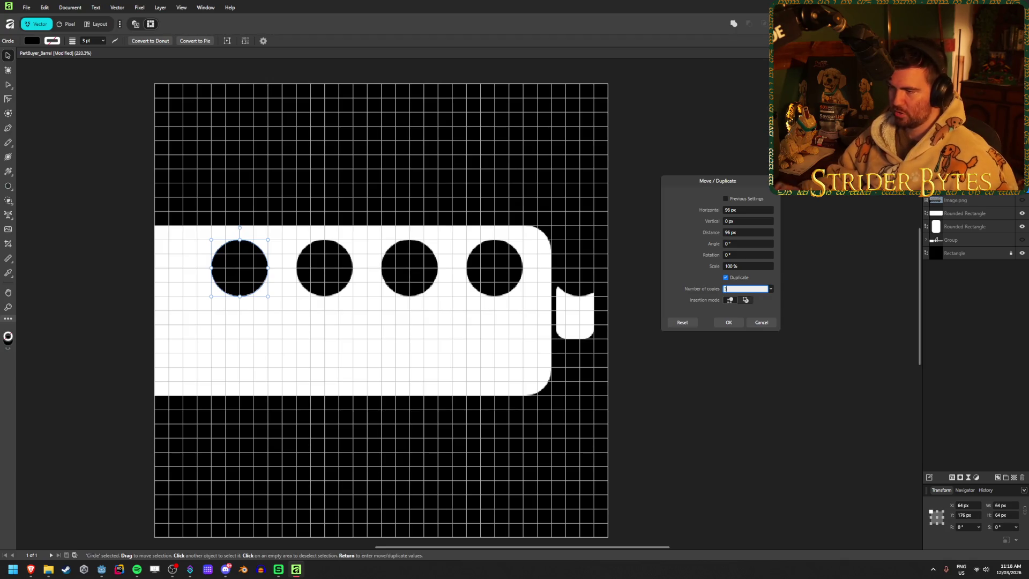
pyautogui.write('3')
pyautogui.press('Return')
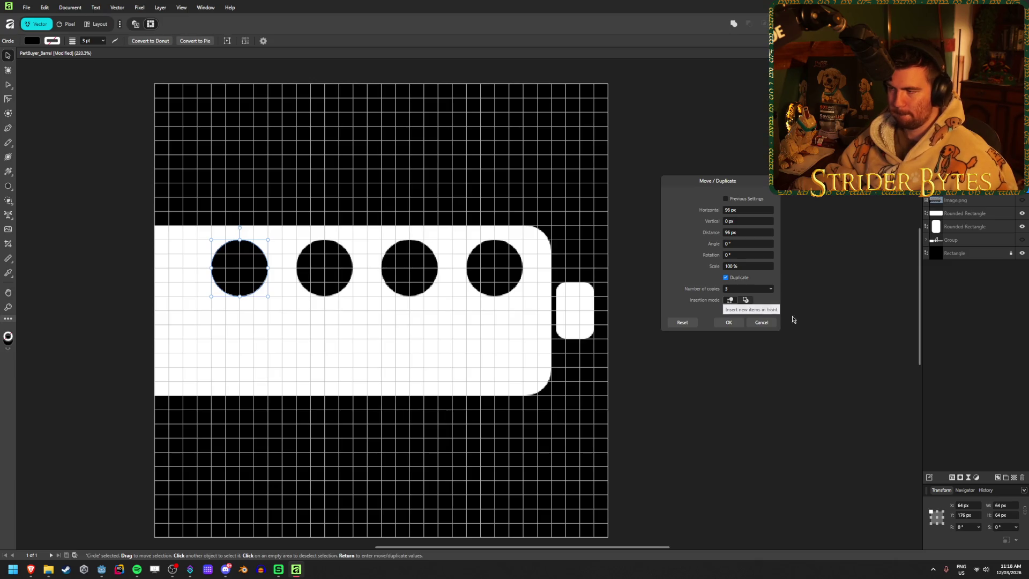
pyautogui.click(772, 266)
pyautogui.click(728, 322)
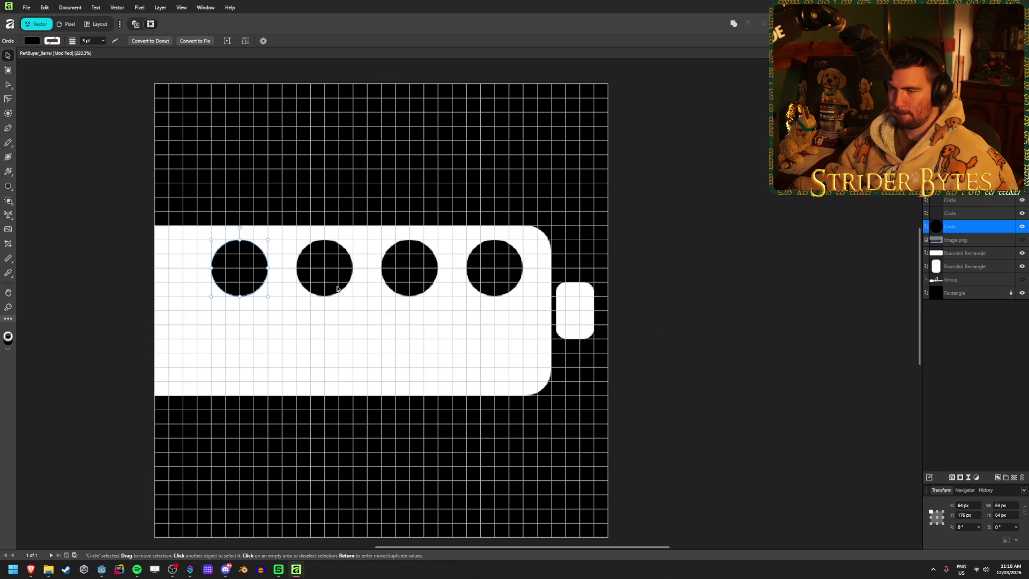
# - Squash the four circles into 32 px tall ellipses and copy that row down the barrel
pyautogui.keyDown('shift'); pyautogui.click(322, 271); pyautogui.keyUp('shift')
pyautogui.keyDown('shift'); pyautogui.click(399, 265); pyautogui.keyUp('shift')
pyautogui.keyDown('shift'); pyautogui.click(504, 268); pyautogui.keyUp('shift')
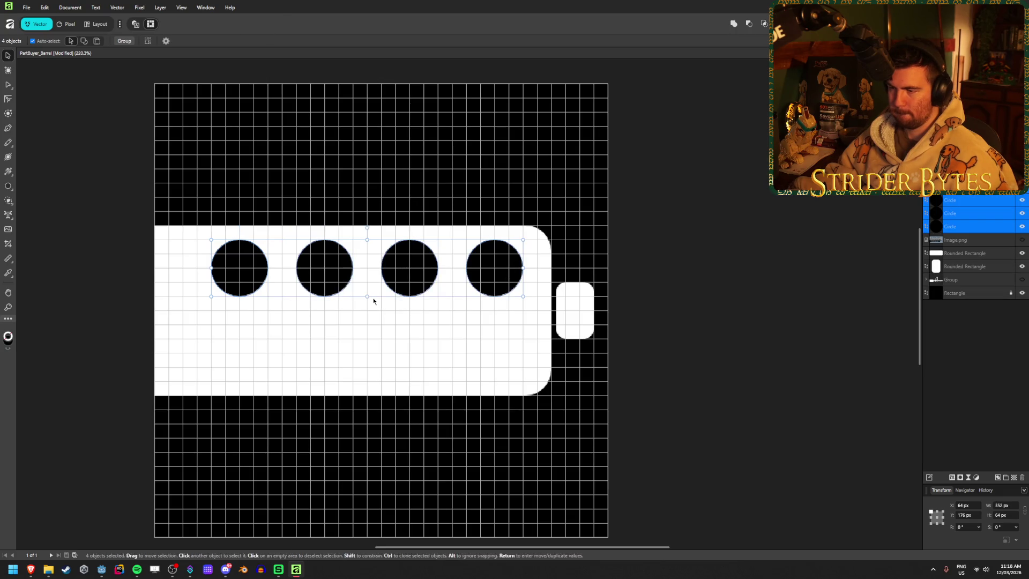
pyautogui.moveTo(366, 297); pyautogui.dragTo(379, 271)
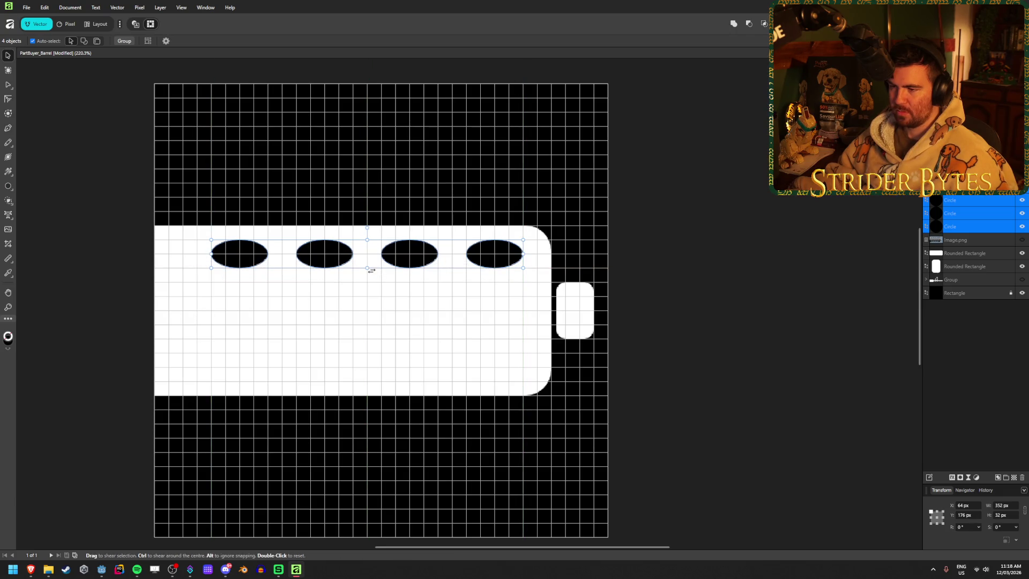
pyautogui.moveTo(320, 255)
pyautogui.mouseDown()
pyautogui.moveTo(322, 352)
pyautogui.moveTo(310, 352)
pyautogui.mouseUp()
pyautogui.hotkey('alt', 'shift')
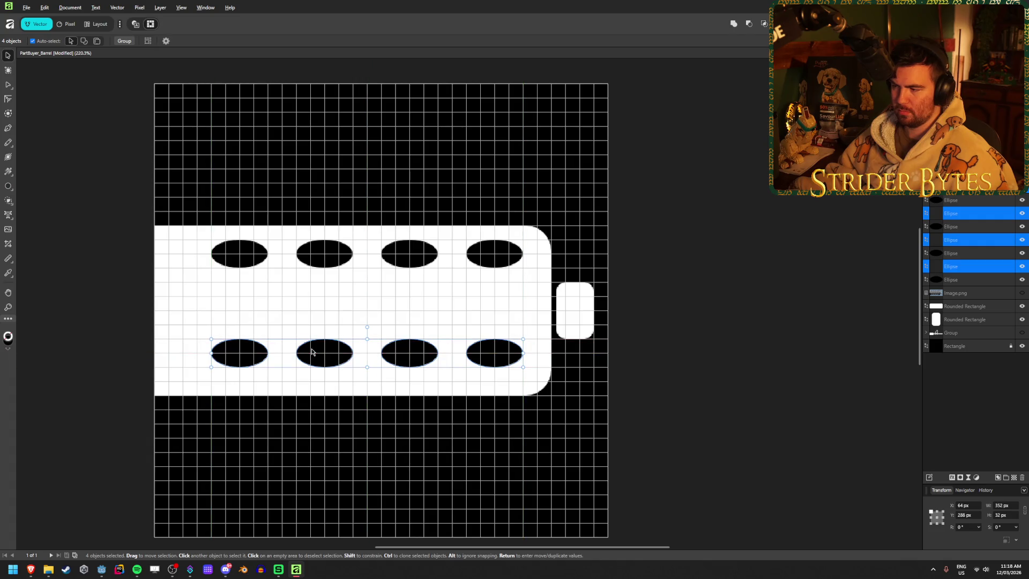
pyautogui.click(712, 356)
# - Copy the lower ellipse row up as a middle row and nudge the bottom row slightly lower
pyautogui.click(491, 346)
pyautogui.keyDown('shift'); pyautogui.click(246, 351); pyautogui.keyUp('shift')
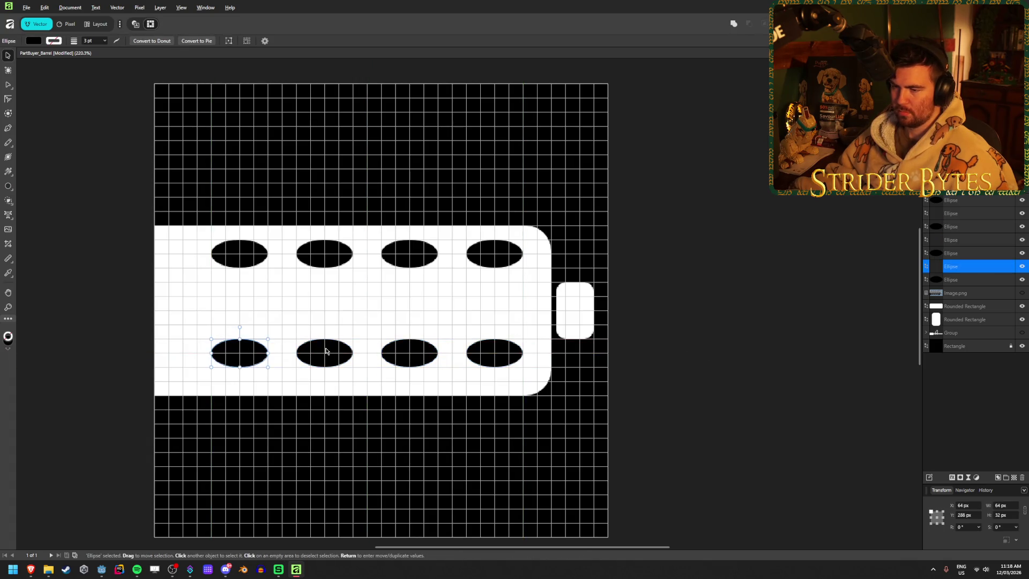
pyautogui.keyDown('shift'); pyautogui.click(325, 351); pyautogui.keyUp('shift')
pyautogui.keyDown('shift'); pyautogui.click(402, 351); pyautogui.keyUp('shift')
pyautogui.moveTo(322, 353); pyautogui.dragTo(320, 310)
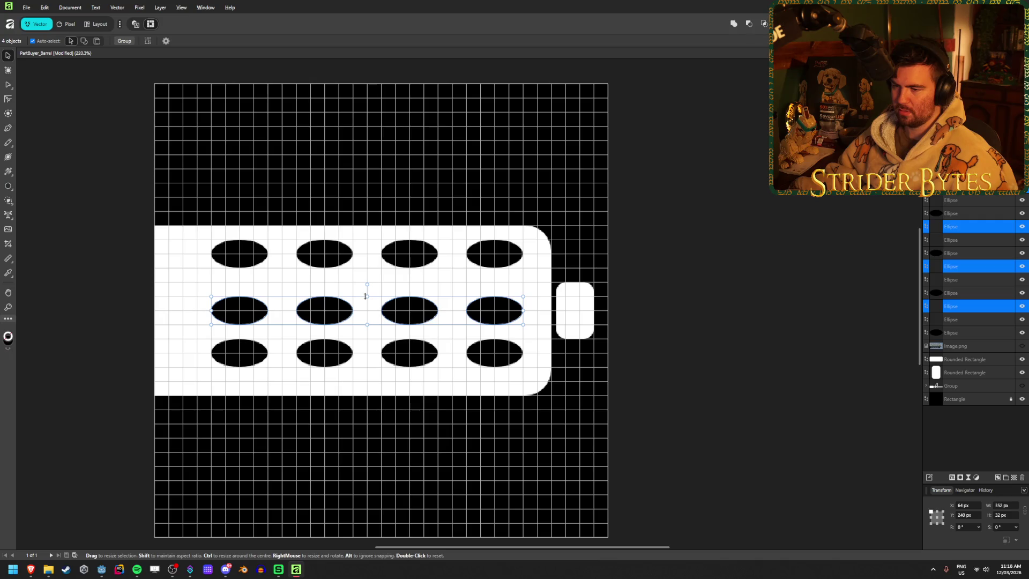
pyautogui.keyDown('shift'); pyautogui.click(324, 352); pyautogui.keyUp('shift')
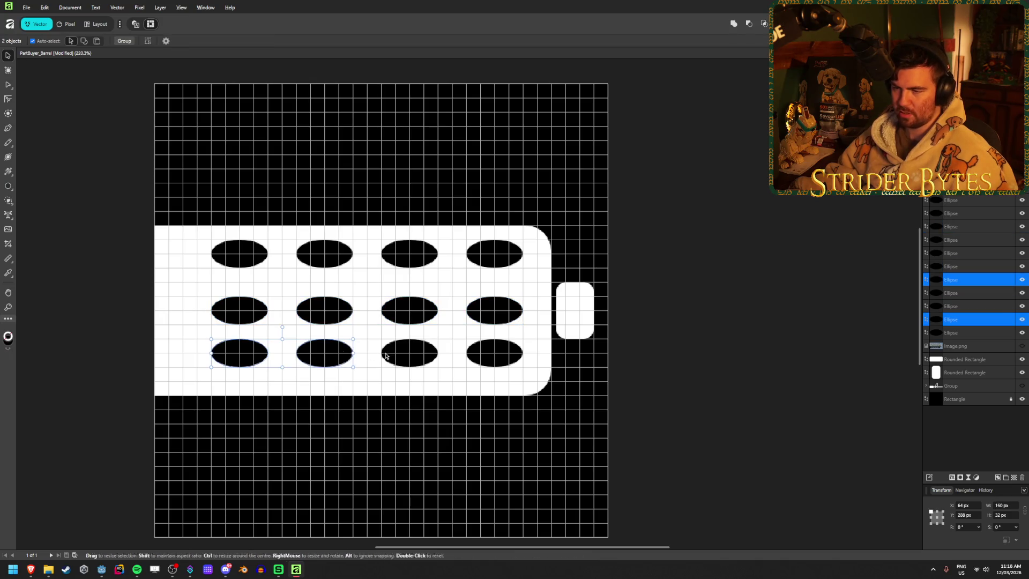
pyautogui.keyDown('shift'); pyautogui.click(486, 355); pyautogui.keyUp('shift')
pyautogui.keyDown('shift'); pyautogui.click(408, 352); pyautogui.keyUp('shift')
pyautogui.moveTo(409, 352); pyautogui.dragTo(412, 370)
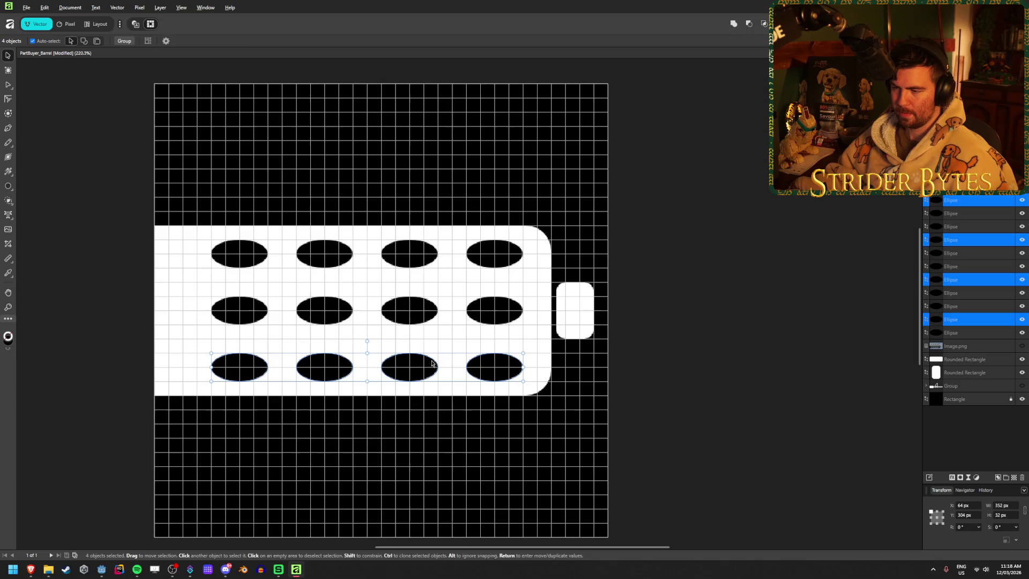
# - Stretch the four middle-row holes back into 64 px round circles
pyautogui.click(519, 308)
pyautogui.keyDown('shift'); pyautogui.click(419, 310); pyautogui.keyUp('shift')
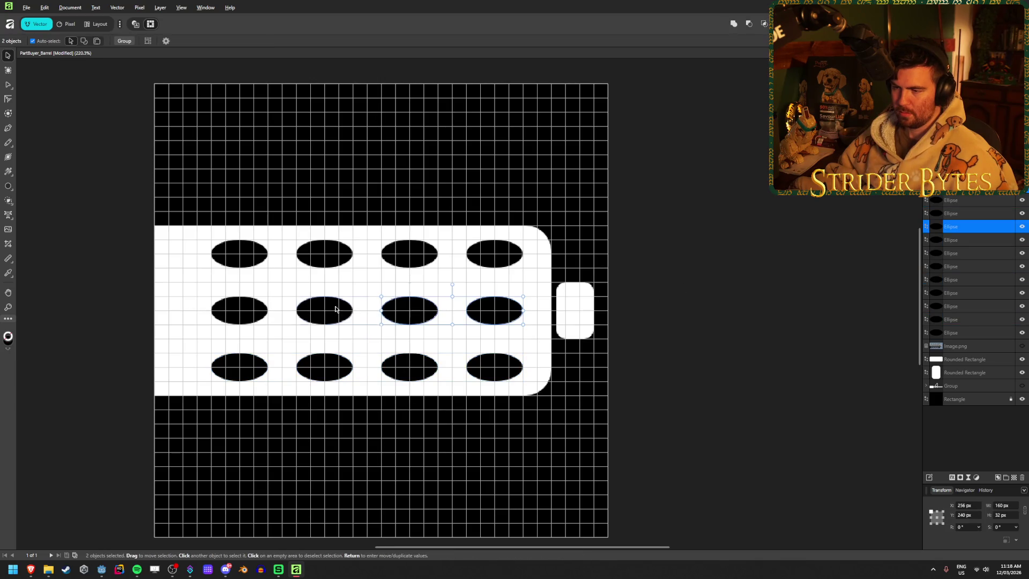
pyautogui.keyDown('shift'); pyautogui.click(327, 308); pyautogui.keyUp('shift')
pyautogui.keyDown('shift'); pyautogui.click(248, 308); pyautogui.keyUp('shift')
pyautogui.moveTo(366, 296); pyautogui.dragTo(367, 282)
pyautogui.click(657, 387)
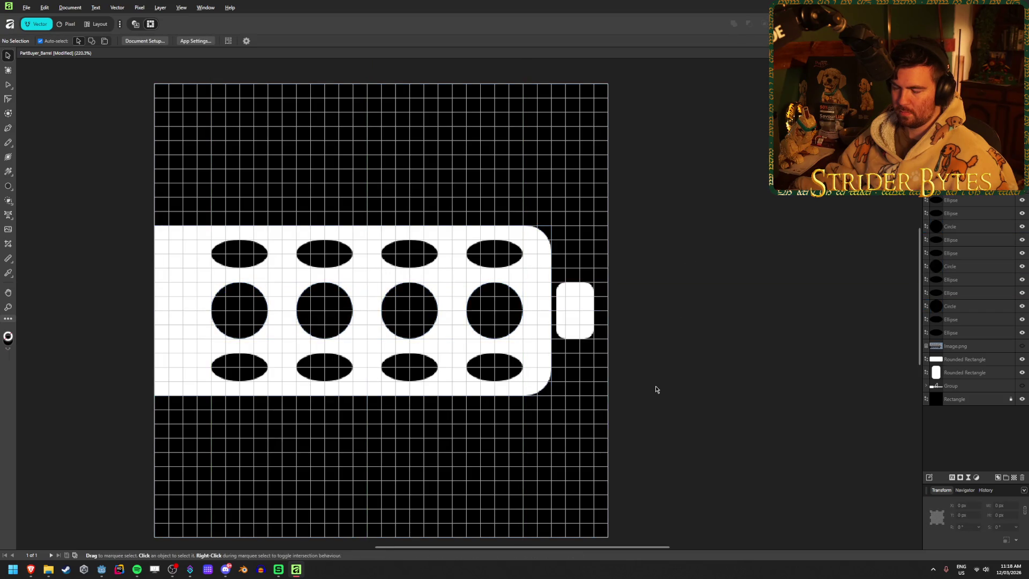
# - Resize the four middle-row circles to 47.7 px tall ellipses, then show Image.png to compare
pyautogui.scroll(-8, 657, 388)
pyautogui.scroll(4, 607, 399)
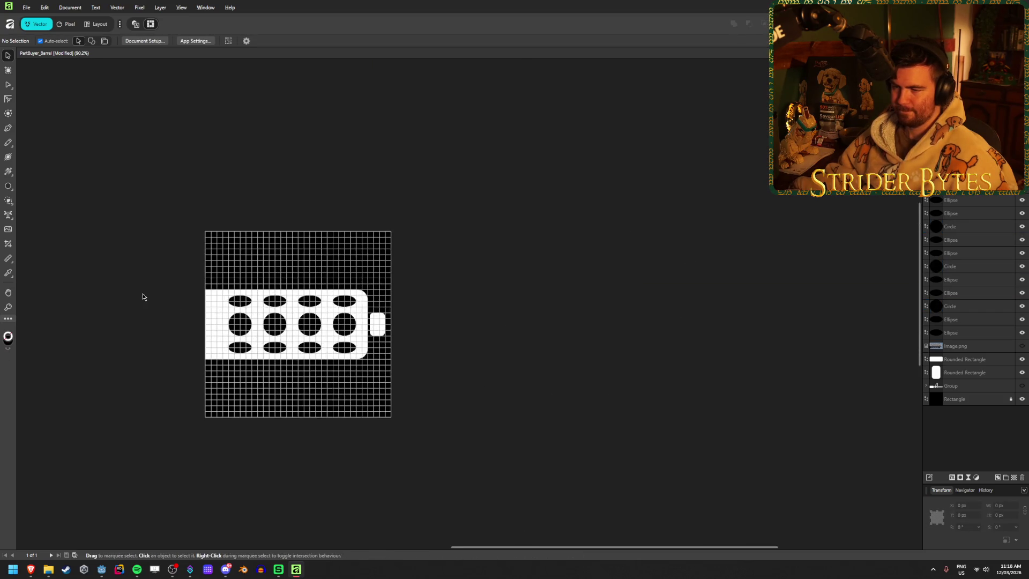
pyautogui.scroll(3, 161, 300)
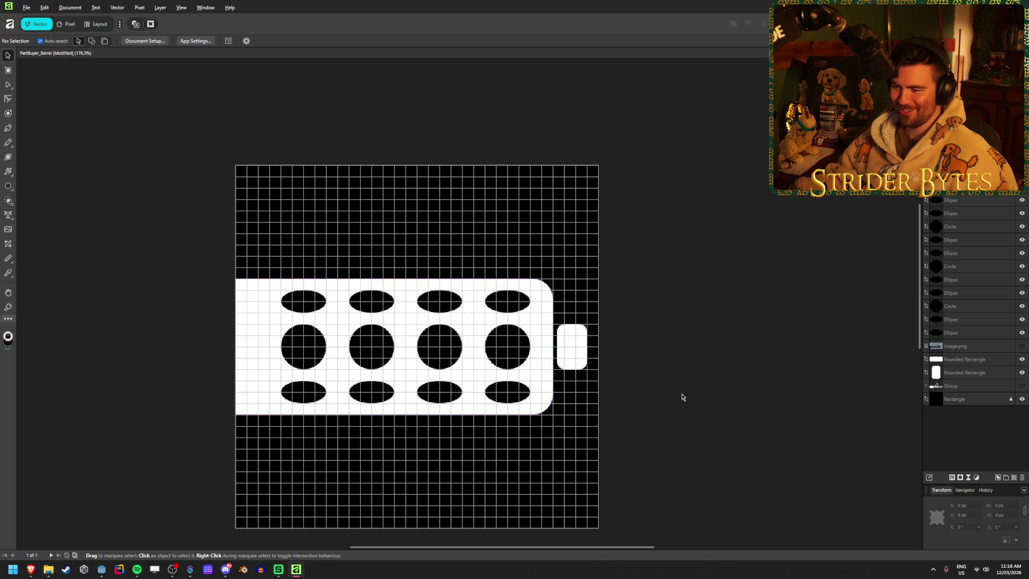
pyautogui.scroll(1, 472, 424)
pyautogui.scroll(-1, 616, 405)
pyautogui.scroll(1, 648, 382)
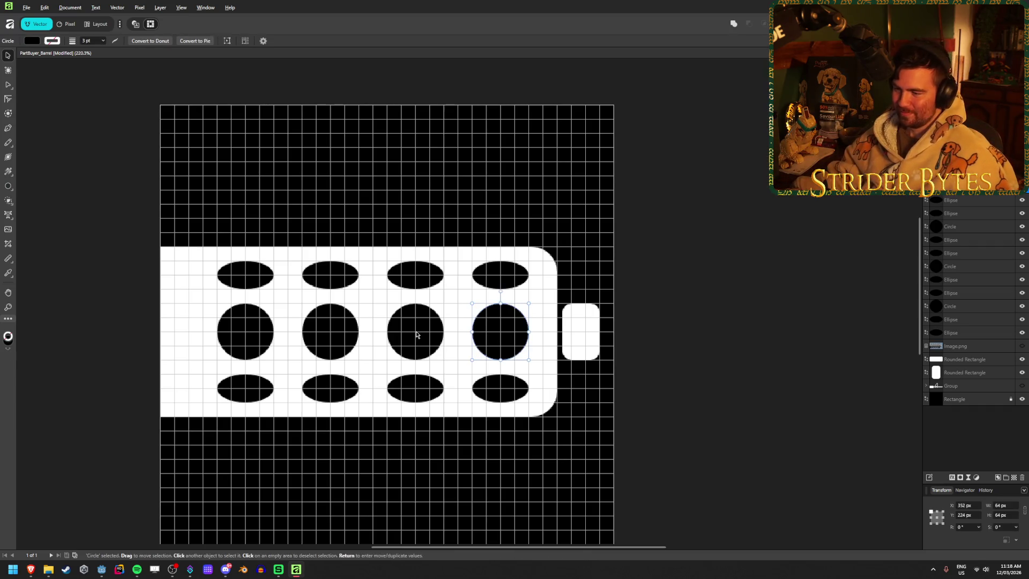
pyautogui.click(500, 333)
pyautogui.keyDown('shift'); pyautogui.click(415, 332); pyautogui.keyUp('shift')
pyautogui.keyDown('shift'); pyautogui.click(330, 332); pyautogui.keyUp('shift')
pyautogui.keyDown('shift'); pyautogui.click(245, 332); pyautogui.keyUp('shift')
pyautogui.moveTo(372, 303); pyautogui.dragTo(372, 309)
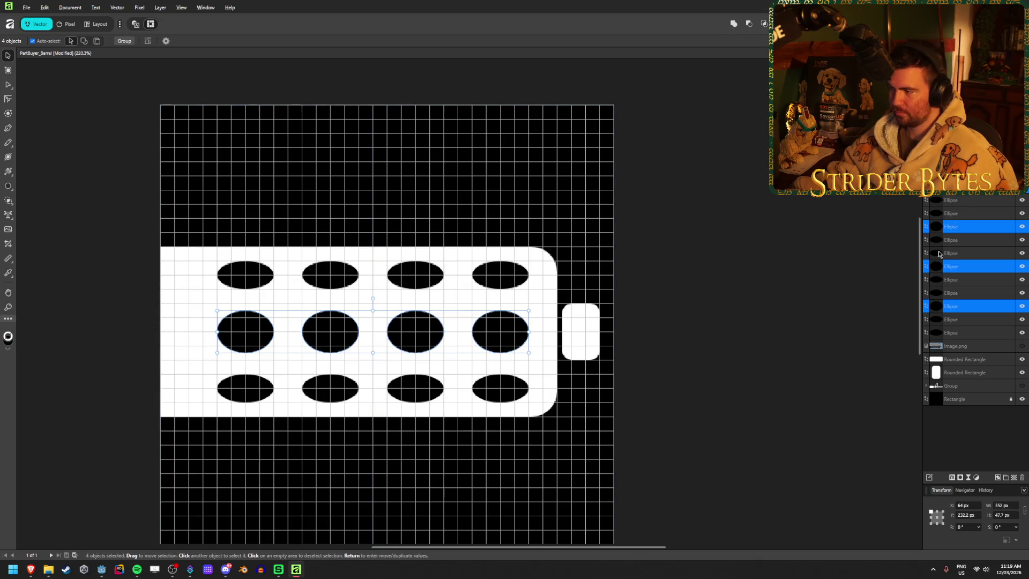
pyautogui.click(1022, 346)
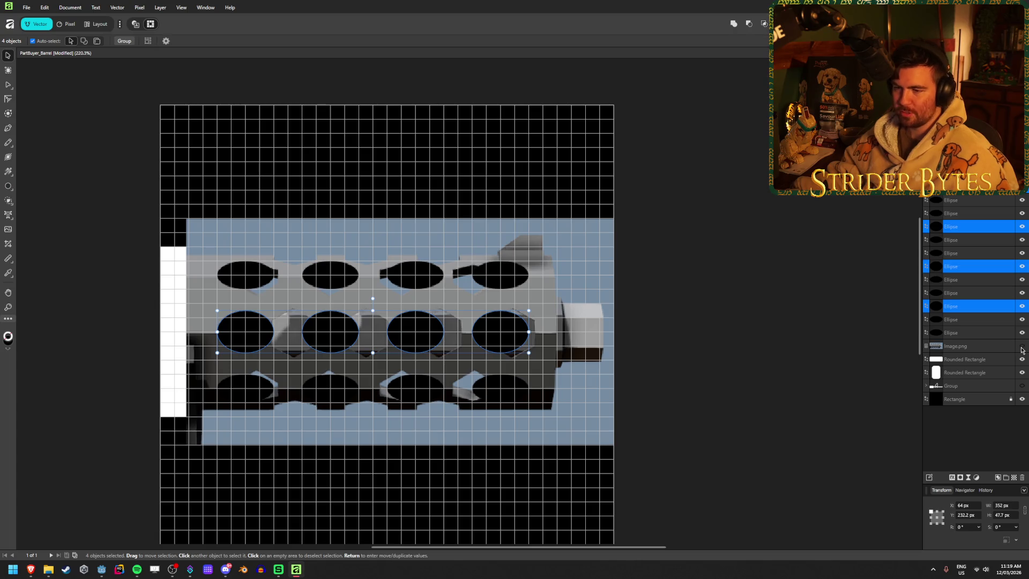
# - Hide the reference image and shift the four middle-row holes to the left
pyautogui.click(1021, 346)
pyautogui.click(710, 347)
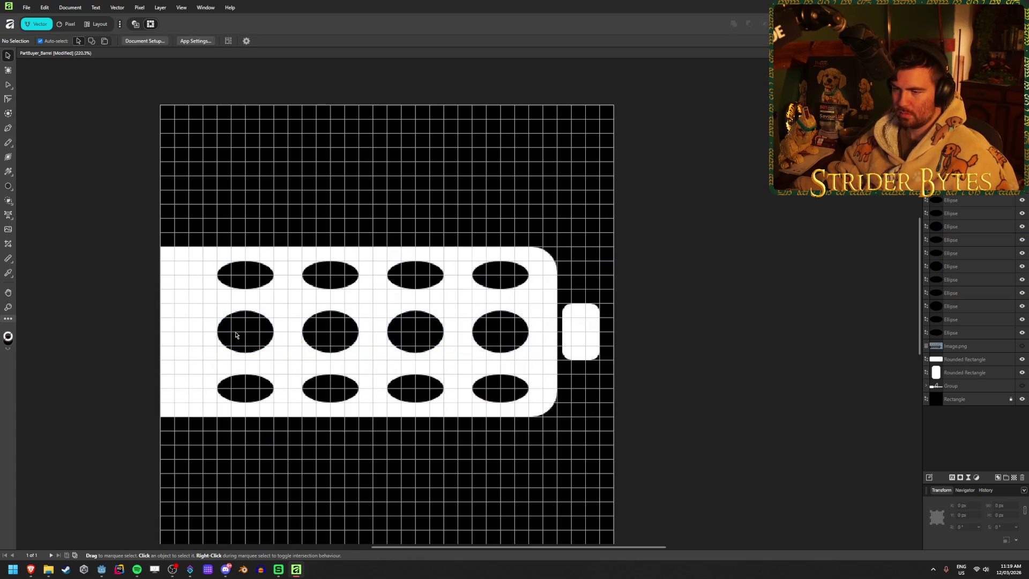
pyautogui.click(236, 335)
pyautogui.keyDown('shift'); pyautogui.click(322, 332); pyautogui.keyUp('shift')
pyautogui.keyDown('shift'); pyautogui.click(415, 331); pyautogui.keyUp('shift')
pyautogui.keyDown('shift'); pyautogui.click(489, 326); pyautogui.keyUp('shift')
pyautogui.moveTo(421, 335); pyautogui.dragTo(378, 335)
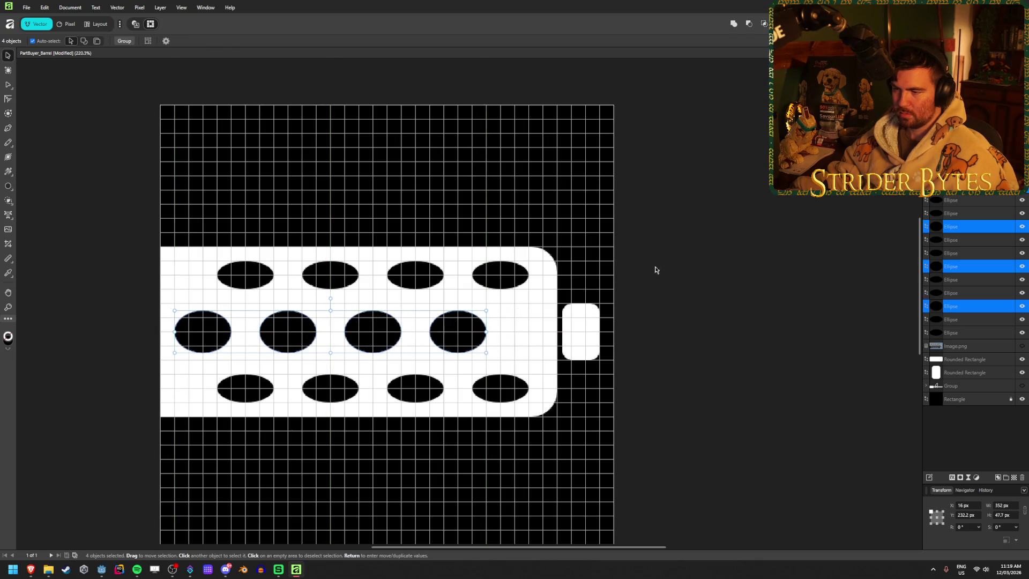
pyautogui.click(708, 258)
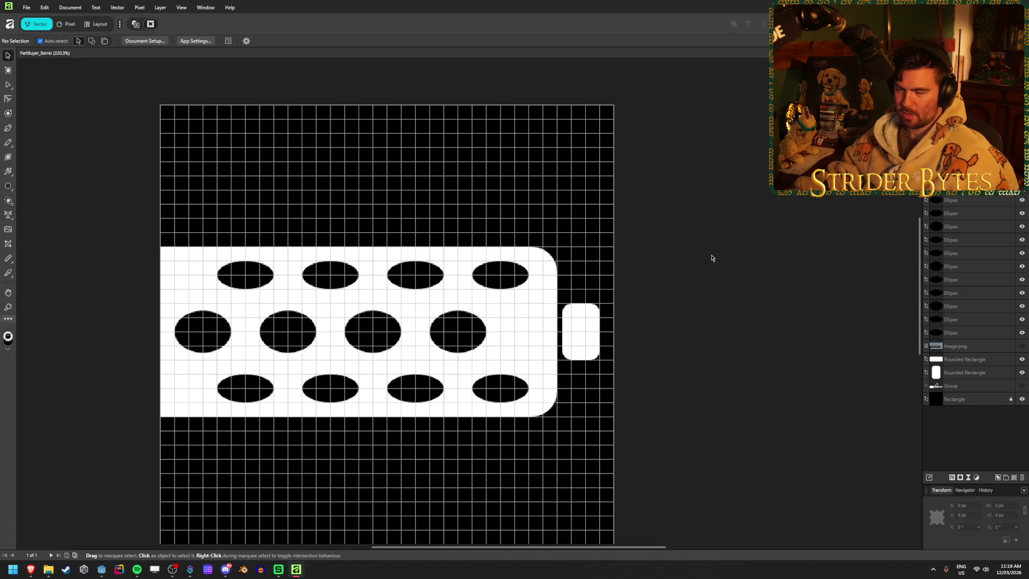
# - Duplicate the top-left and bottom-left holes further left, half off the barrel edge
pyautogui.click(243, 277)
pyautogui.keyDown('shift'); pyautogui.click(239, 391); pyautogui.keyUp('shift')
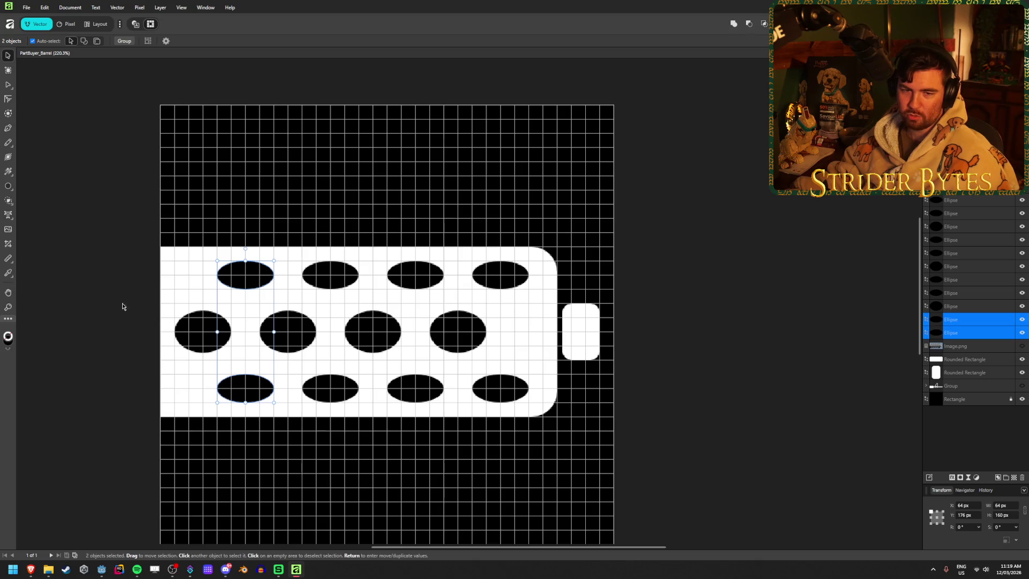
pyautogui.moveTo(249, 387); pyautogui.dragTo(164, 392)
# - Copy a fifth middle-row hole to the right end and raise the muzzle nub layer above it
pyautogui.click(661, 283)
pyautogui.click(453, 342)
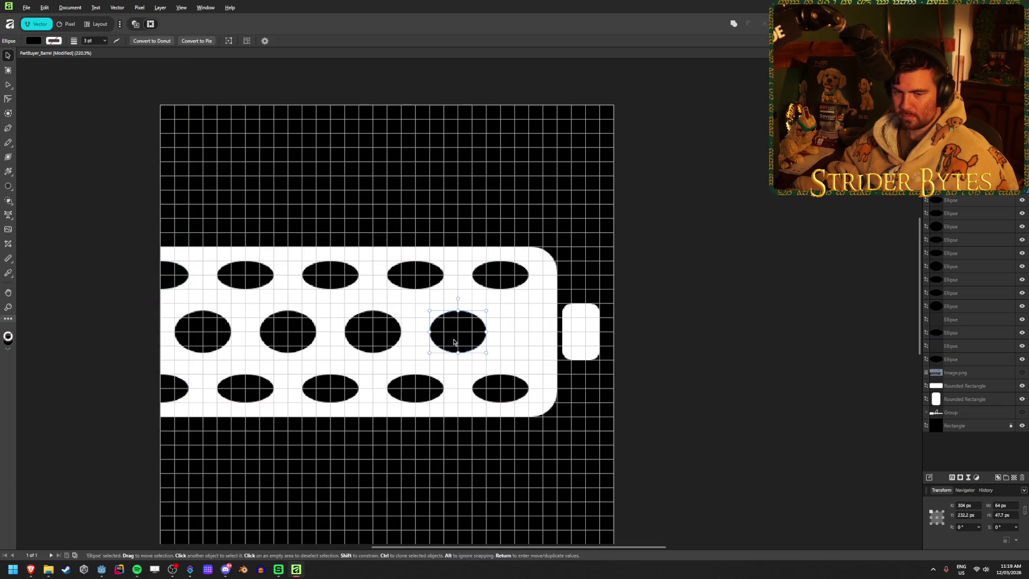
pyautogui.moveTo(462, 336); pyautogui.dragTo(547, 336)
pyautogui.click(673, 316)
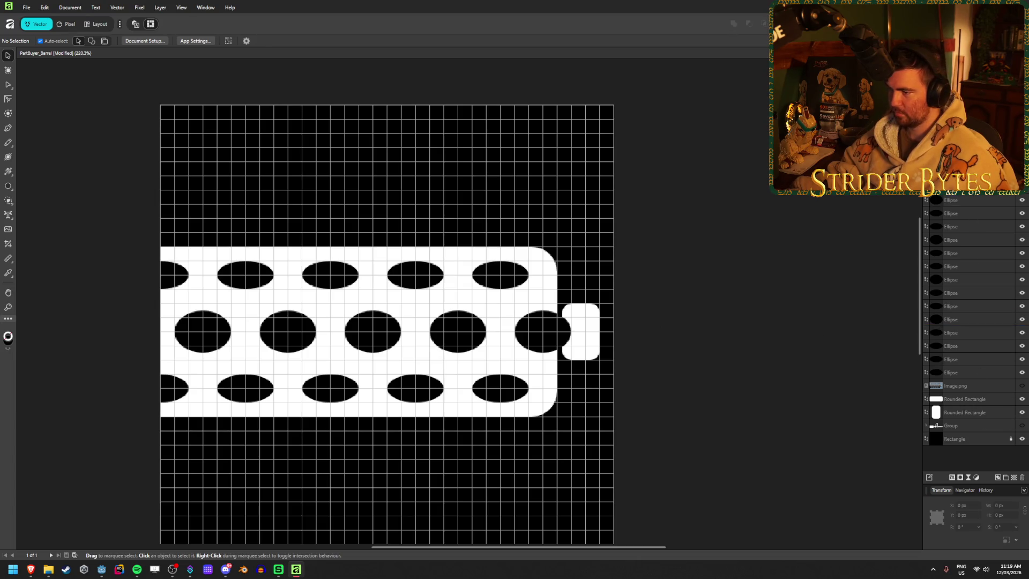
pyautogui.moveTo(958, 177); pyautogui.dragTo(959, 194)
pyautogui.scroll(-6, 688, 390)
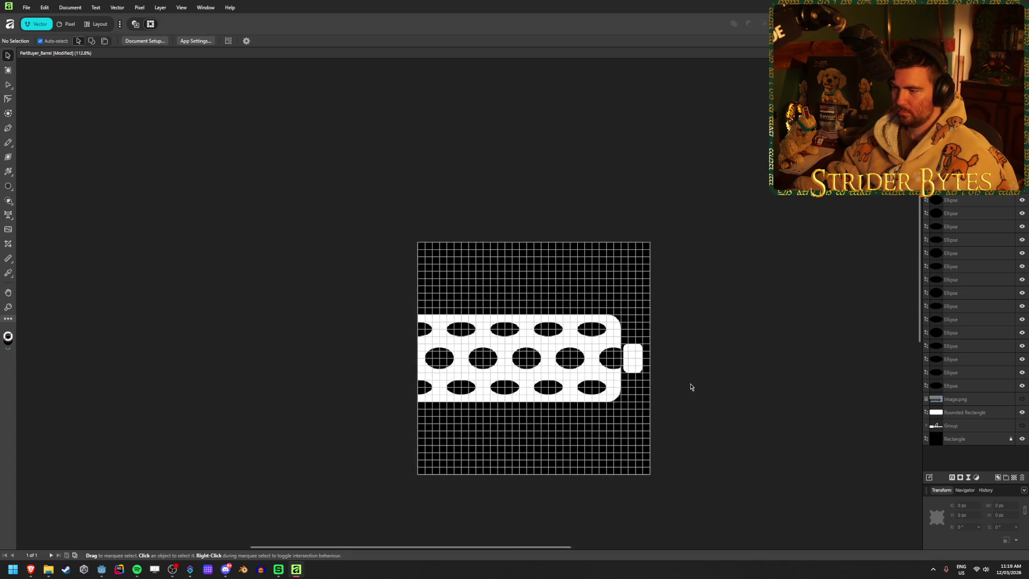
# - Zoom the view and switch the grid off to preview the perforated barrel silhouette
pyautogui.scroll(-2, 304, 375)
pyautogui.scroll(2, 479, 379)
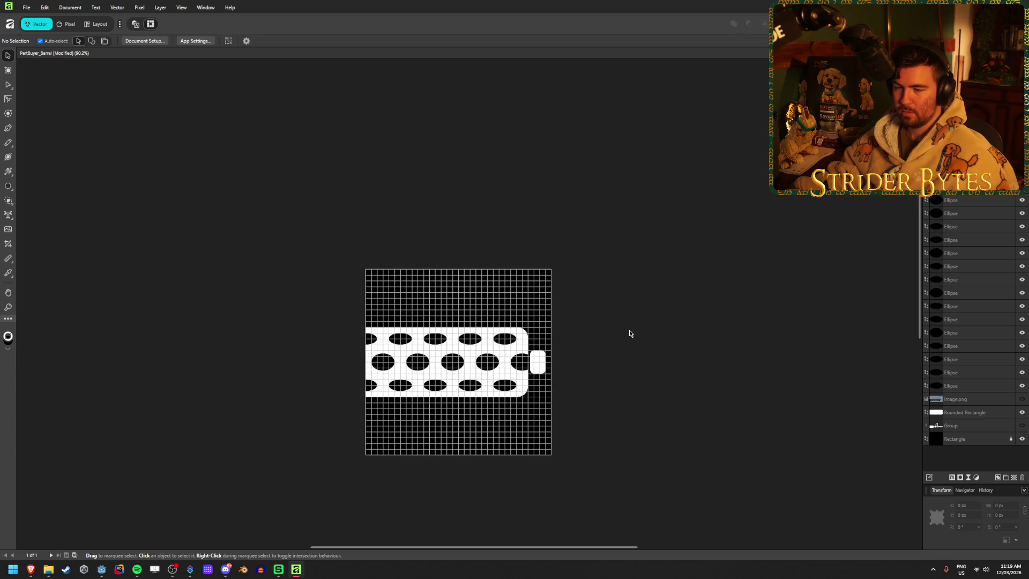
pyautogui.hotkey('ctrl', "'")
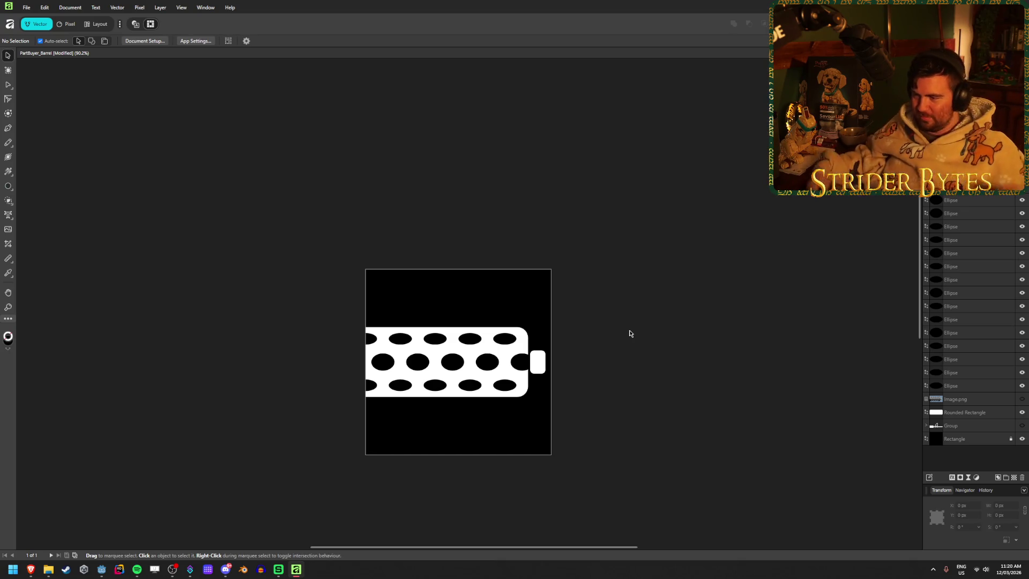
# - Try shifting the perforated barrel left and widening the muzzle nub, then undo it
pyautogui.moveTo(281, 417)
pyautogui.mouseDown()
pyautogui.moveTo(555, 299)
pyautogui.moveTo(536, 294)
pyautogui.mouseUp()
pyautogui.moveTo(483, 379); pyautogui.dragTo(456, 380)
pyautogui.click(538, 362)
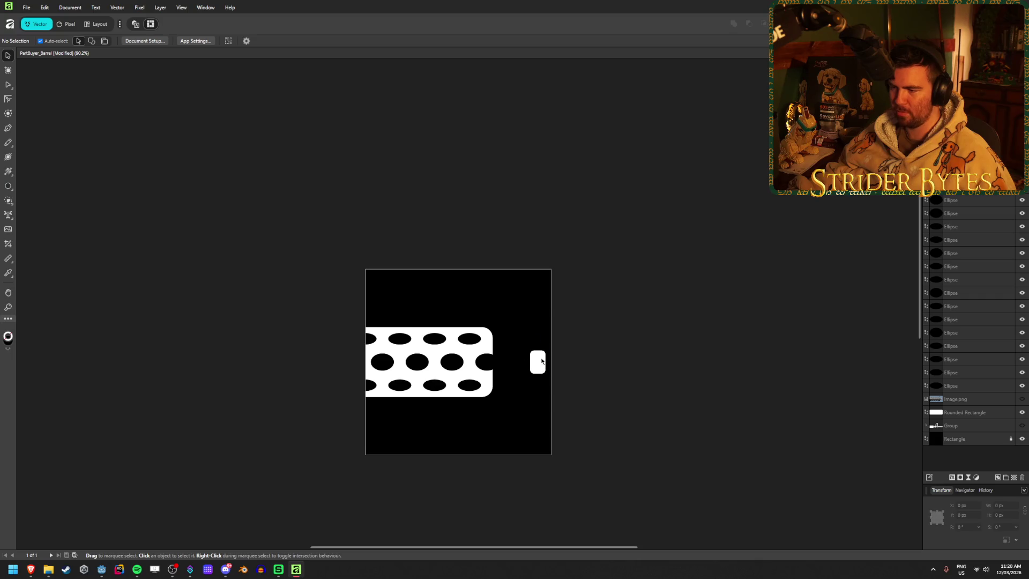
pyautogui.moveTo(530, 361); pyautogui.dragTo(498, 363)
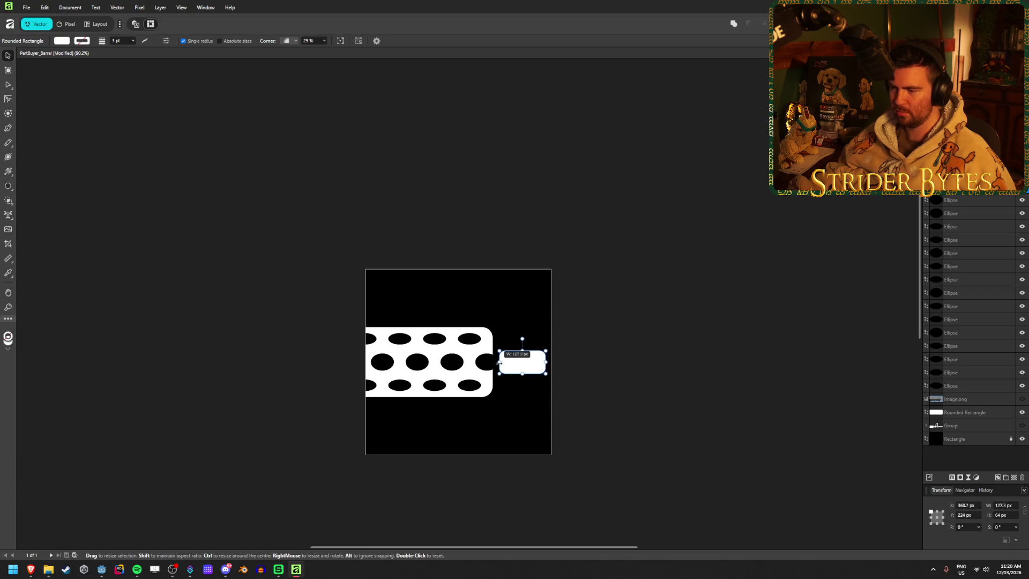
pyautogui.click(651, 307)
pyautogui.scroll(-2, 646, 332)
pyautogui.scroll(5, 649, 408)
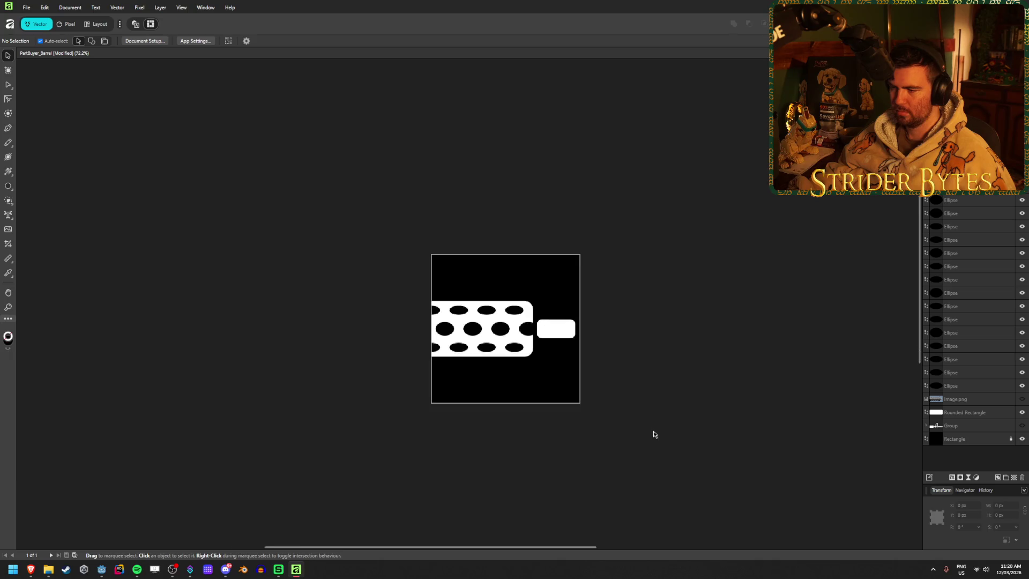
pyautogui.scroll(-3, 742, 273)
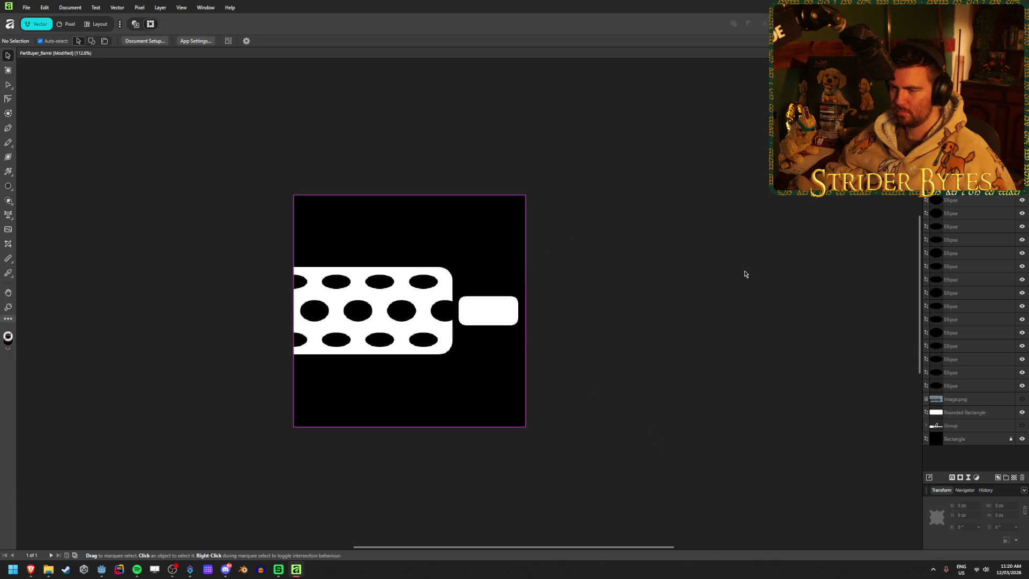
pyautogui.hotkey('ctrl', 'z')
pyautogui.hotkey('ctrl', 'z')
pyautogui.hotkey('ctrl', 'z')
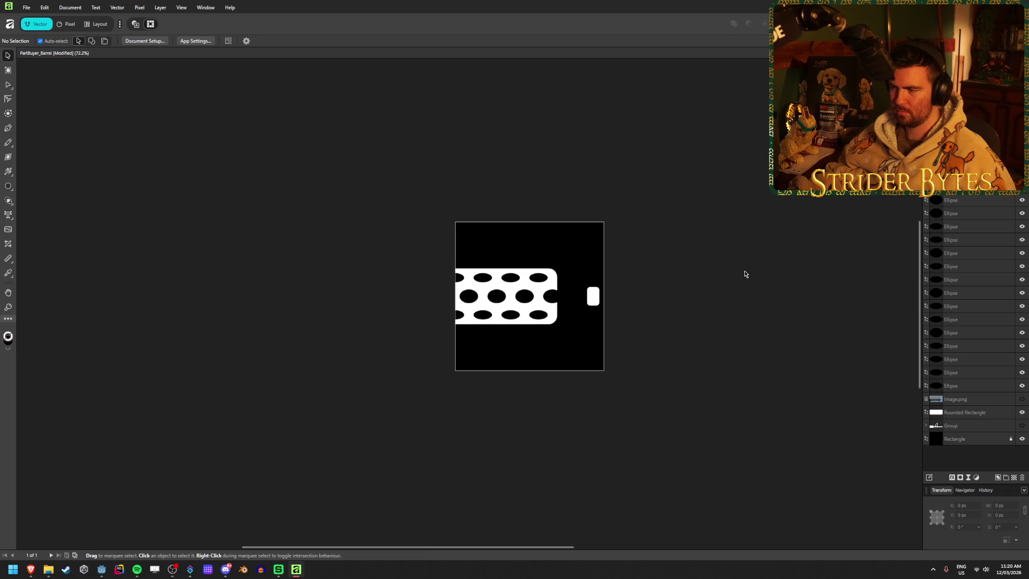
# - Preview the icon shapes as outlines and test selecting and deselecting all objects
pyautogui.click(736, 274)
pyautogui.scroll(1, 653, 268)
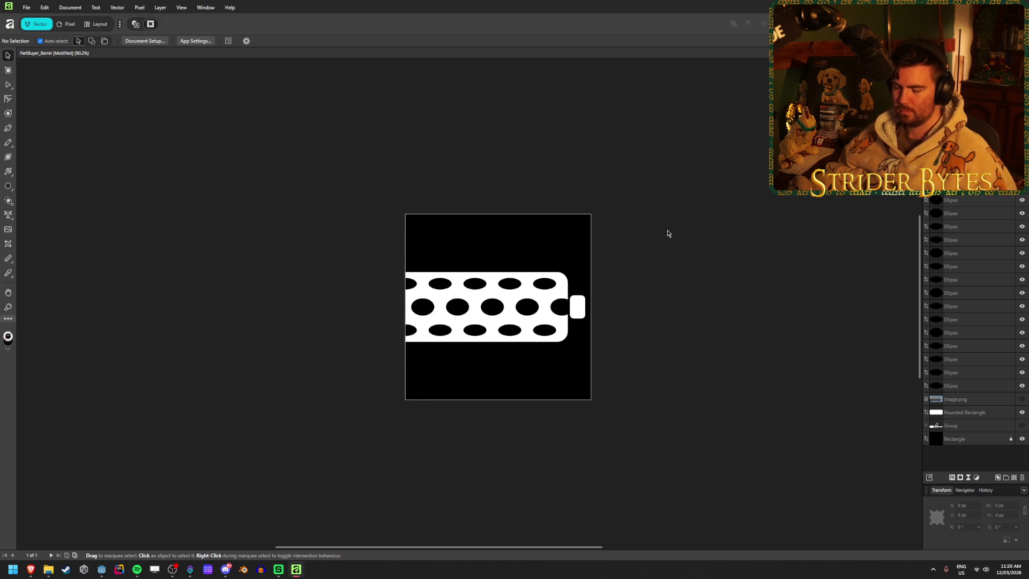
pyautogui.hotkey('ctrl', 'y')
pyautogui.hotkey('ctrl', 'y')
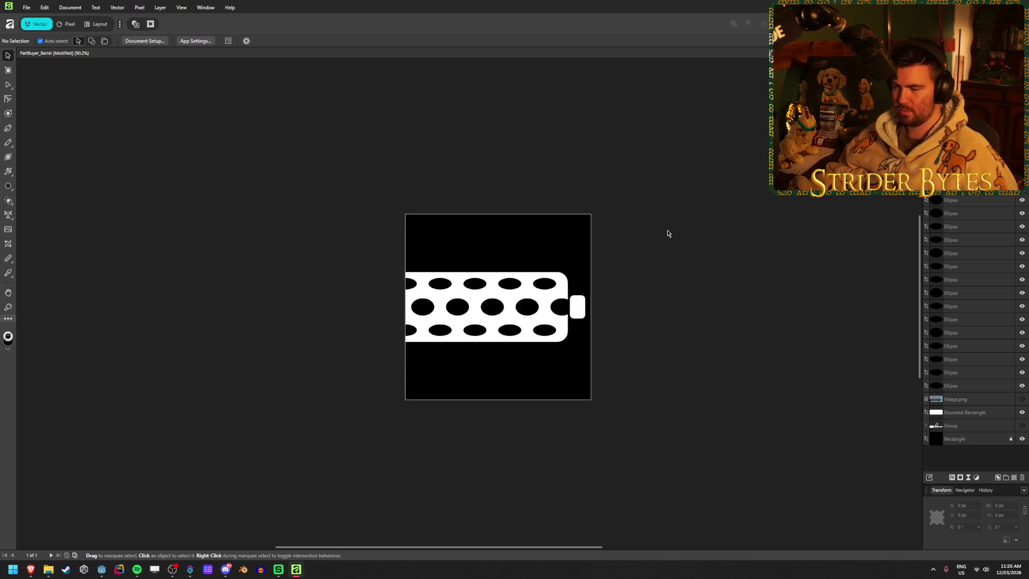
pyautogui.hotkey('ctrl', 'a')
pyautogui.hotkey('ctrl', 'd')
pyautogui.hotkey('ctrl', 'a')
pyautogui.hotkey('ctrl', 'd')
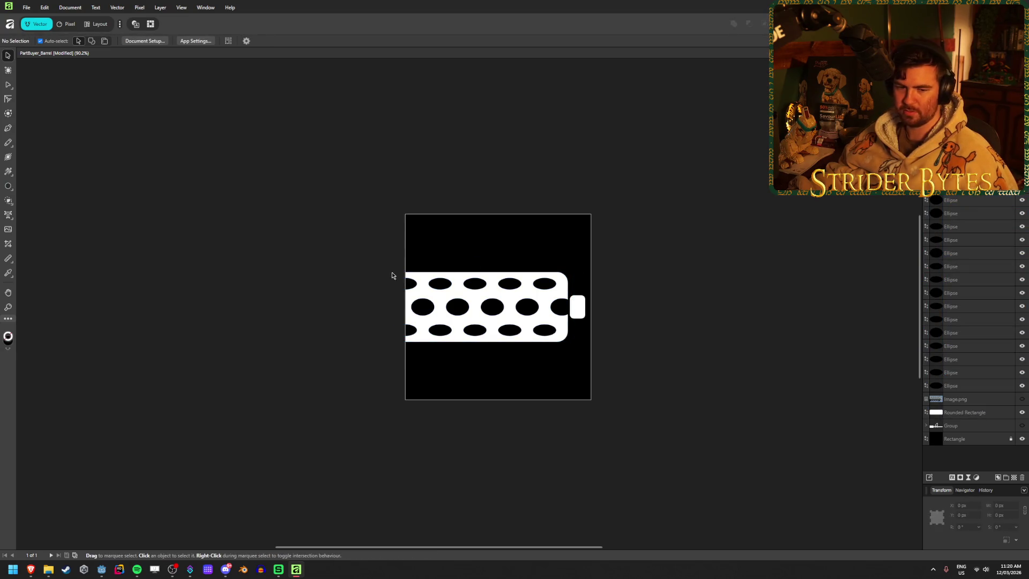
# - Move the barrel body and holes further left and widen the muzzle nub toward them
pyautogui.moveTo(328, 388)
pyautogui.mouseDown()
pyautogui.moveTo(509, 278)
pyautogui.moveTo(281, 321)
pyautogui.mouseUp()
pyautogui.moveTo(265, 362)
pyautogui.mouseDown()
pyautogui.moveTo(510, 258)
pyautogui.moveTo(563, 257)
pyautogui.mouseUp()
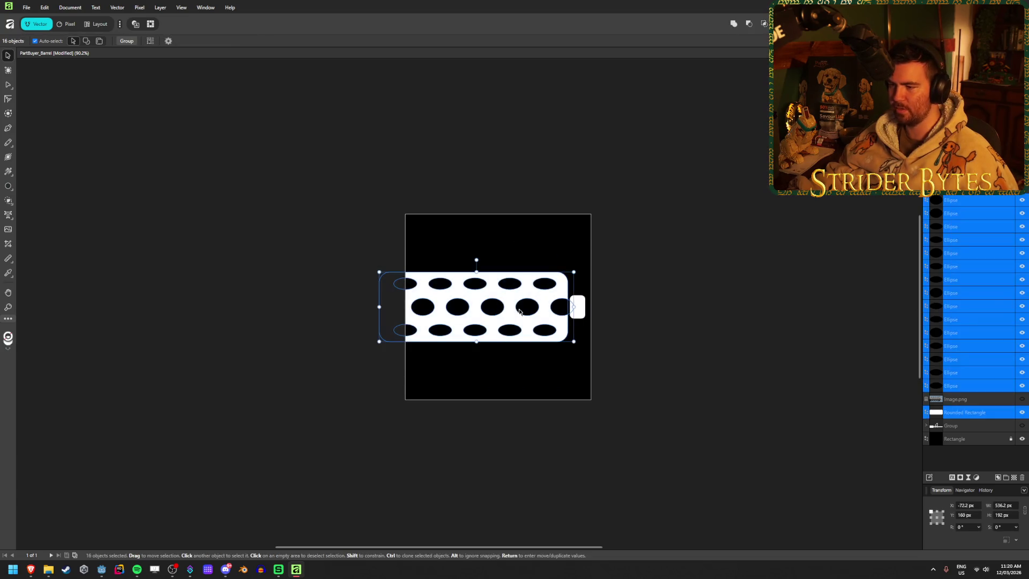
pyautogui.moveTo(514, 323); pyautogui.dragTo(461, 324)
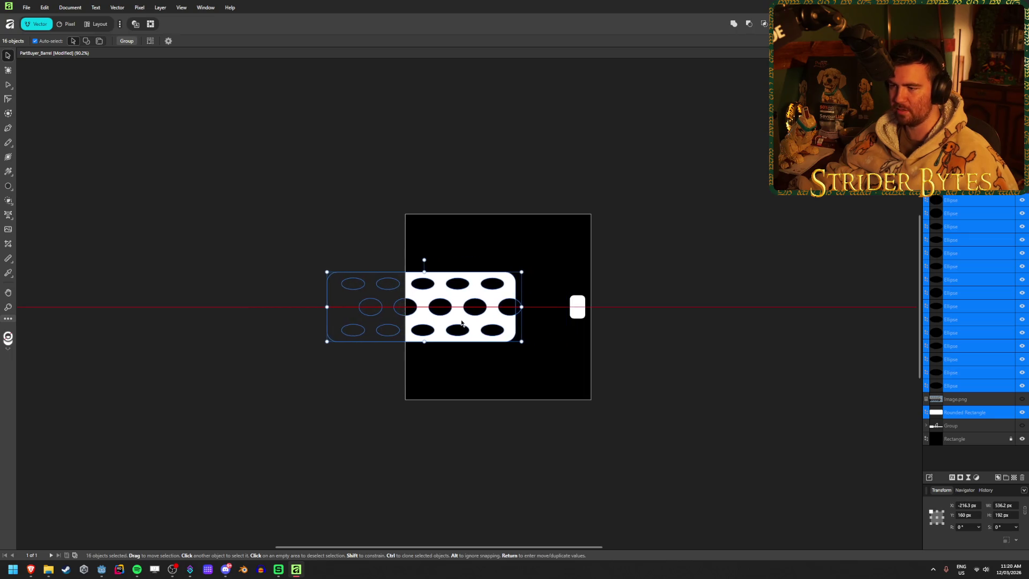
pyautogui.click(683, 238)
pyautogui.click(577, 307)
pyautogui.moveTo(569, 306); pyautogui.dragTo(526, 306)
pyautogui.click(680, 243)
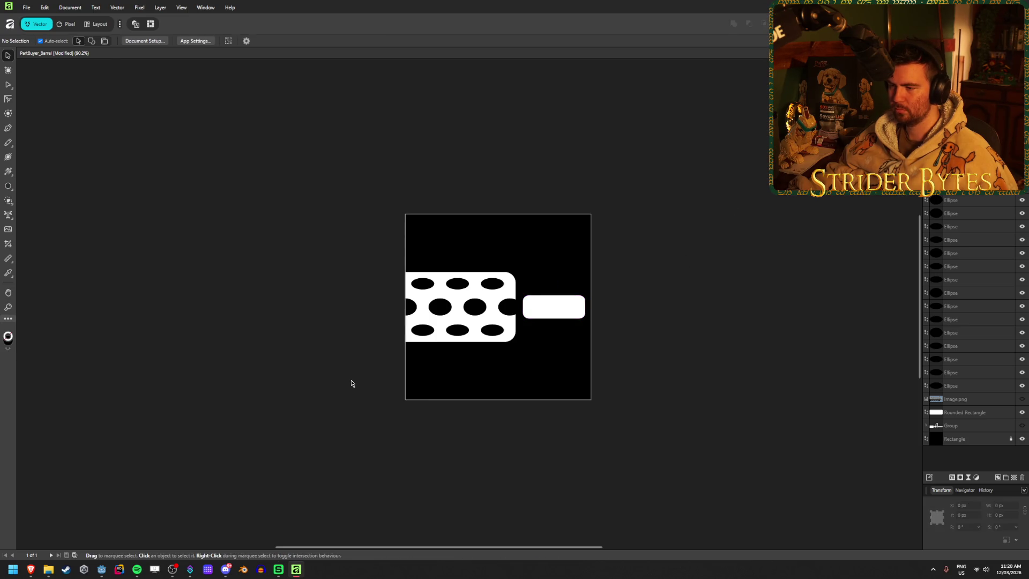
# - Stretch the muzzle nub's left edge further left, then narrow it back from the left
pyautogui.scroll(5, 528, 313)
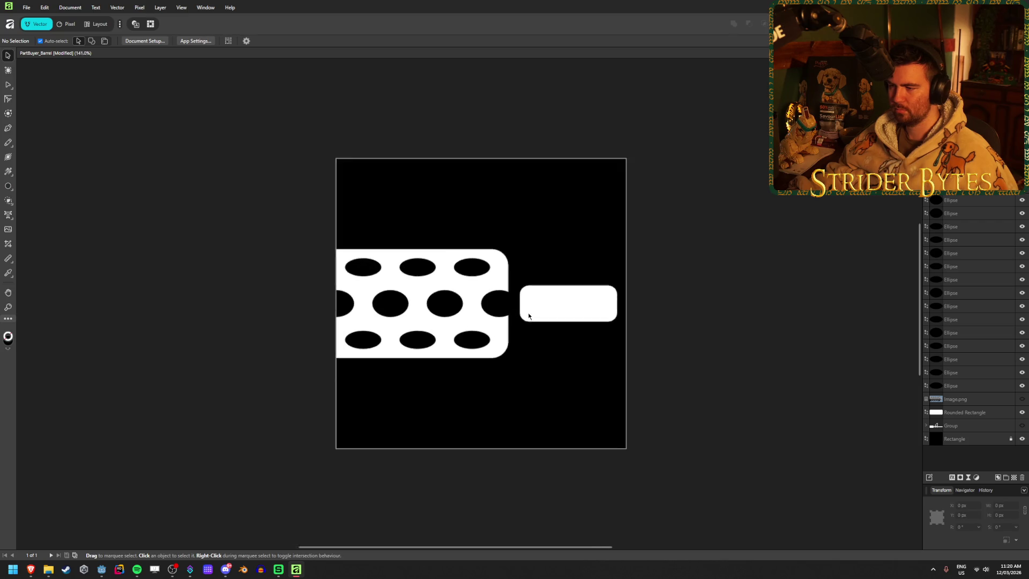
pyautogui.click(531, 306)
pyautogui.moveTo(509, 294); pyautogui.dragTo(498, 294)
pyautogui.click(712, 213)
pyautogui.scroll(-6, 780, 395)
pyautogui.scroll(-3, 406, 360)
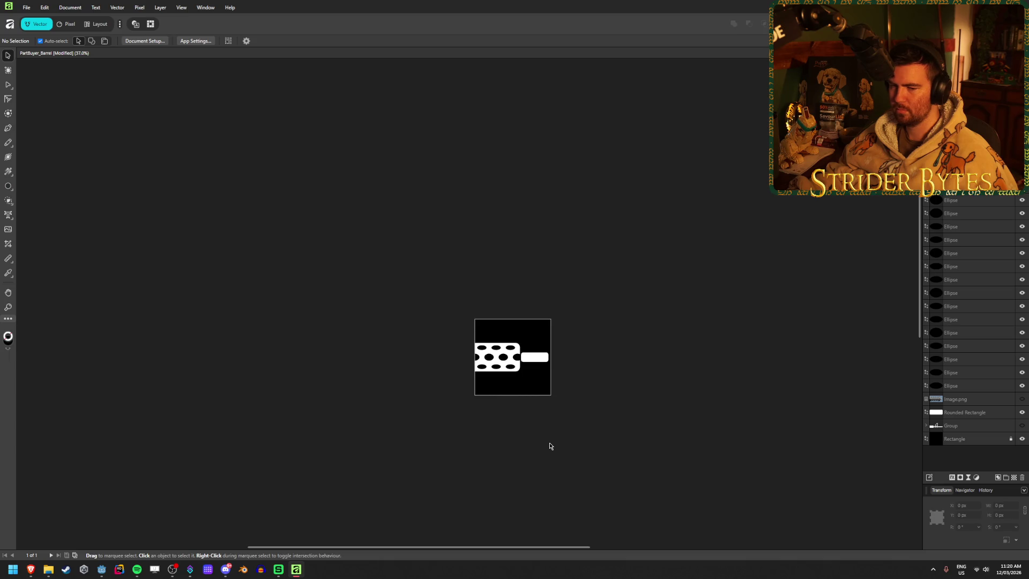
pyautogui.scroll(4, 531, 412)
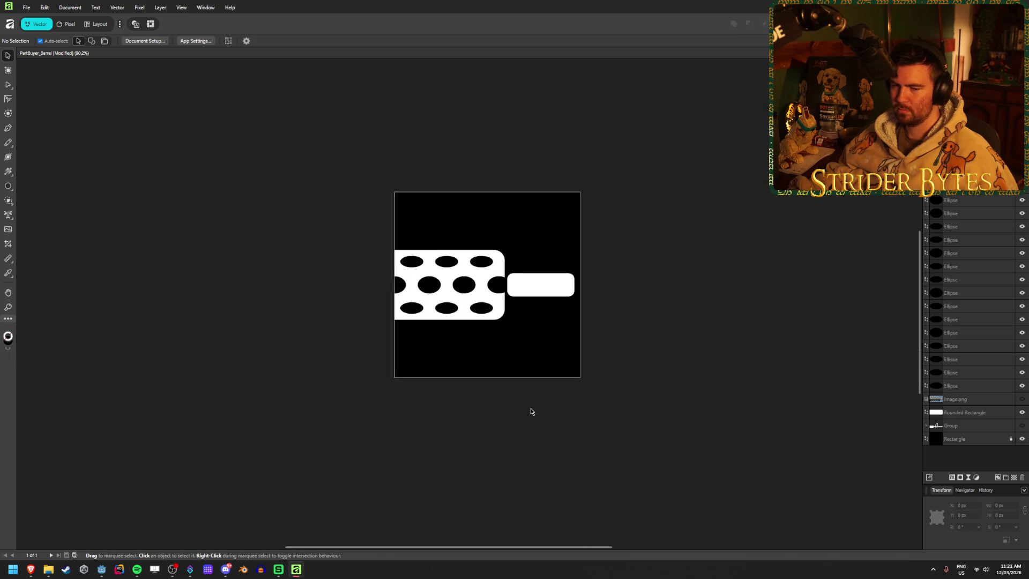
pyautogui.scroll(2, 569, 273)
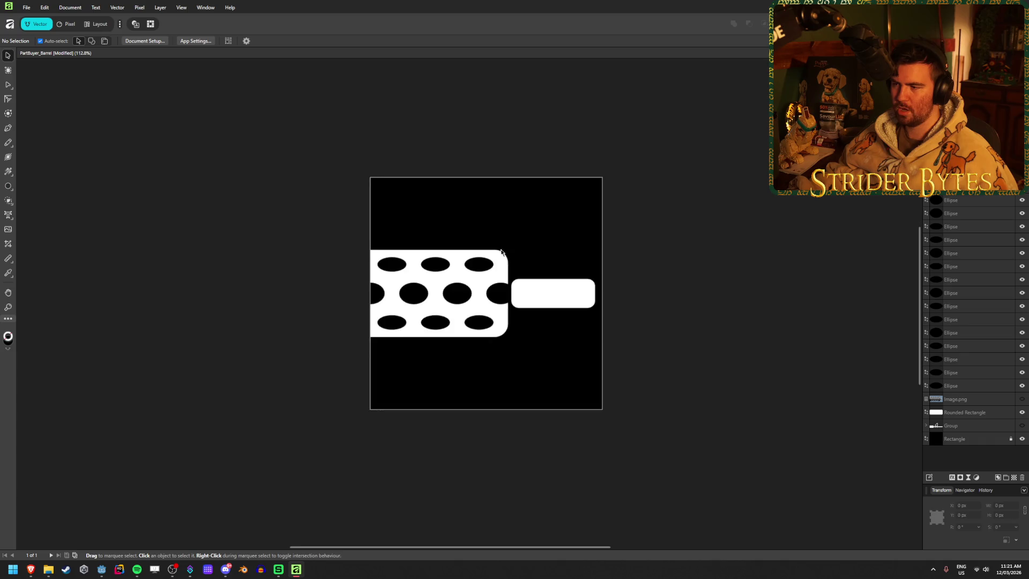
pyautogui.click(560, 305)
pyautogui.moveTo(515, 304); pyautogui.dragTo(567, 304)
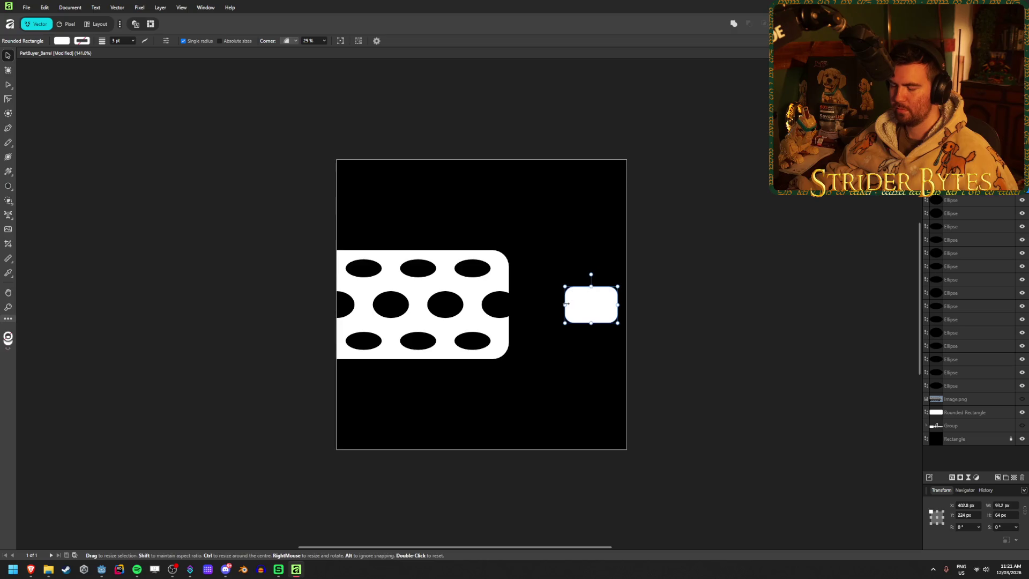
# - With the grid shown, fine-tune the nub's left edge and stretch the barrel right toward it
pyautogui.hotkey('ctrl', "'")
pyautogui.moveTo(563, 303); pyautogui.dragTo(562, 304)
pyautogui.press('v')
pyautogui.moveTo(228, 199); pyautogui.dragTo(509, 403)
pyautogui.moveTo(517, 304); pyautogui.dragTo(569, 305)
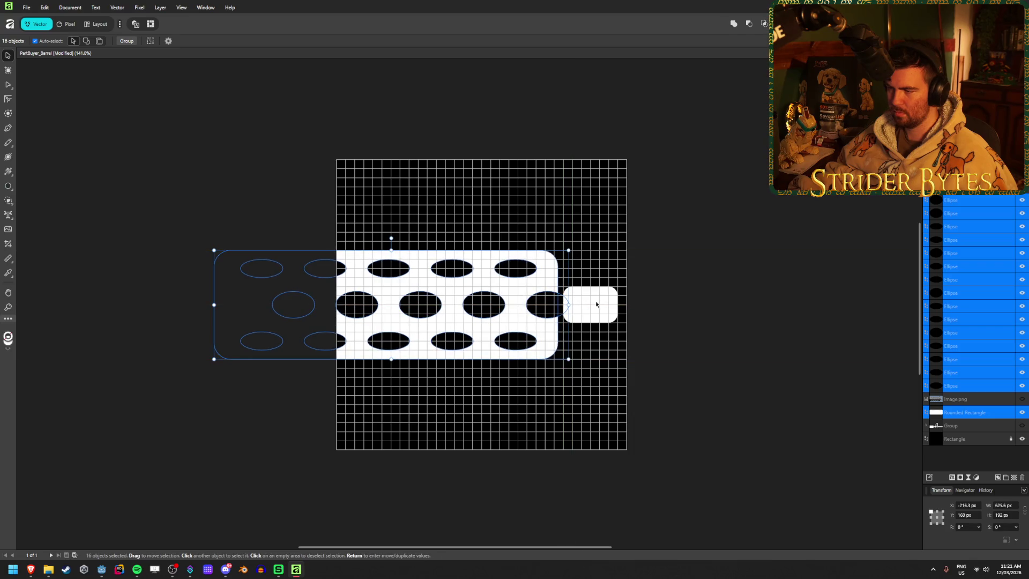
# - Hide the grid, undo the barrel stretch, and slide the barrel right to meet the nub
pyautogui.hotkey('ctrl', "'")
pyautogui.click(220, 473)
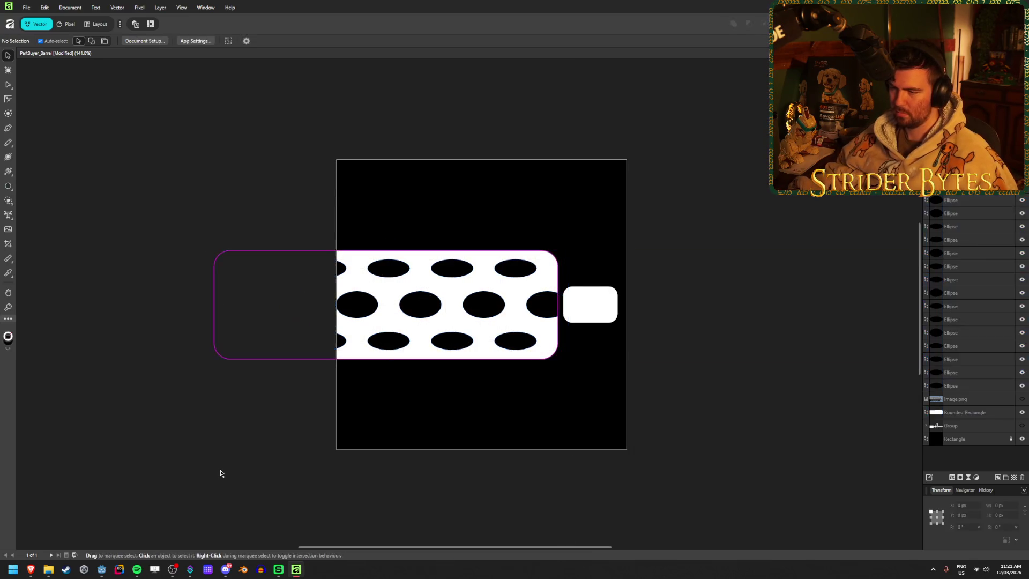
pyautogui.hotkey('ctrl', 'z')
pyautogui.hotkey('ctrl', 'z')
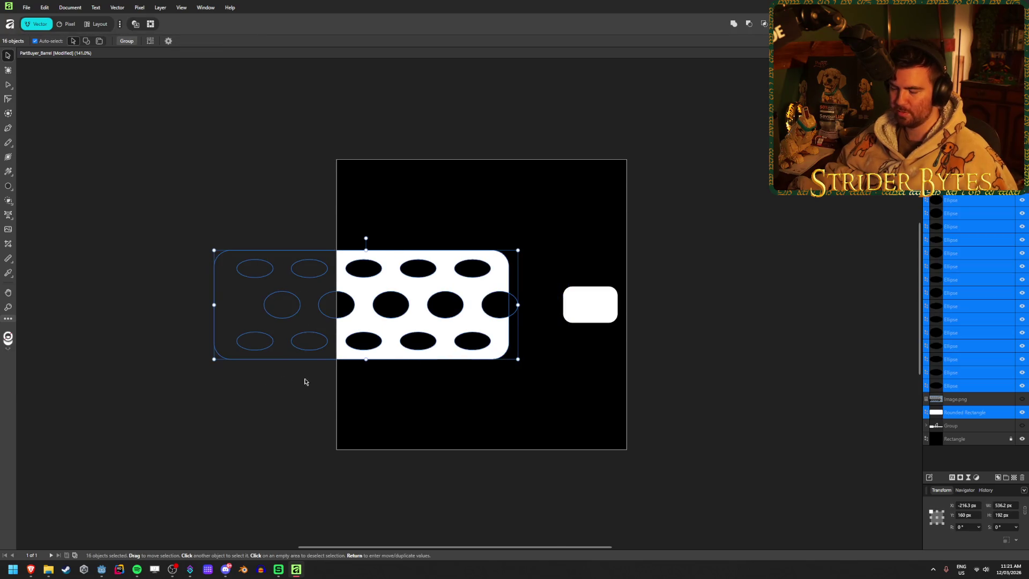
pyautogui.moveTo(472, 326); pyautogui.dragTo(523, 320)
pyautogui.click(236, 363)
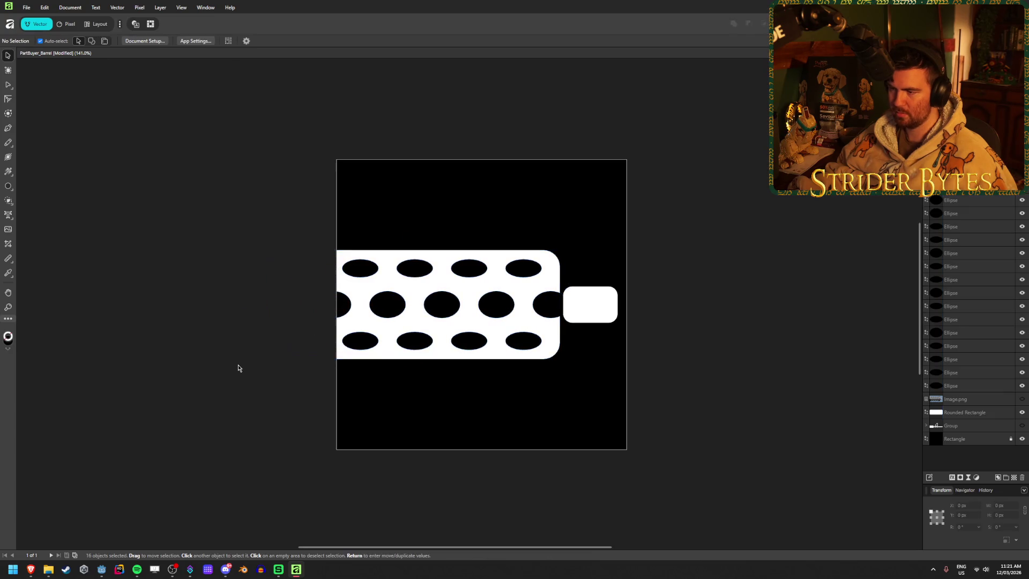
# - Shift all the barrel holes and the muzzle nub about 12 px right
pyautogui.scroll(-1, 223, 392)
pyautogui.scroll(-5, 393, 409)
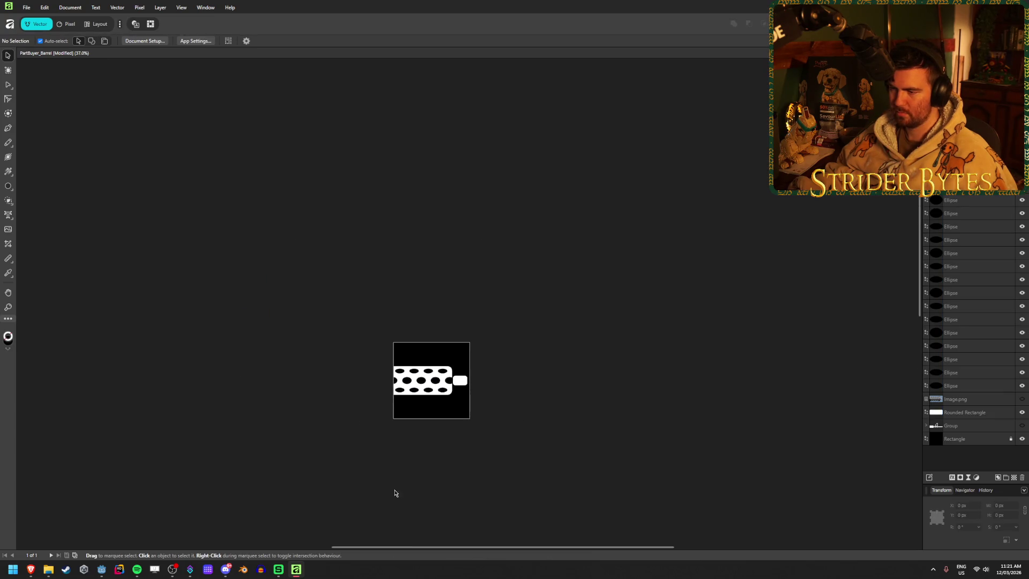
pyautogui.scroll(2, 399, 404)
pyautogui.scroll(3, 584, 443)
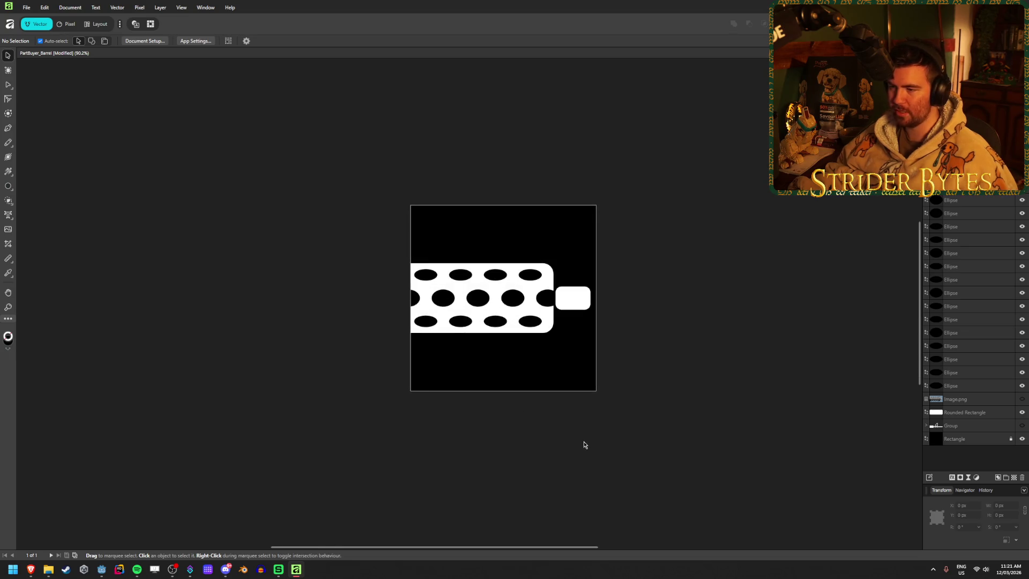
pyautogui.scroll(1, 584, 444)
pyautogui.scroll(1, 234, 193)
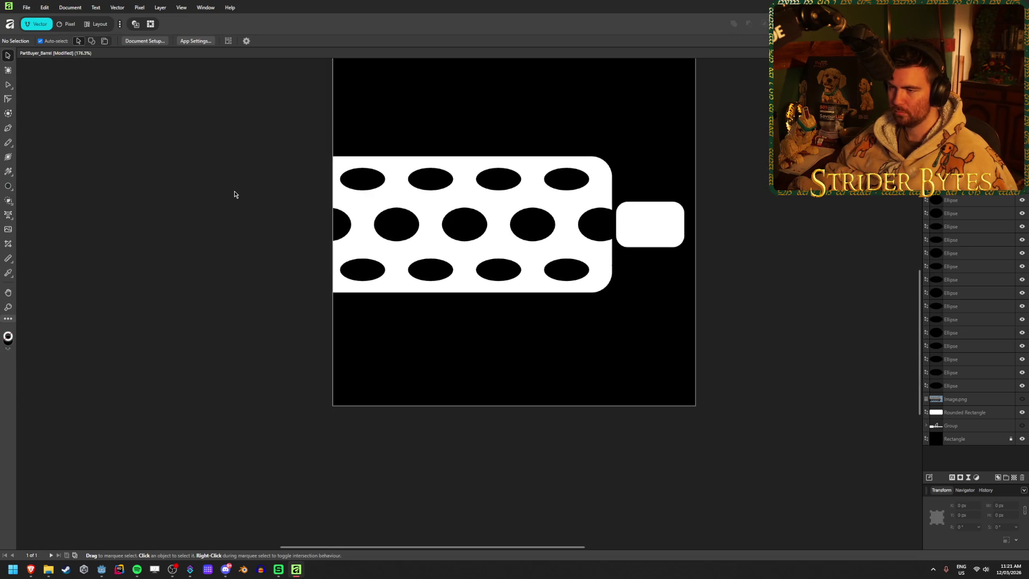
pyautogui.scroll(-1, 266, 227)
pyautogui.moveTo(232, 209); pyautogui.dragTo(261, 255)
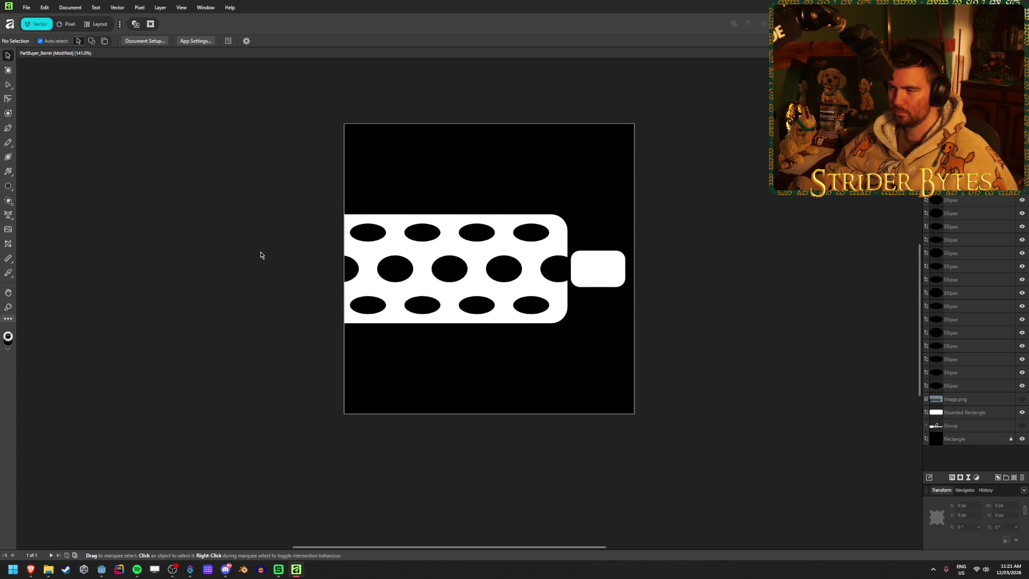
pyautogui.scroll(2, 261, 255)
pyautogui.click(391, 285)
pyautogui.moveTo(337, 425)
pyautogui.mouseDown()
pyautogui.moveTo(684, 216)
pyautogui.moveTo(721, 138)
pyautogui.moveTo(757, 137)
pyautogui.mouseUp()
pyautogui.moveTo(384, 289); pyautogui.dragTo(389, 298)
pyautogui.click(324, 401)
# - Nudge the leftmost middle-row hole slightly left to X −32 px
pyautogui.click(411, 277)
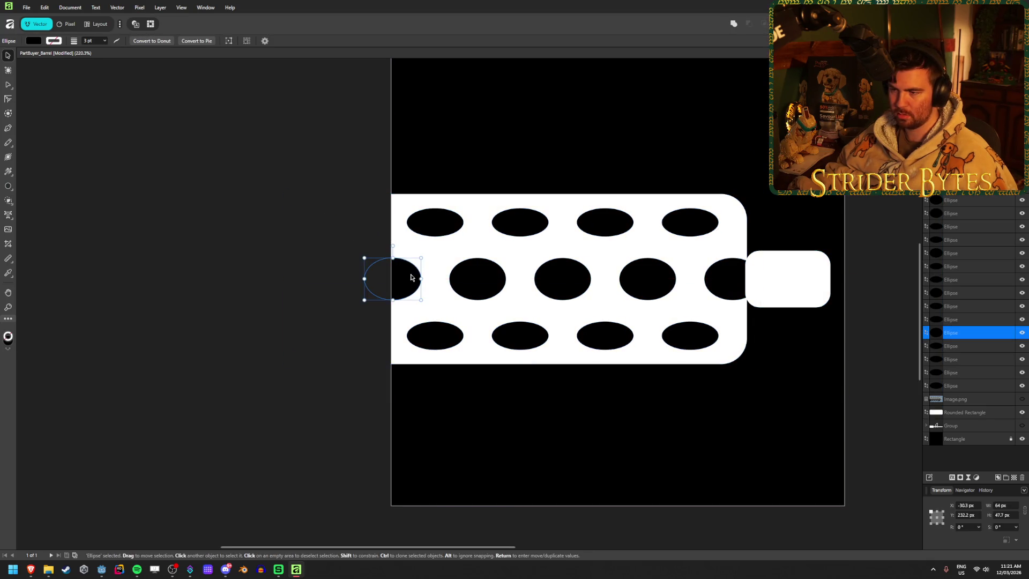
pyautogui.moveTo(397, 278); pyautogui.dragTo(395, 277)
pyautogui.moveTo(335, 454)
pyautogui.mouseDown()
pyautogui.moveTo(674, 209)
pyautogui.moveTo(733, 145)
pyautogui.mouseUp()
pyautogui.click(318, 392)
pyautogui.click(398, 293)
pyautogui.click(510, 386)
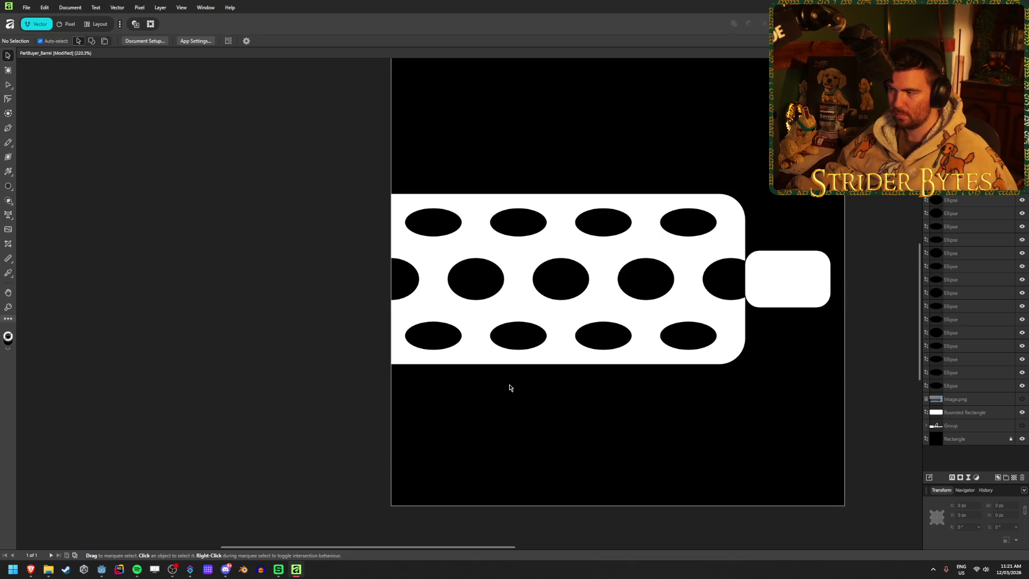
# - Move the muzzle nub about 13 px to the right
pyautogui.click(790, 292)
pyautogui.hscroll(3, 620, 406)
pyautogui.scroll(2, 738, 301)
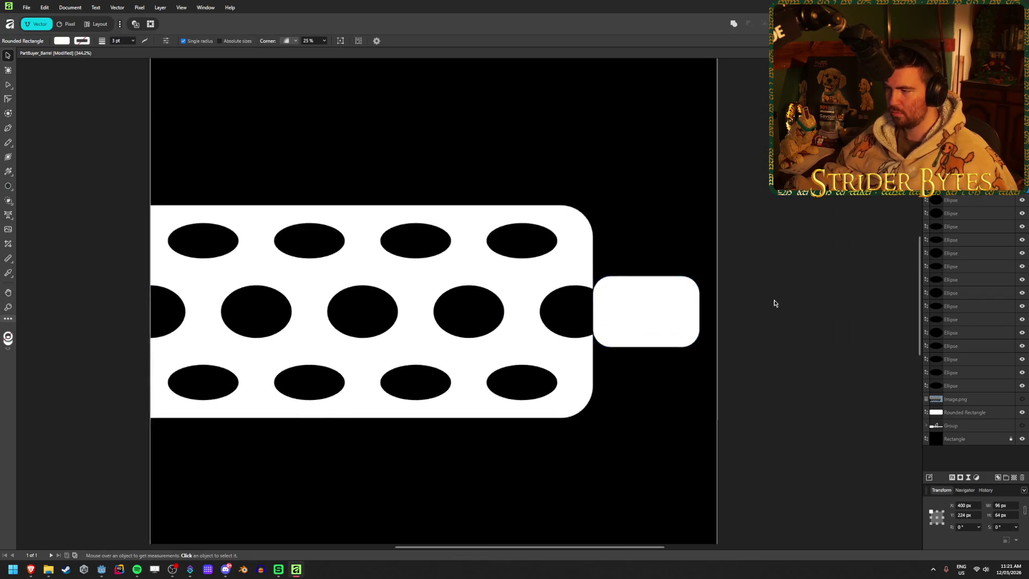
pyautogui.scroll(1, 774, 304)
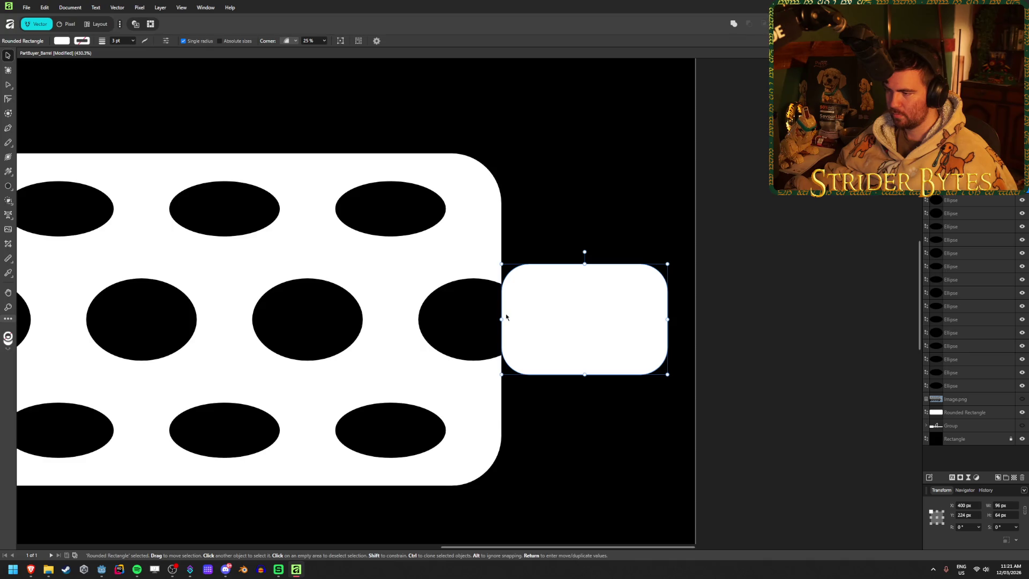
pyautogui.moveTo(583, 329); pyautogui.dragTo(590, 329)
pyautogui.click(763, 367)
pyautogui.scroll(-5, 758, 375)
pyautogui.scroll(-3, 589, 401)
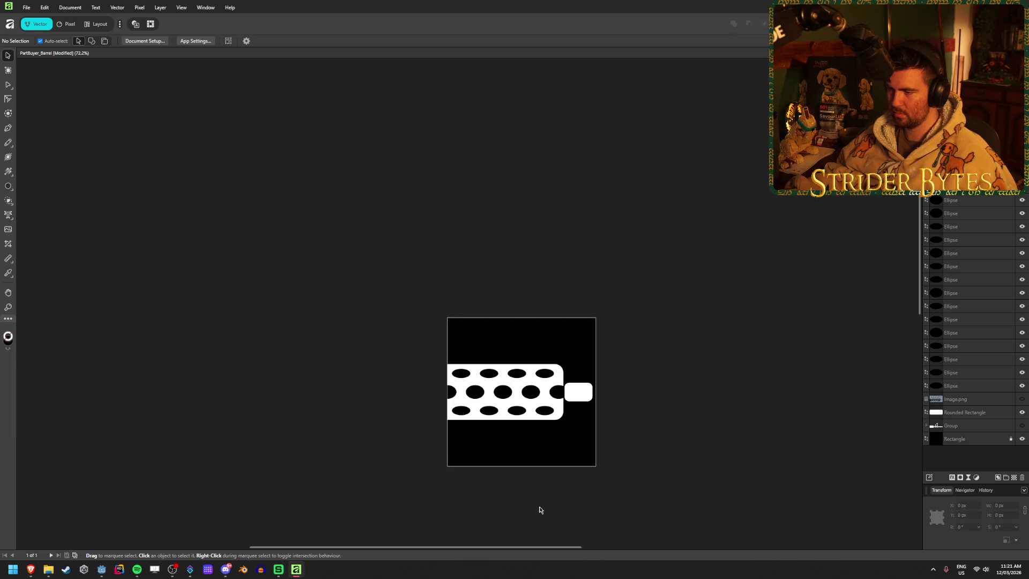
pyautogui.scroll(2, 540, 510)
pyautogui.scroll(1, 584, 473)
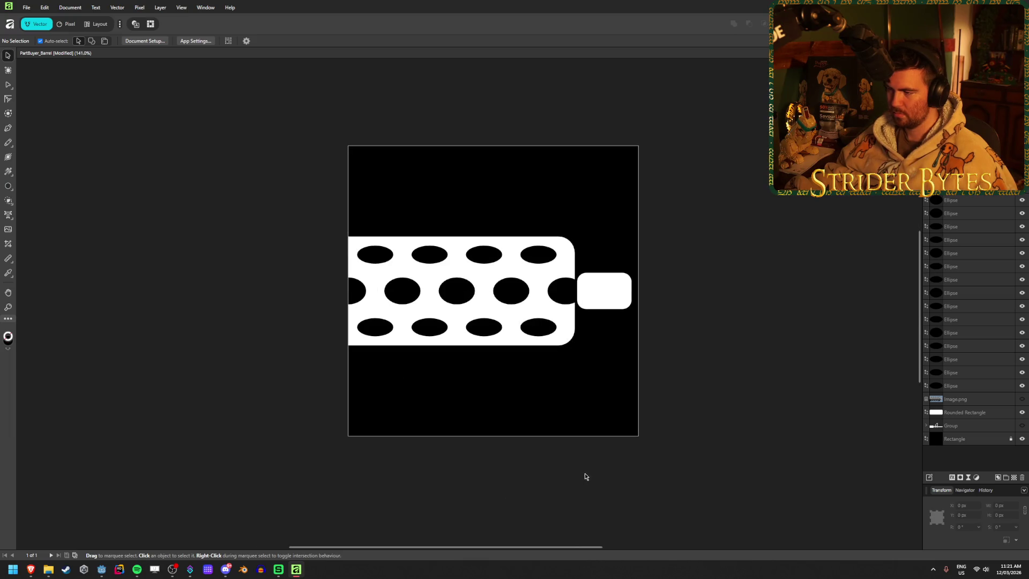
pyautogui.scroll(3, 585, 476)
pyautogui.scroll(2, 567, 222)
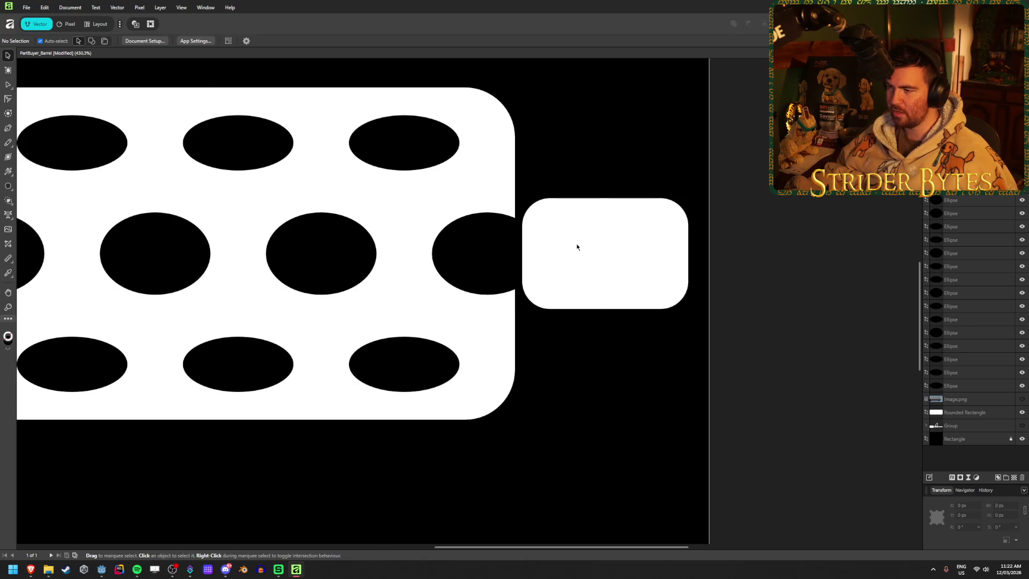
# - Turn off Single radius and set the nub's top-left and bottom-left corners to 0%
pyautogui.click(576, 245)
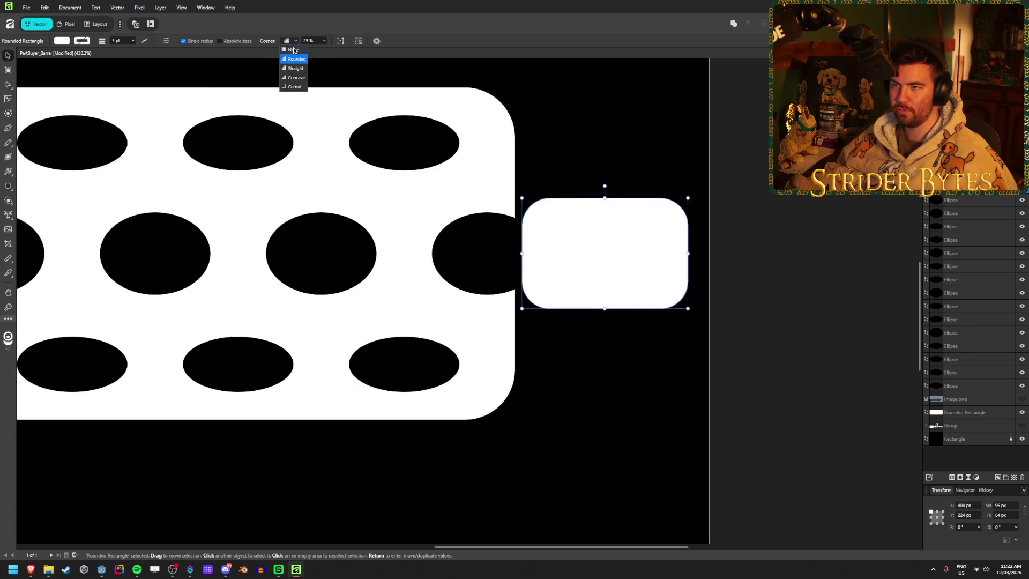
pyautogui.click(295, 44)
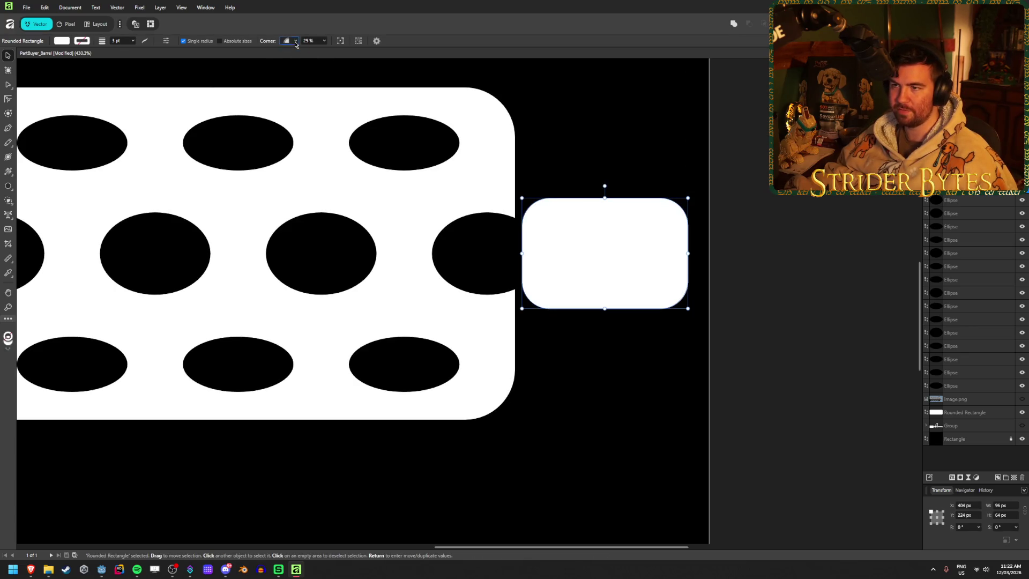
pyautogui.click(184, 42)
pyautogui.click(307, 42)
pyautogui.write('0')
pyautogui.press('Tab')
pyautogui.press('Tab')
pyautogui.press('Tab')
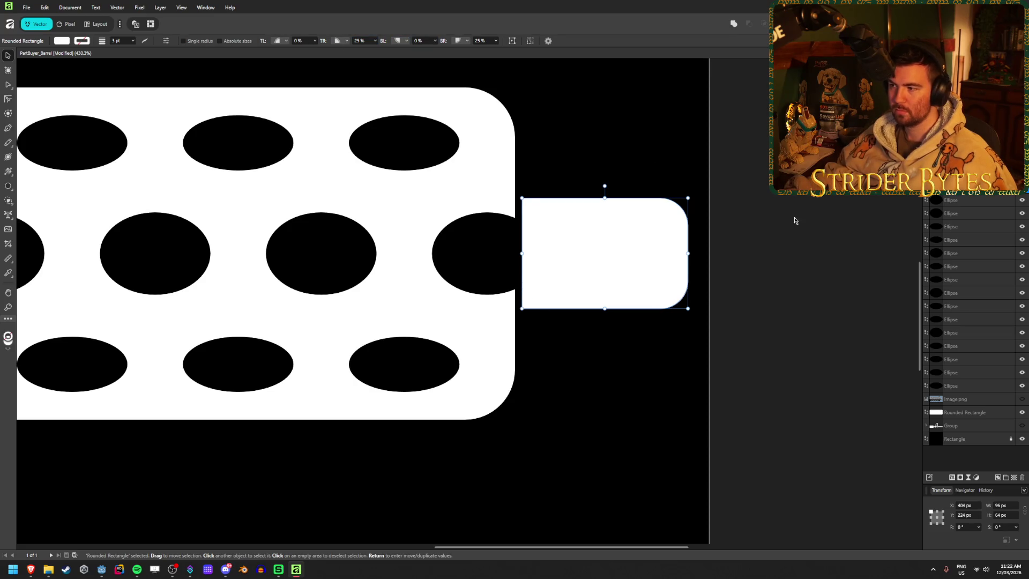
pyautogui.click(777, 230)
pyautogui.hotkey('ctrl', '0')
pyautogui.scroll(-1, 481, 482)
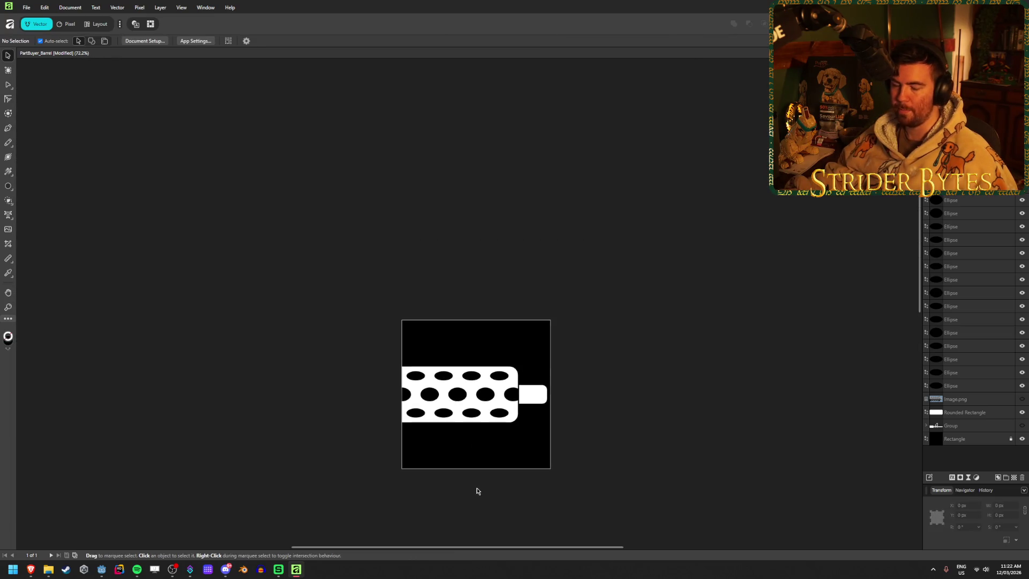
# - Nudge the muzzle nub slightly right so it clears the barrel end
pyautogui.scroll(4, 488, 467)
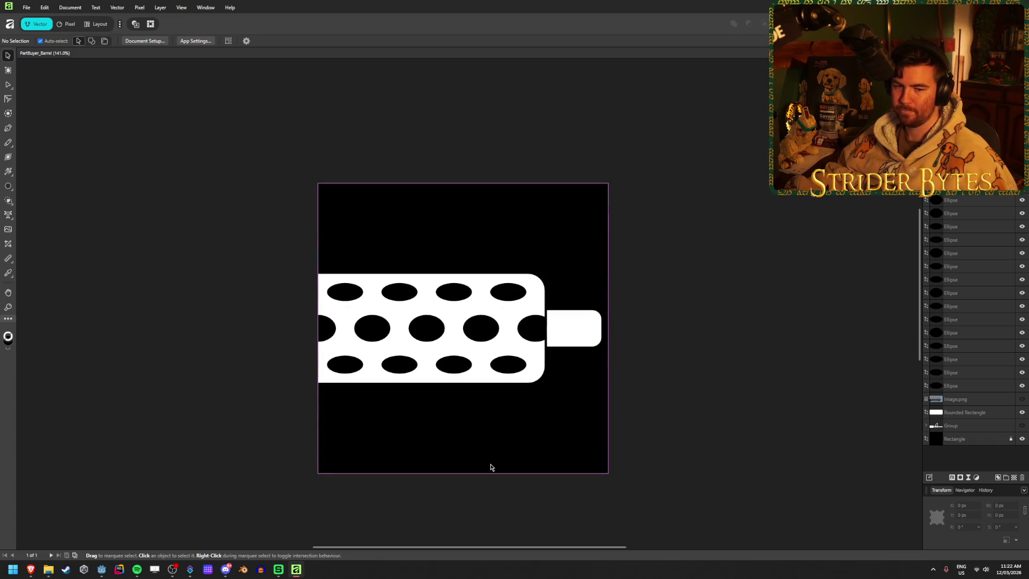
pyautogui.scroll(-2, 393, 392)
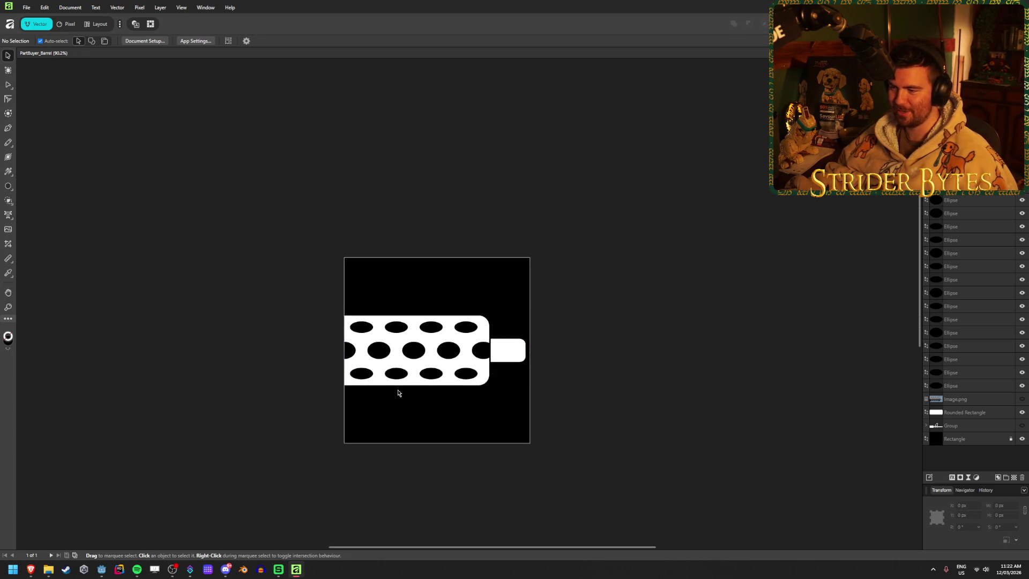
pyautogui.scroll(1, 571, 333)
pyautogui.scroll(3, 557, 343)
pyautogui.hscroll(-2, 323, 396)
pyautogui.hscroll(-4, 323, 396)
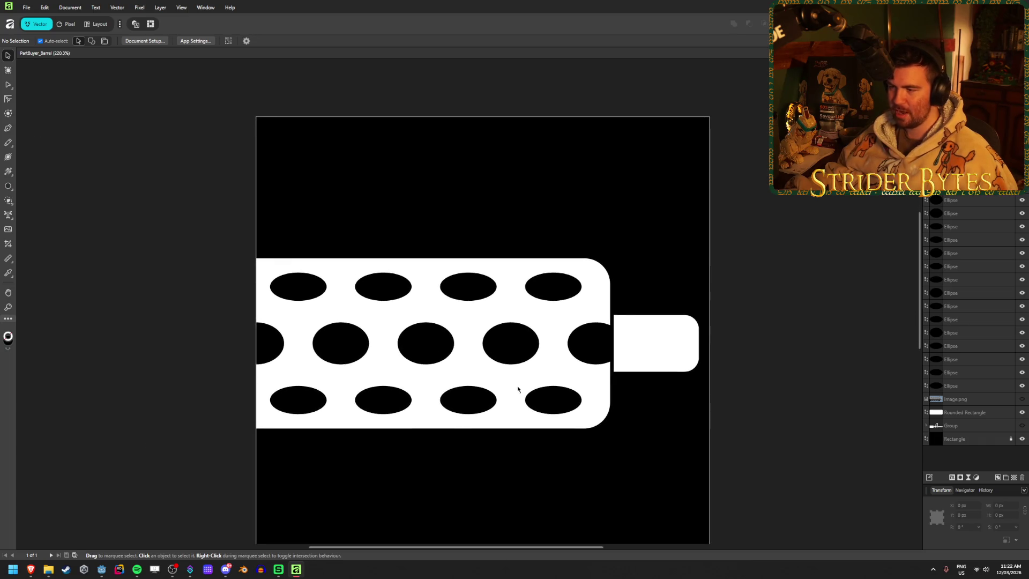
pyautogui.scroll(1, 563, 386)
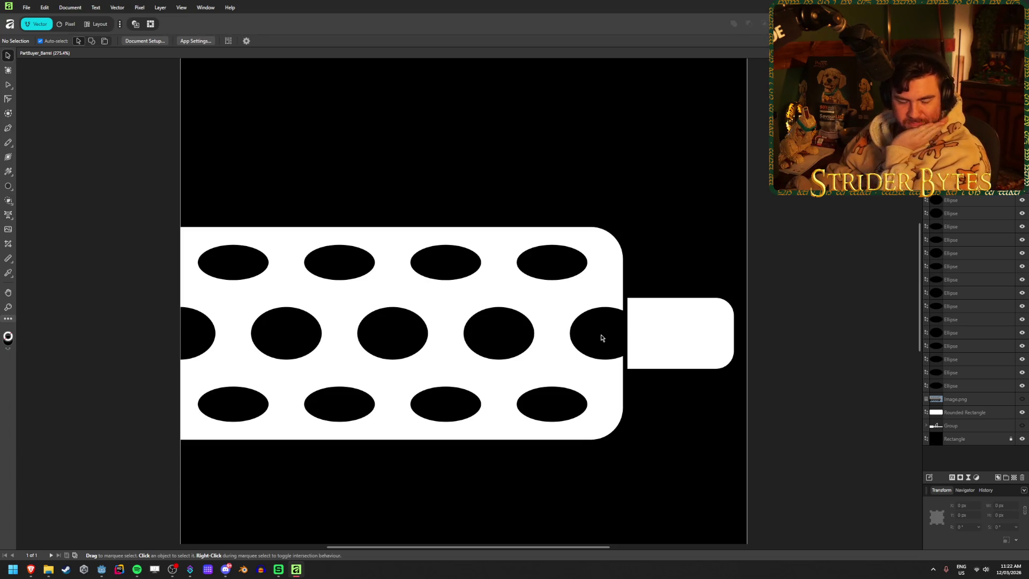
pyautogui.click(697, 336)
pyautogui.press('Right')
pyautogui.press('Right')
pyautogui.press('Right')
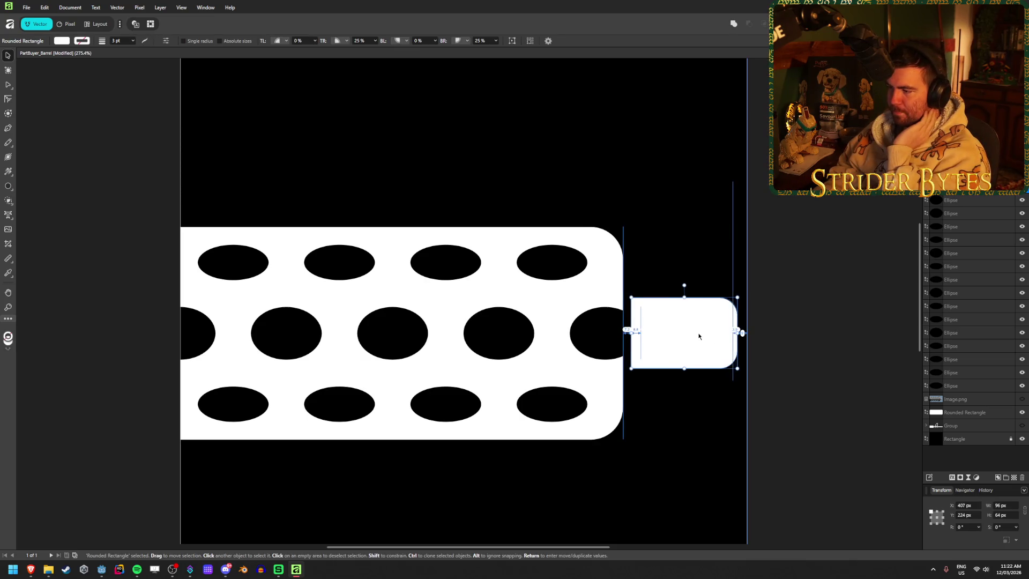
pyautogui.click(774, 371)
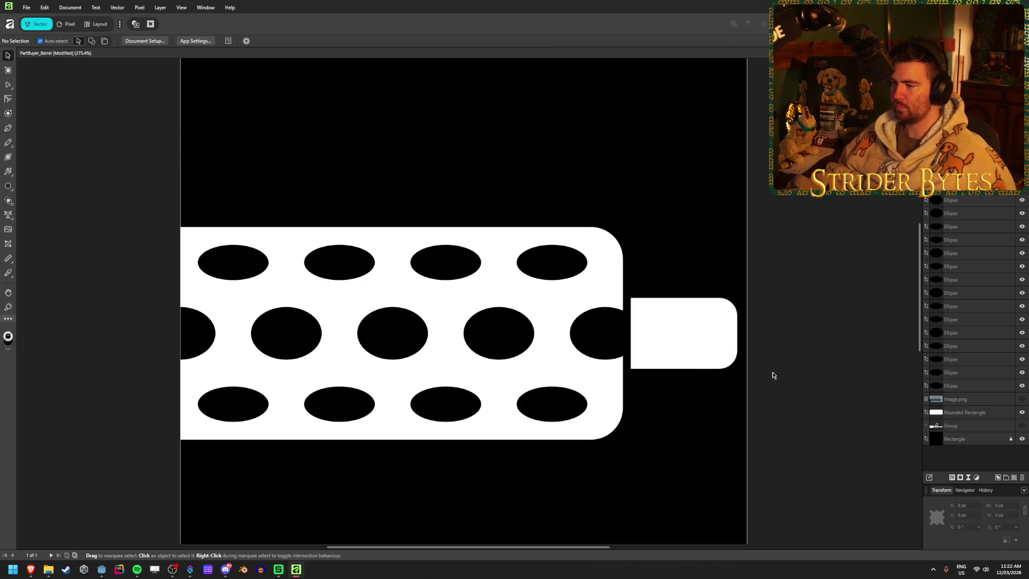
# - Begin selecting the middle-row holes, starting with the two rightmost
pyautogui.scroll(-3, 773, 373)
pyautogui.scroll(-2, 404, 393)
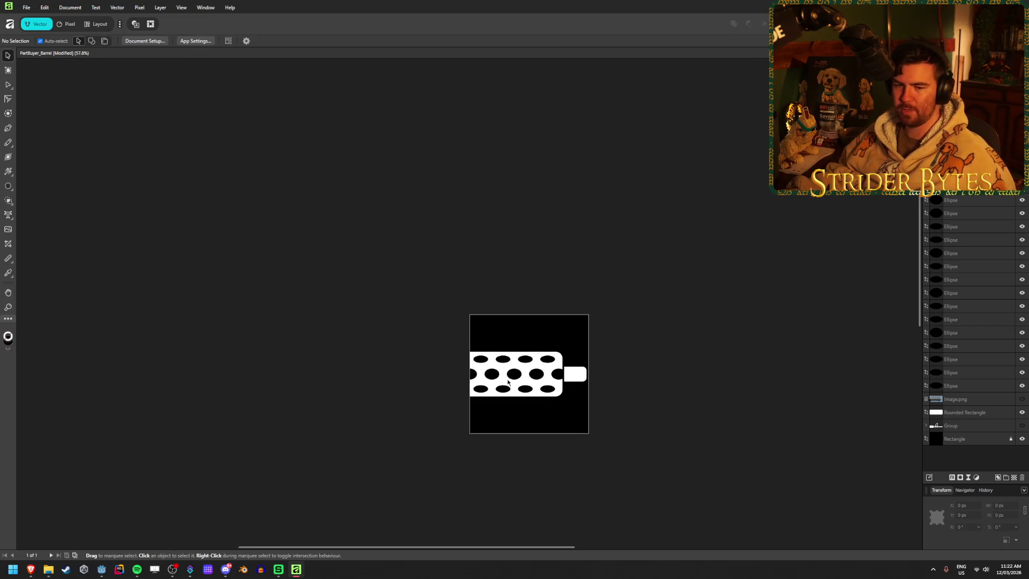
pyautogui.scroll(3, 548, 391)
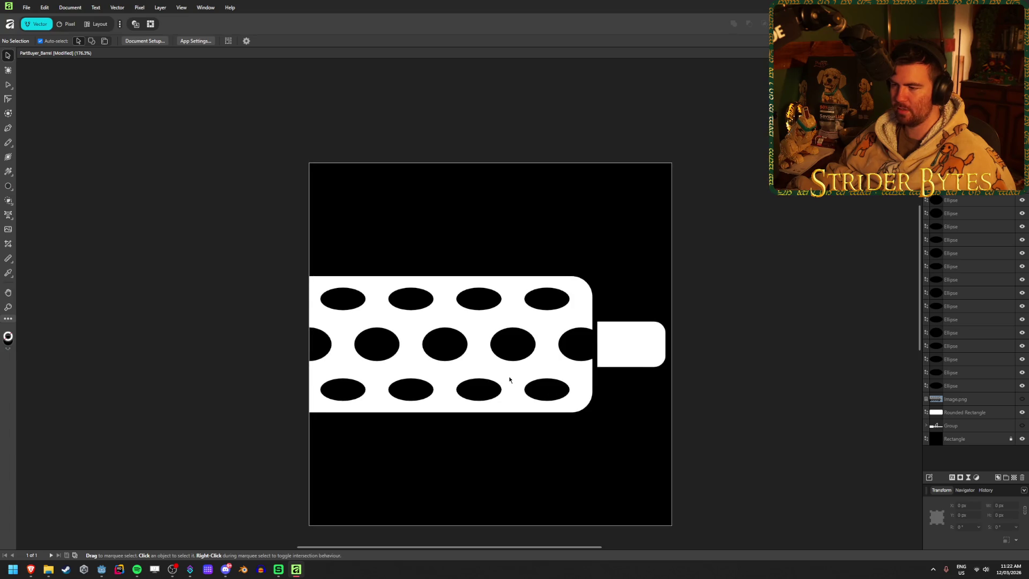
pyautogui.moveTo(509, 379); pyautogui.dragTo(515, 350)
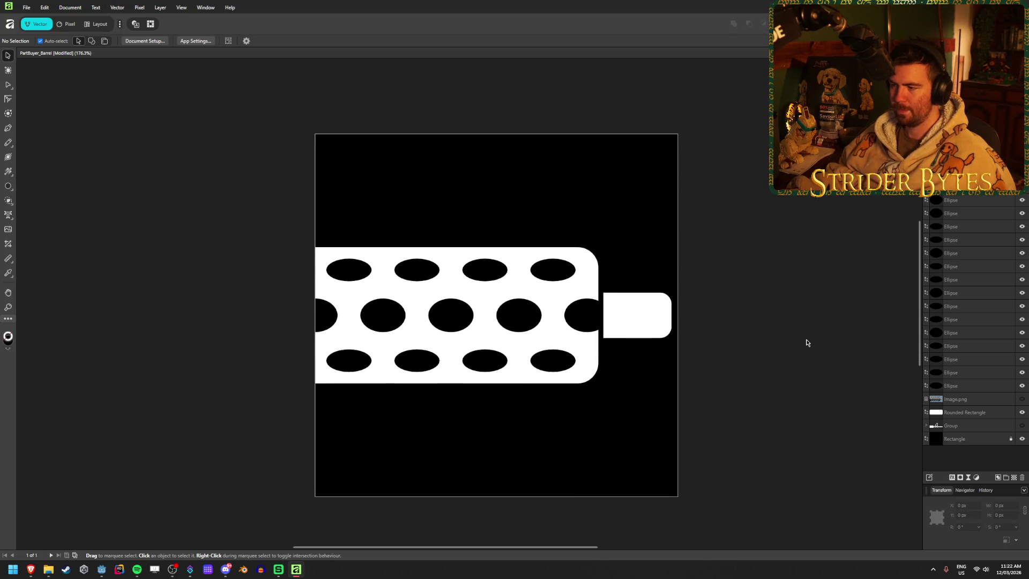
pyautogui.scroll(-1, 762, 351)
pyautogui.scroll(1, 762, 352)
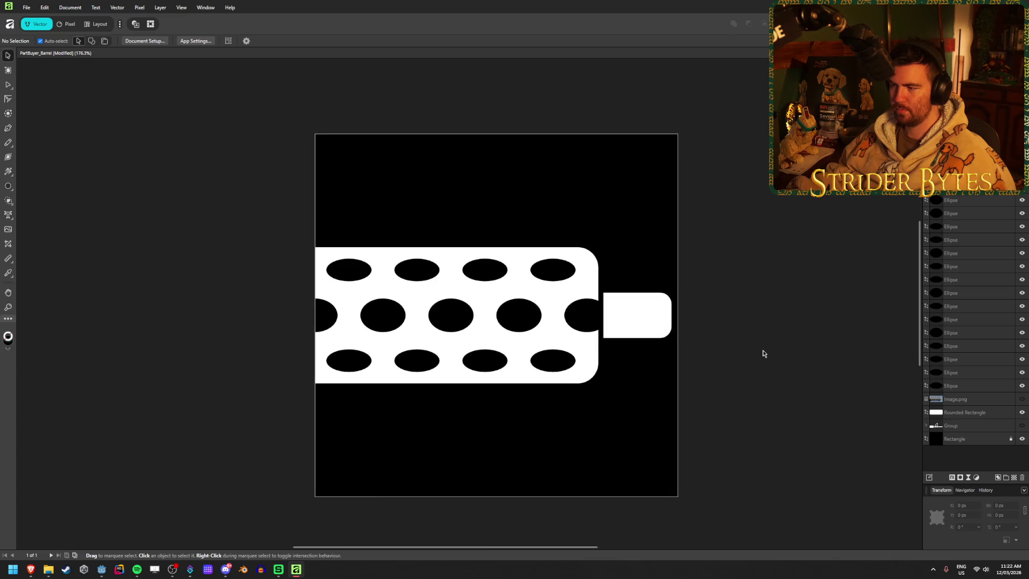
pyautogui.click(582, 319)
pyautogui.keyDown('shift'); pyautogui.click(521, 313); pyautogui.keyUp('shift')
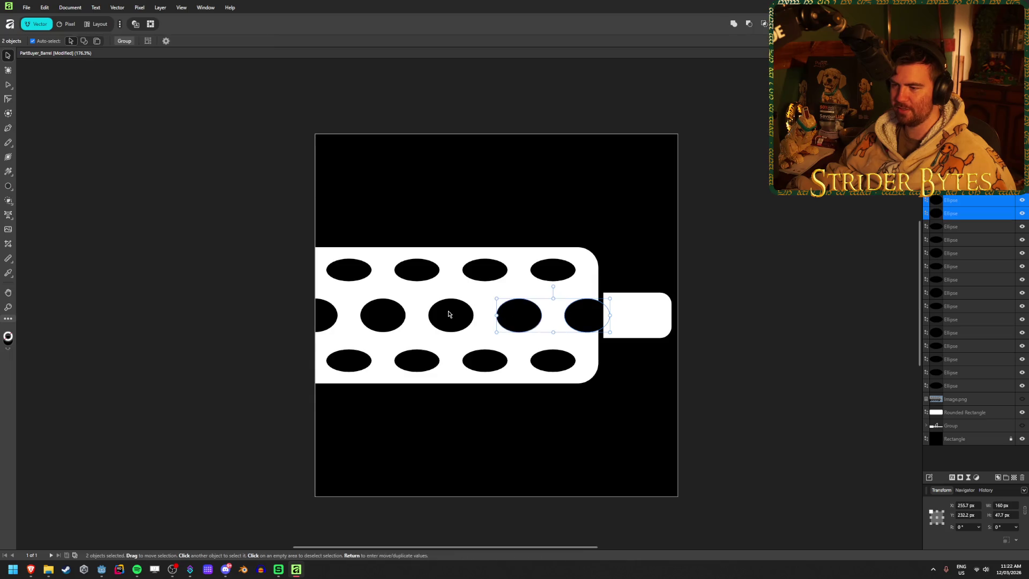
# - Add the remaining middle-row holes, try shifting the row left, then undo it
pyautogui.keyDown('shift'); pyautogui.click(449, 314); pyautogui.keyUp('shift')
pyautogui.keyDown('shift'); pyautogui.click(375, 314); pyautogui.keyUp('shift')
pyautogui.keyDown('shift'); pyautogui.click(332, 317); pyautogui.keyUp('shift')
pyautogui.moveTo(388, 318)
pyautogui.mouseDown()
pyautogui.moveTo(356, 319)
pyautogui.moveTo(370, 319)
pyautogui.mouseUp()
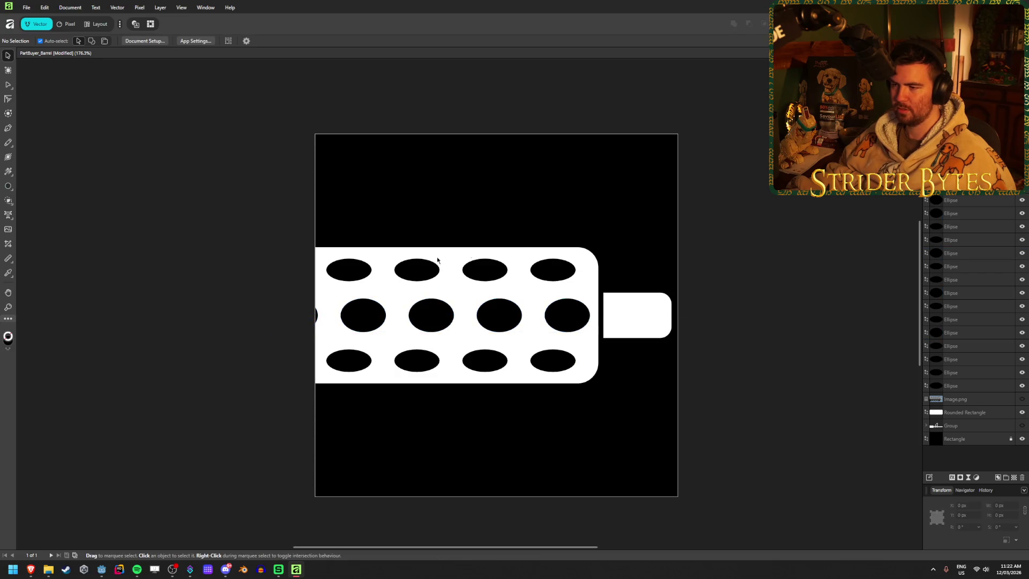
pyautogui.hotkey('ctrl', 'z')
# - Add the top- and bottom-row holes and remaining hole layers to the selection
pyautogui.keyDown('shift'); pyautogui.click(552, 269); pyautogui.keyUp('shift')
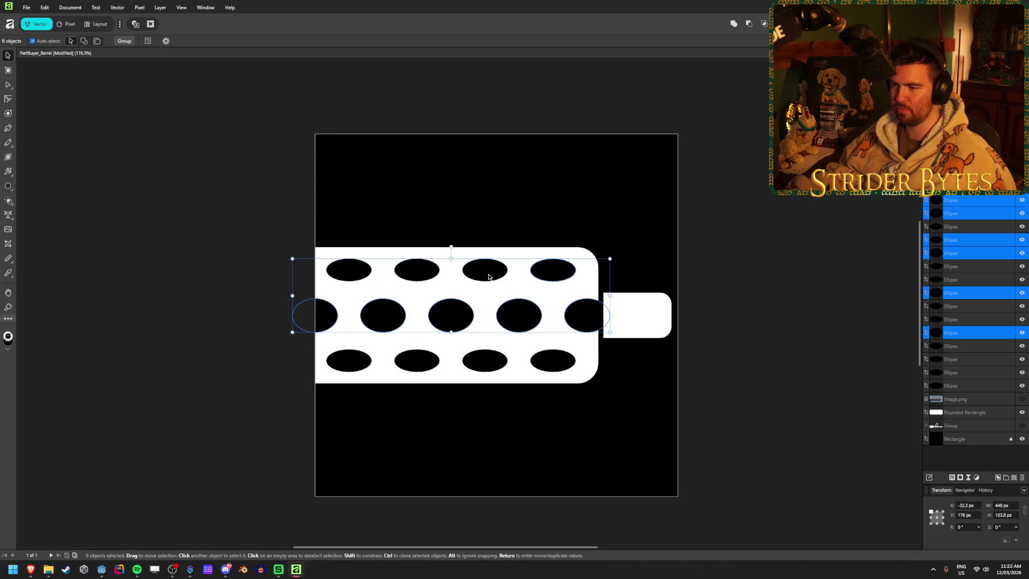
pyautogui.keyDown('shift'); pyautogui.click(484, 269); pyautogui.keyUp('shift')
pyautogui.keyDown('shift'); pyautogui.click(484, 360); pyautogui.keyUp('shift')
pyautogui.keyDown('shift'); pyautogui.click(552, 360); pyautogui.keyUp('shift')
pyautogui.keyDown('shift'); pyautogui.click(417, 360); pyautogui.keyUp('shift')
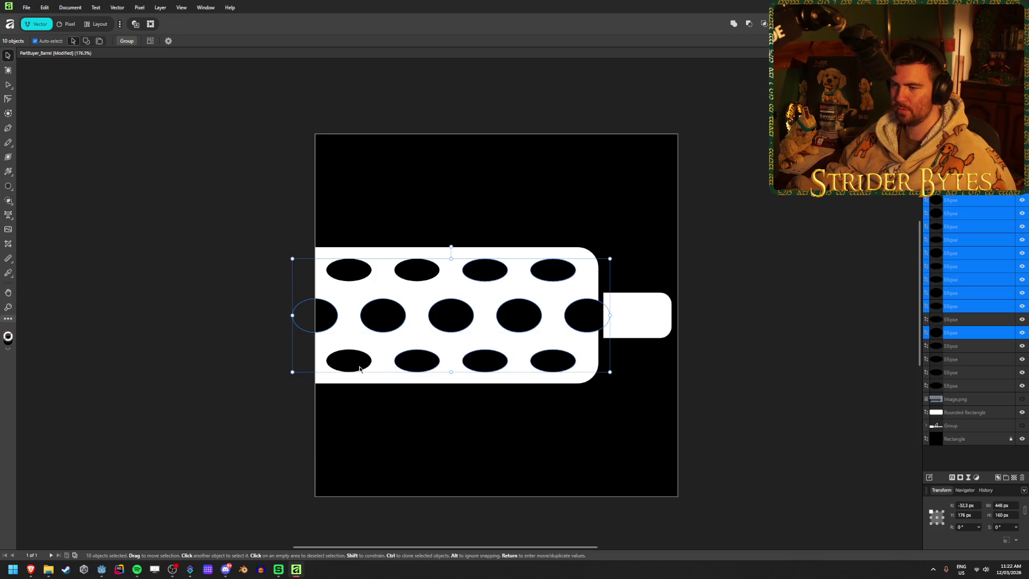
pyautogui.keyDown('shift'); pyautogui.click(349, 360); pyautogui.keyUp('shift')
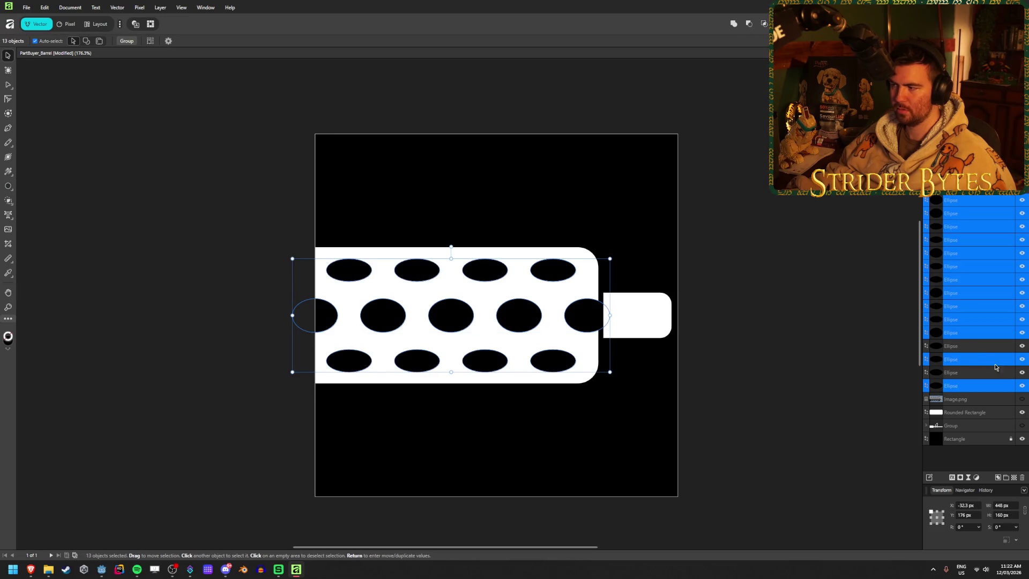
pyautogui.keyDown('shift'); pyautogui.click(979, 350); pyautogui.keyUp('shift')
pyautogui.keyDown('shift'); pyautogui.click(978, 385); pyautogui.keyUp('shift')
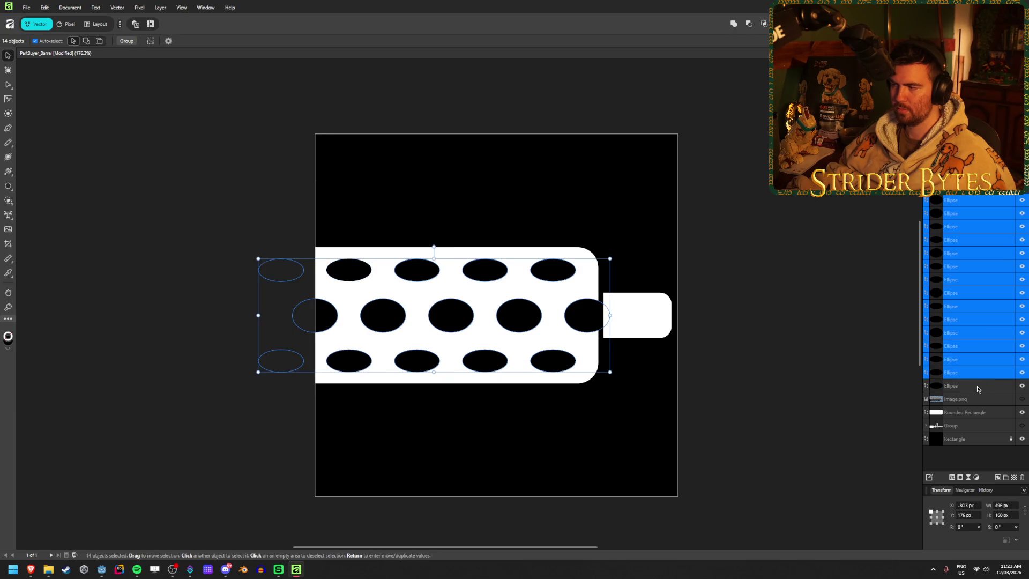
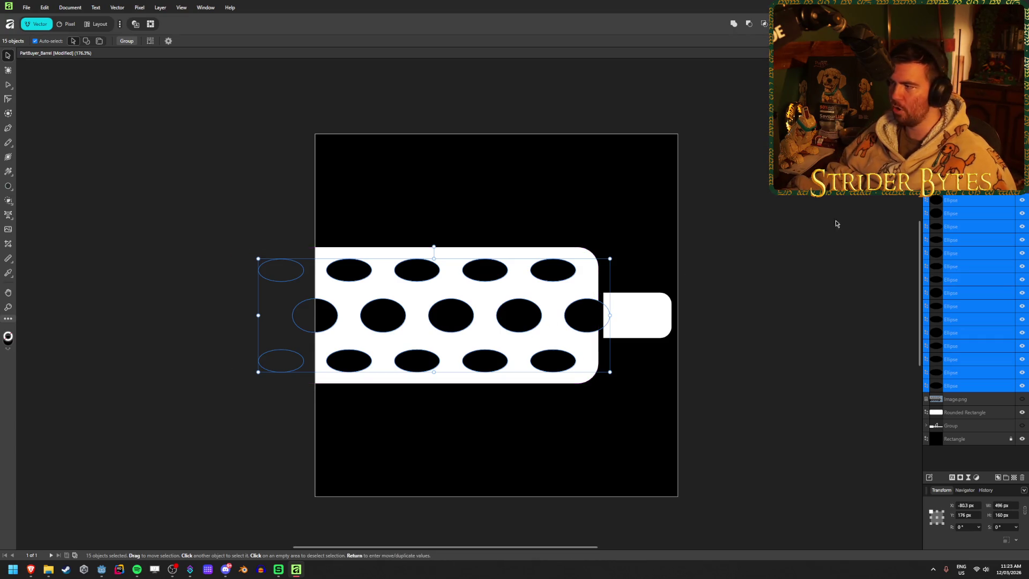
# - Check the holes against the grey barrel render and trial-nudge them left, then undo
pyautogui.click(1021, 399)
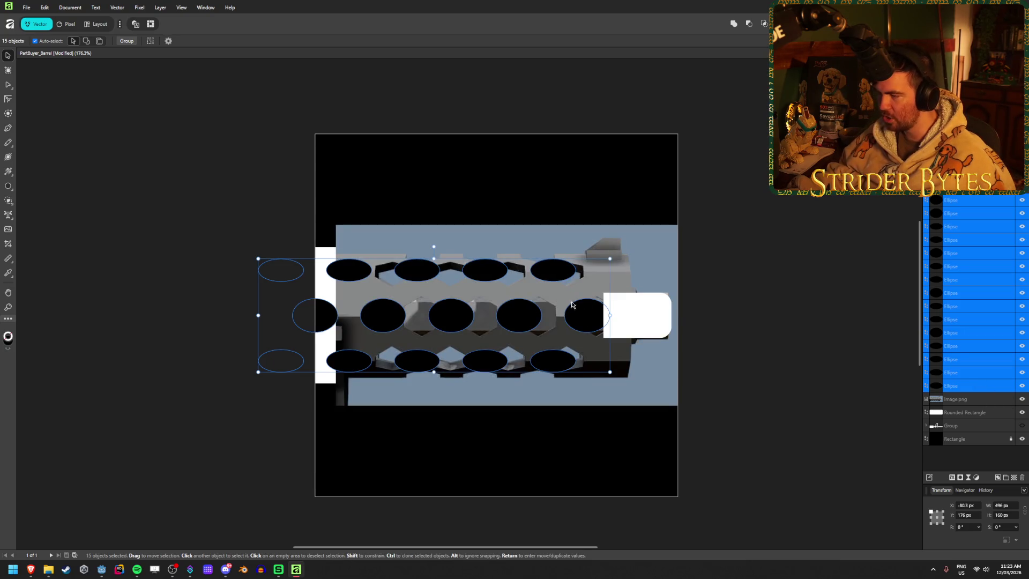
pyautogui.click(1021, 399)
pyautogui.press('Left')
pyautogui.press('Left')
pyautogui.press('Left')
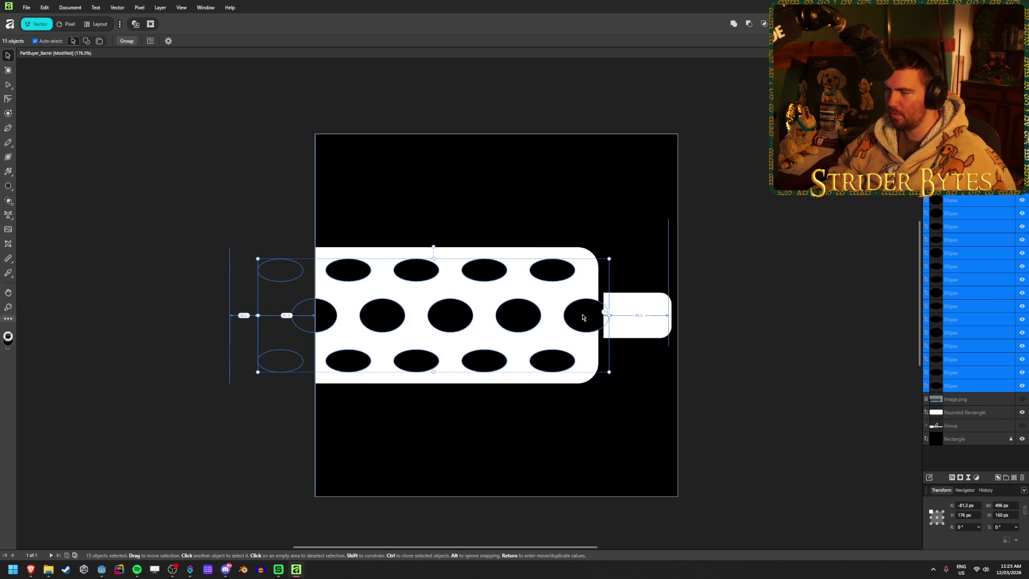
pyautogui.press('Right')
pyautogui.press('Right')
pyautogui.press('Right')
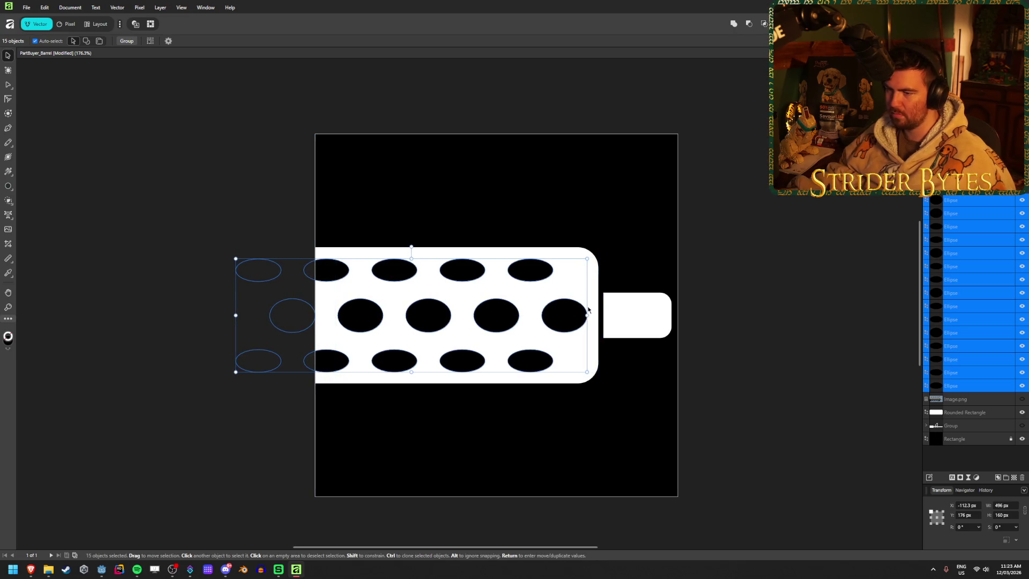
pyautogui.click(755, 262)
pyautogui.scroll(-5, 606, 373)
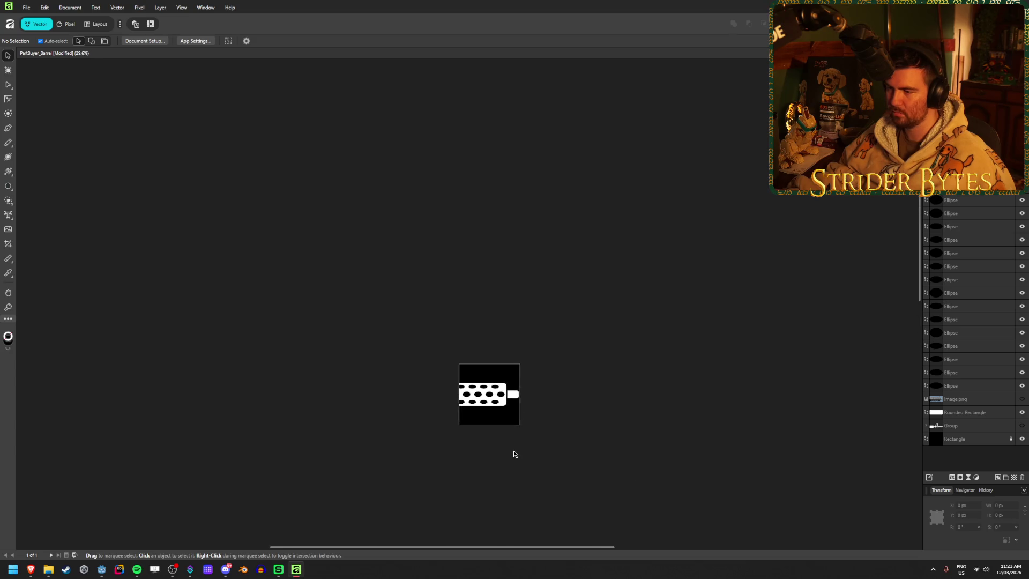
pyautogui.scroll(2, 496, 448)
pyautogui.hotkey('ctrl', 'z')
pyautogui.hotkey('ctrl', 'z')
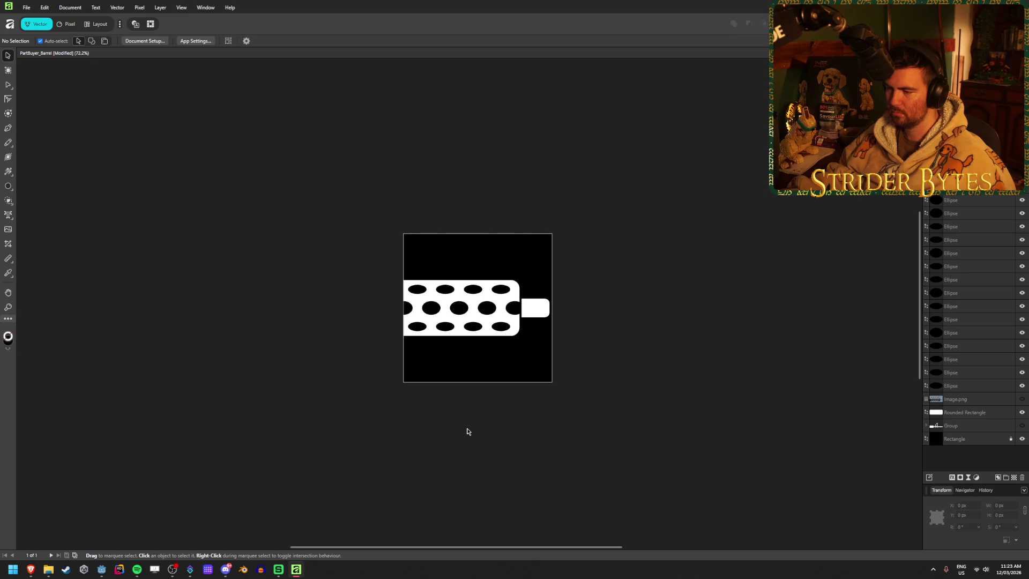
# - Select all 15 ellipse holes and drag them left to X −108.4 px, then deselect
pyautogui.click(52, 4)
pyautogui.press('Escape')
pyautogui.scroll(3, 444, 311)
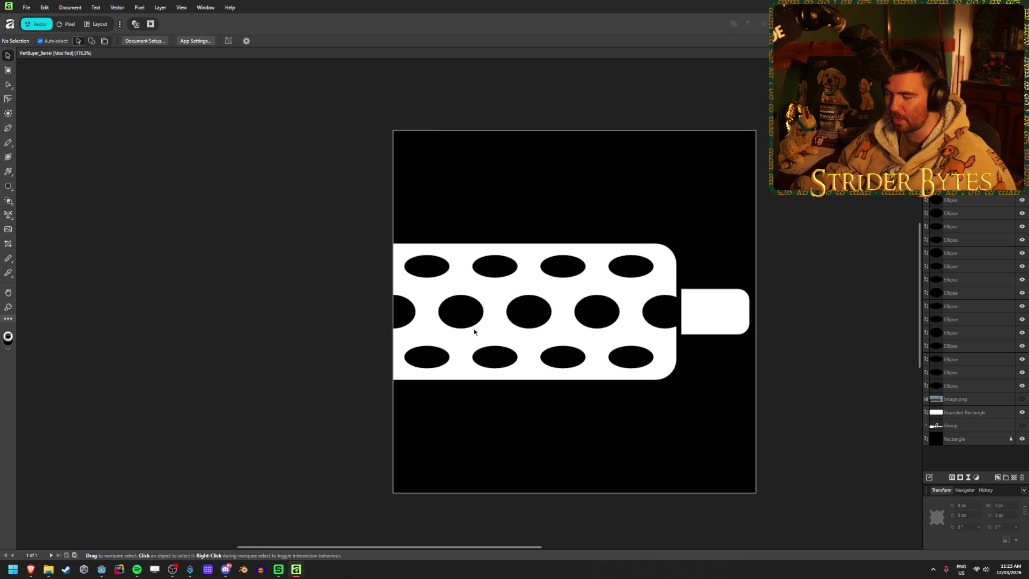
pyautogui.scroll(1, 708, 345)
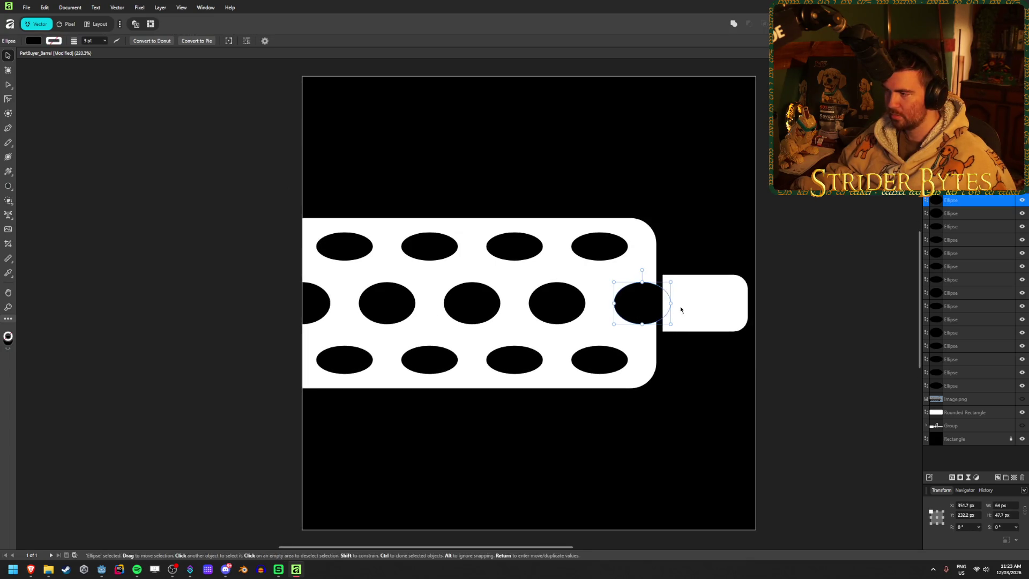
pyautogui.click(959, 385)
pyautogui.keyDown('shift'); pyautogui.click(959, 200); pyautogui.keyUp('shift')
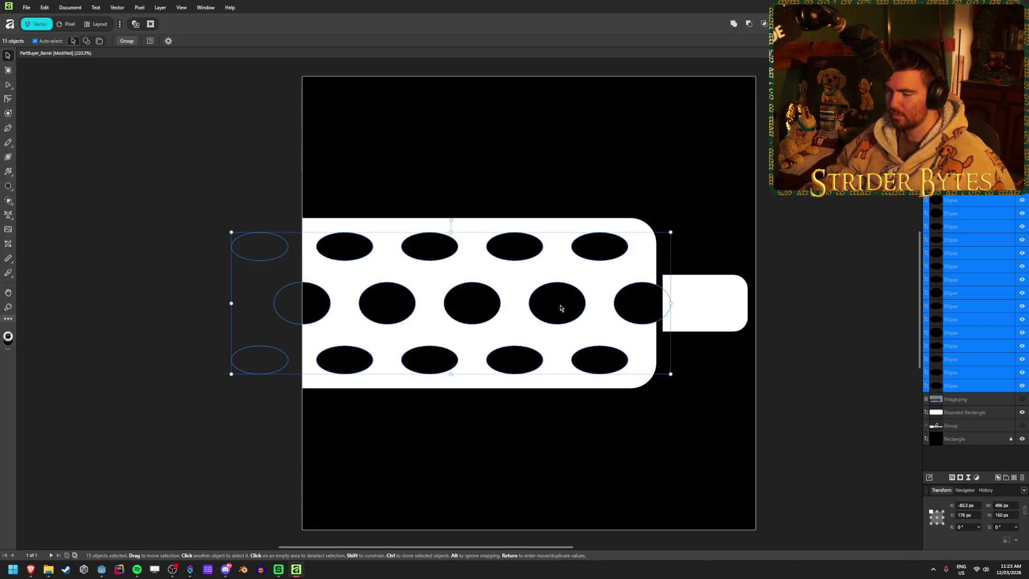
pyautogui.moveTo(557, 308)
pyautogui.mouseDown()
pyautogui.moveTo(526, 308)
pyautogui.moveTo(540, 308)
pyautogui.mouseUp()
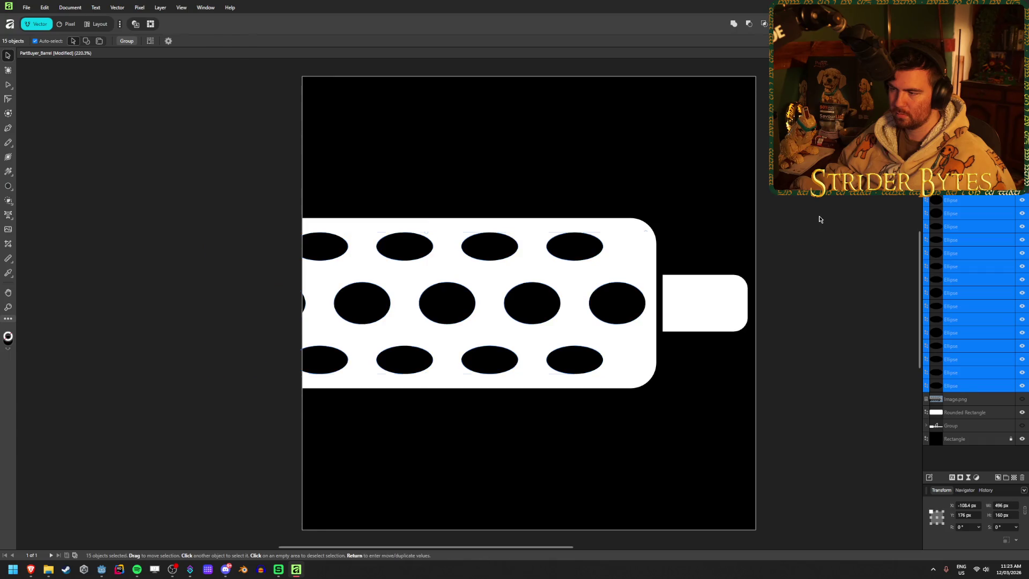
pyautogui.hotkey('ctrl', 'd')
pyautogui.scroll(-7, 539, 343)
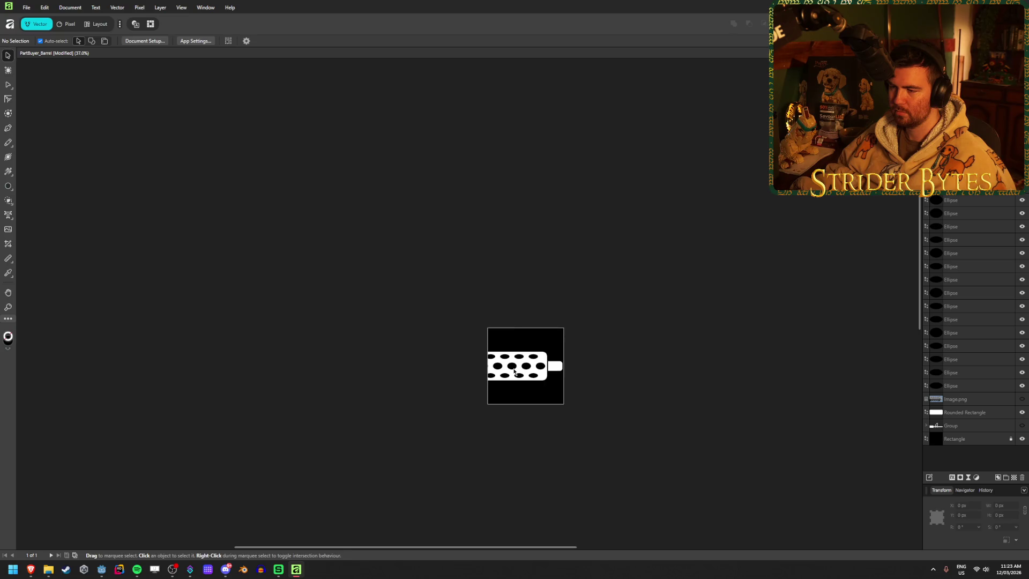
# - Undo the cleared selection and reselect the fifteen ellipse holes on the barrel
pyautogui.scroll(6, 536, 383)
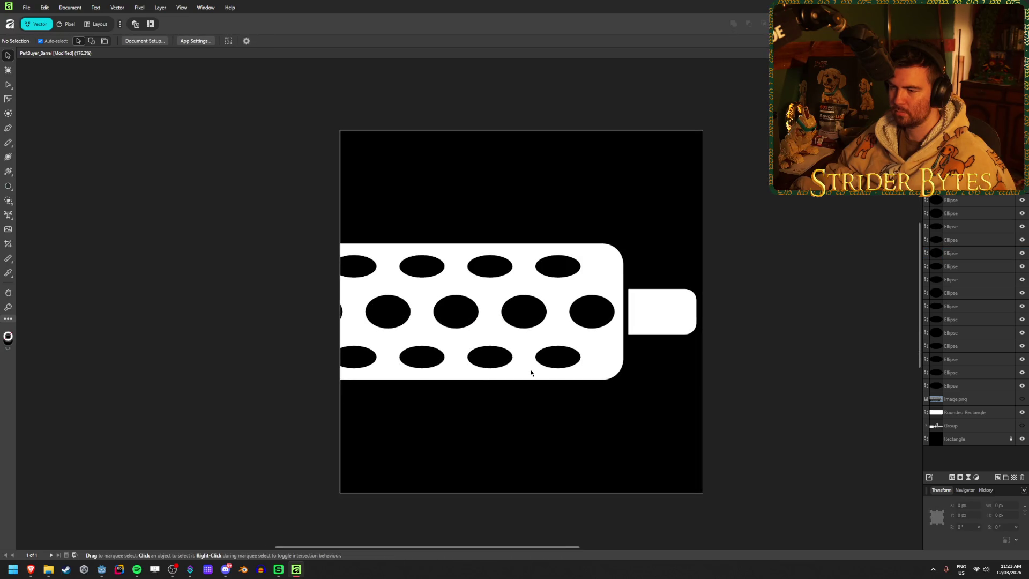
pyautogui.scroll(1, 531, 373)
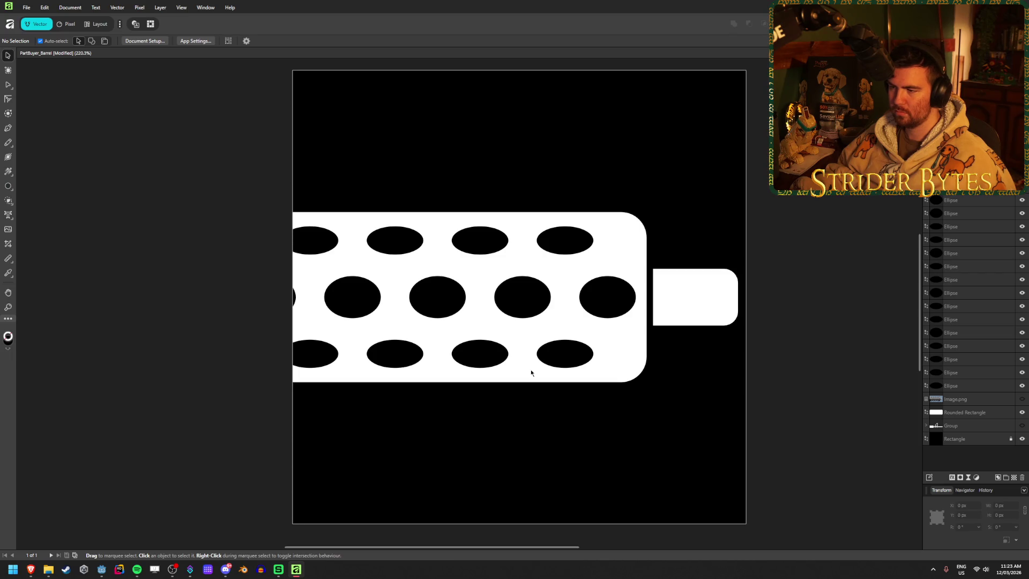
pyautogui.scroll(-5, 531, 372)
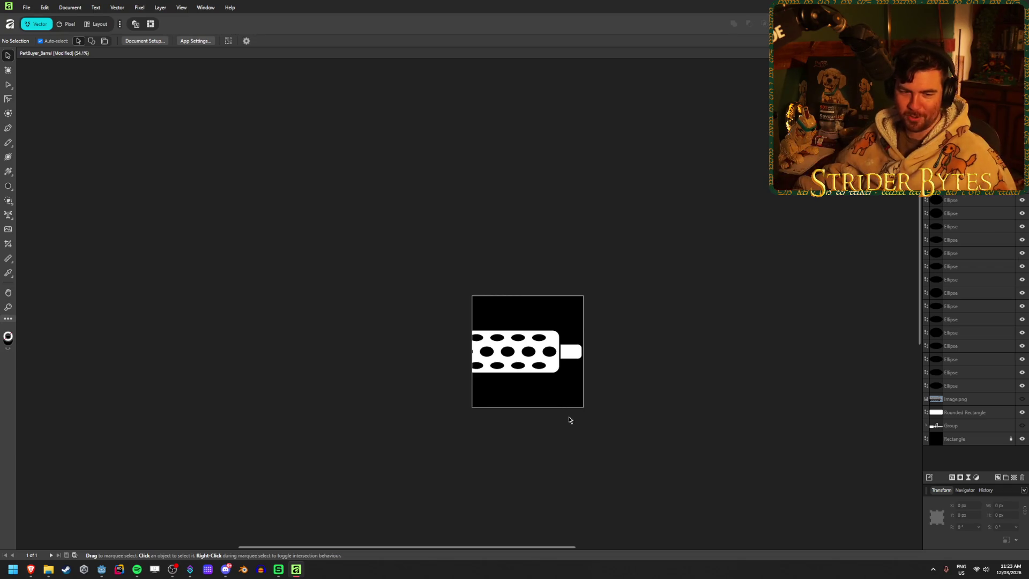
pyautogui.scroll(1, 567, 379)
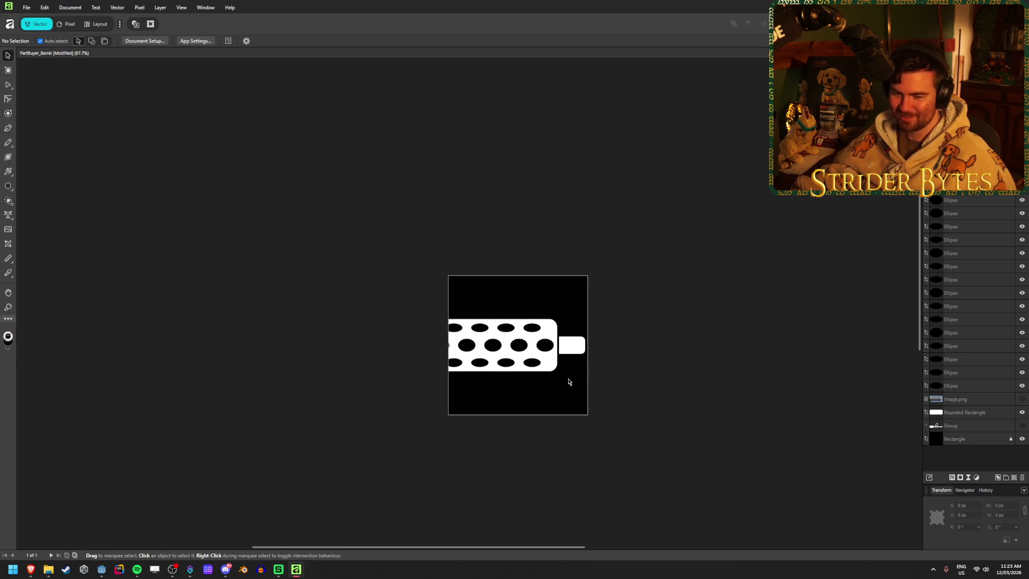
pyautogui.scroll(2, 567, 379)
pyautogui.click(45, 7)
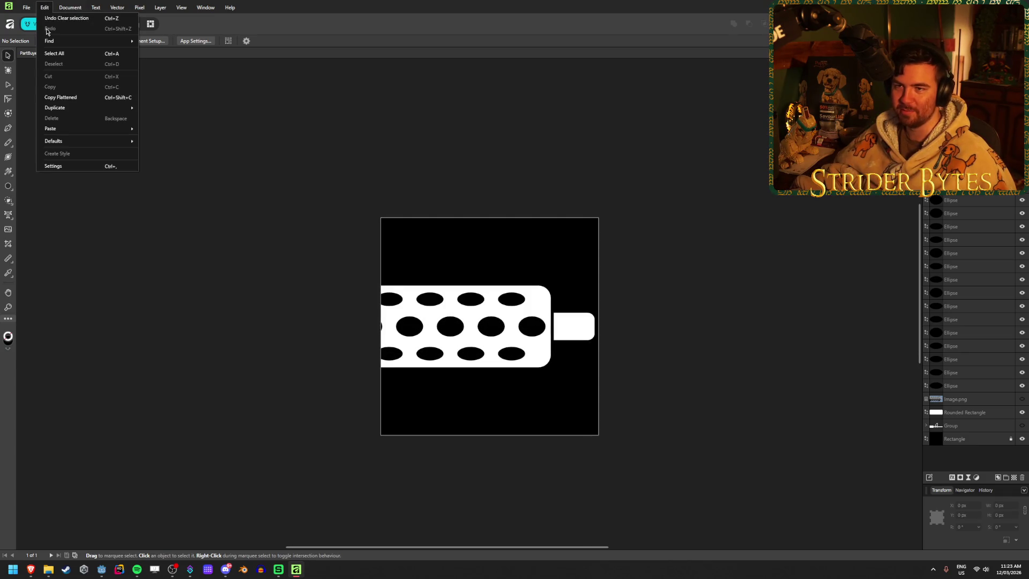
pyautogui.click(397, 378)
pyautogui.scroll(3, 416, 384)
pyautogui.click(275, 275)
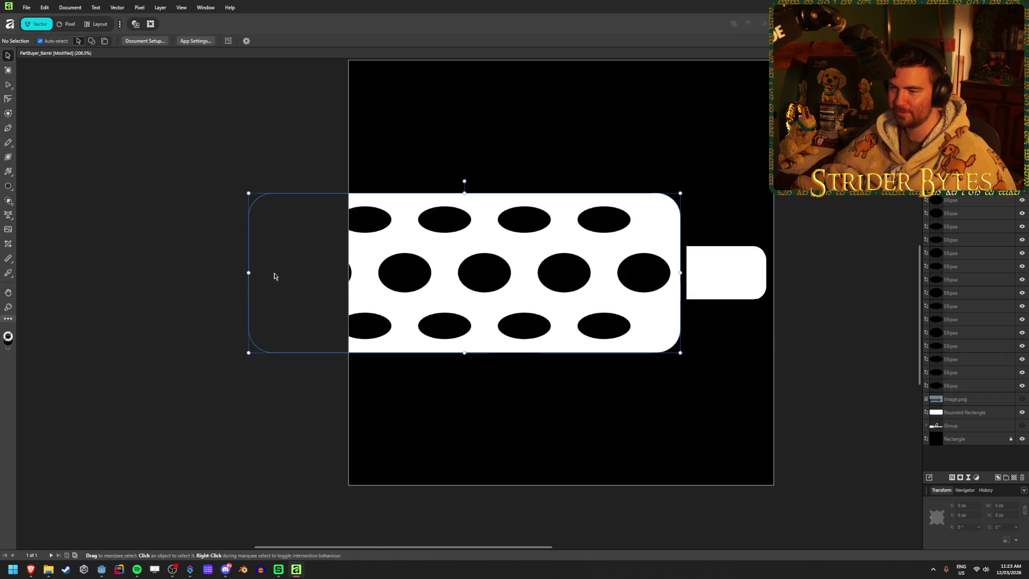
pyautogui.click(323, 270)
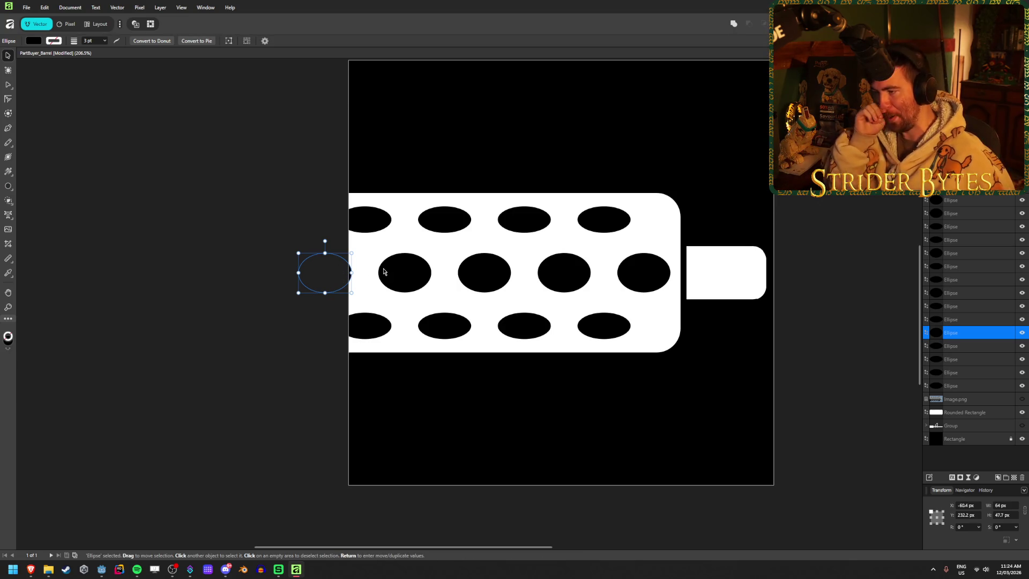
pyautogui.hotkey('ctrl', 'd')
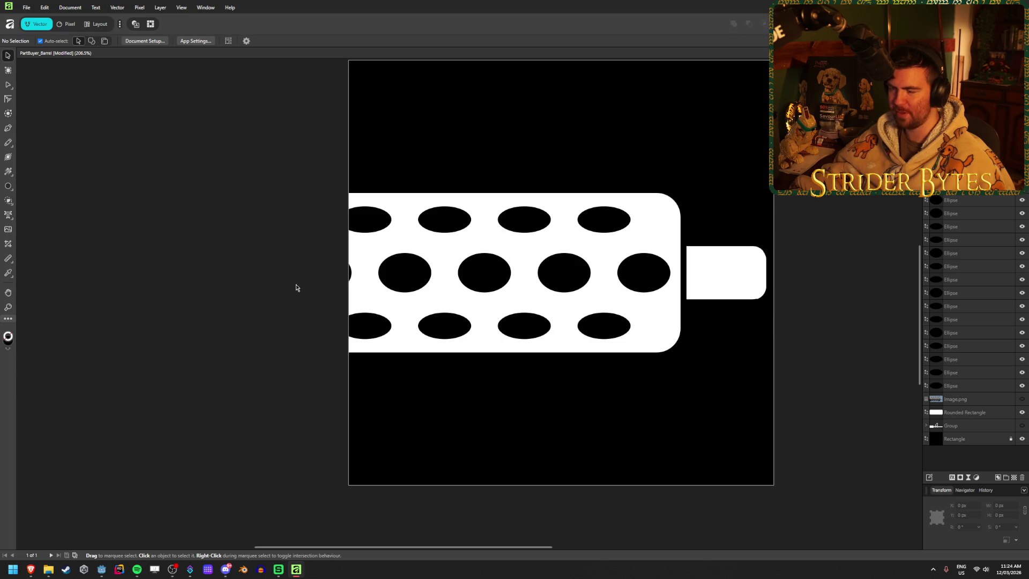
pyautogui.hotkey('ctrl', 'z')
pyautogui.keyDown('shift'); pyautogui.click(992, 385); pyautogui.keyUp('shift')
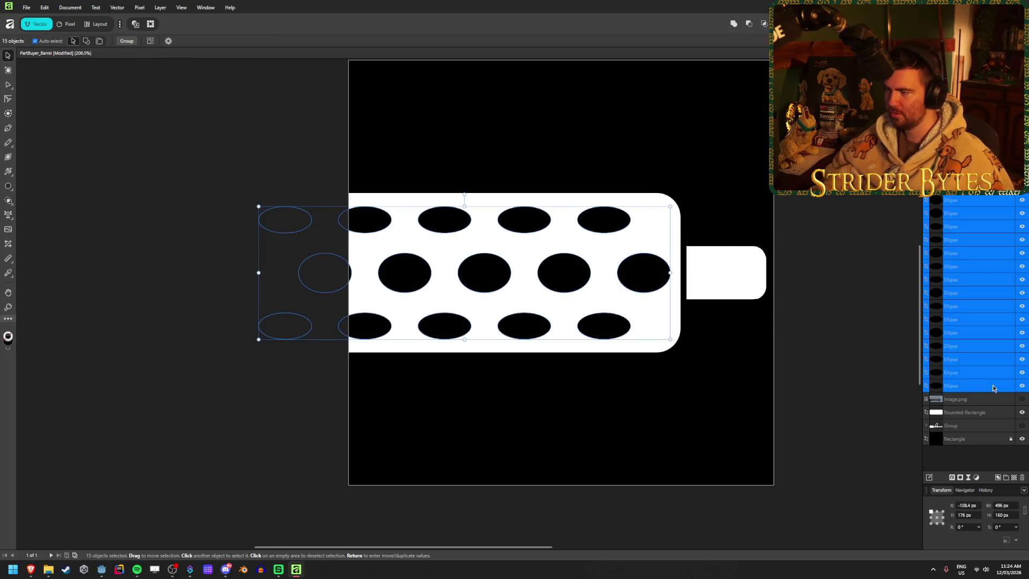
pyautogui.click(835, 329)
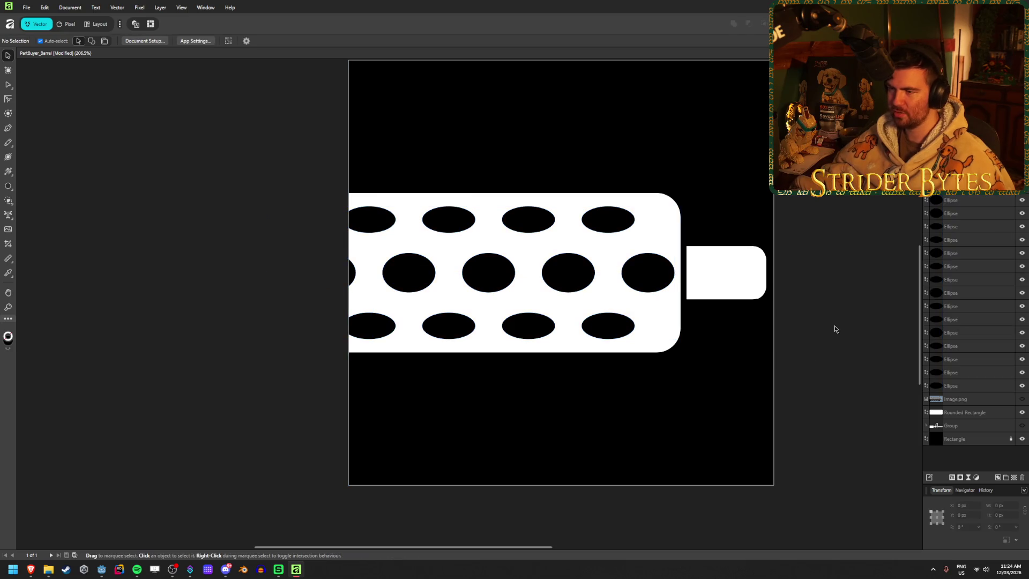
# - Nudge the holes a few pixels further left, save, and show the grey render again
pyautogui.hotkey('ctrl', 'z')
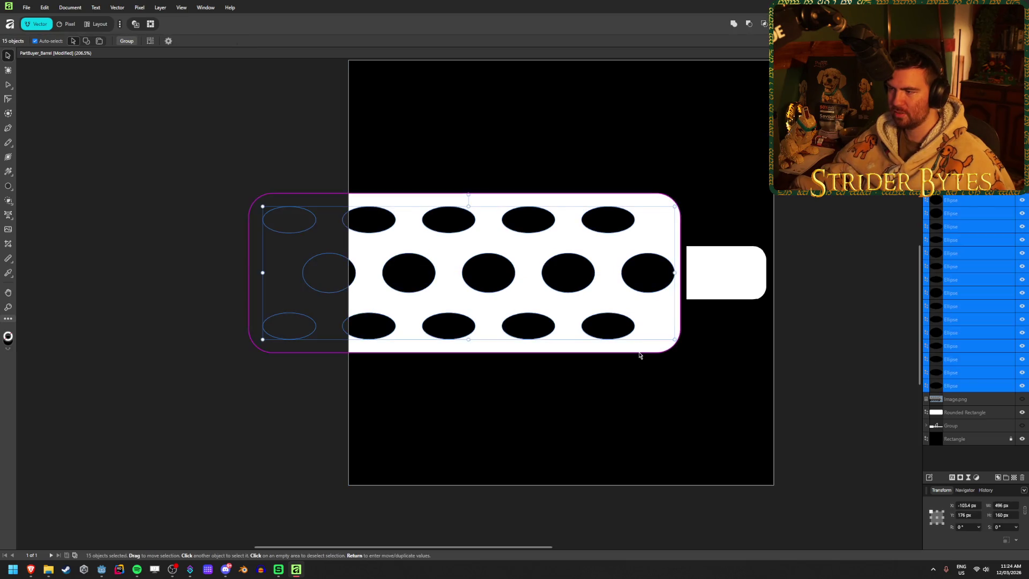
pyautogui.press('Left')
pyautogui.press('Left')
pyautogui.press('Left')
pyautogui.click(834, 281)
pyautogui.hotkey('ctrl', 's')
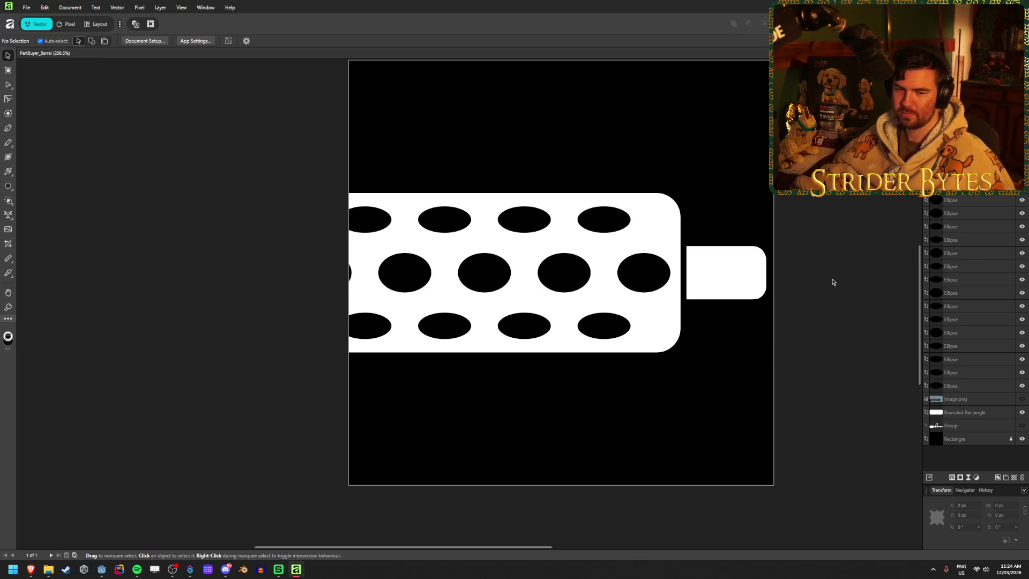
pyautogui.scroll(-8, 195, 334)
pyautogui.scroll(1, 459, 311)
pyautogui.scroll(10, 459, 310)
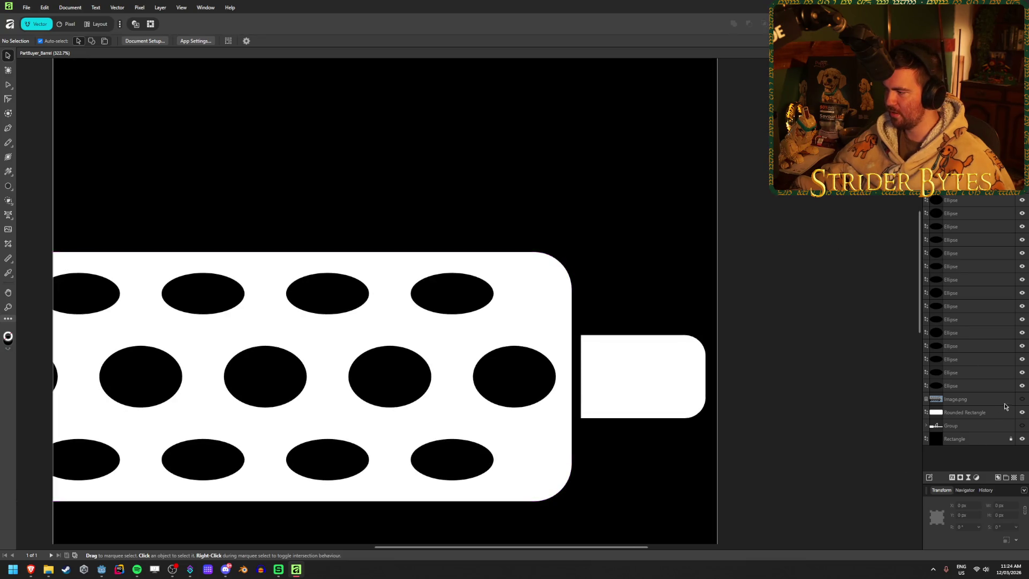
pyautogui.click(1021, 400)
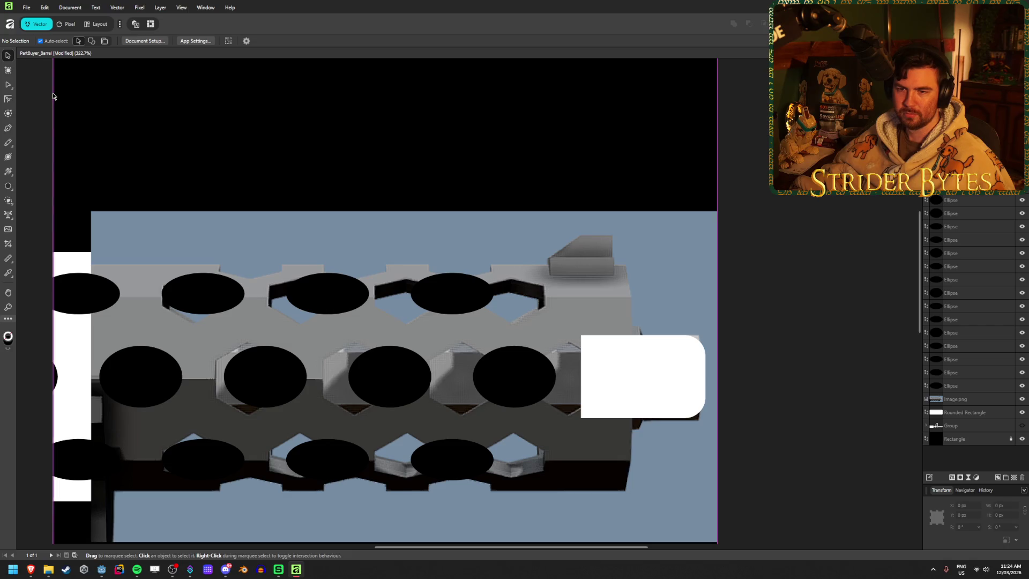
# - Trace the angled top tab with the Pen tool as a closed four-node shape
pyautogui.click(8, 128)
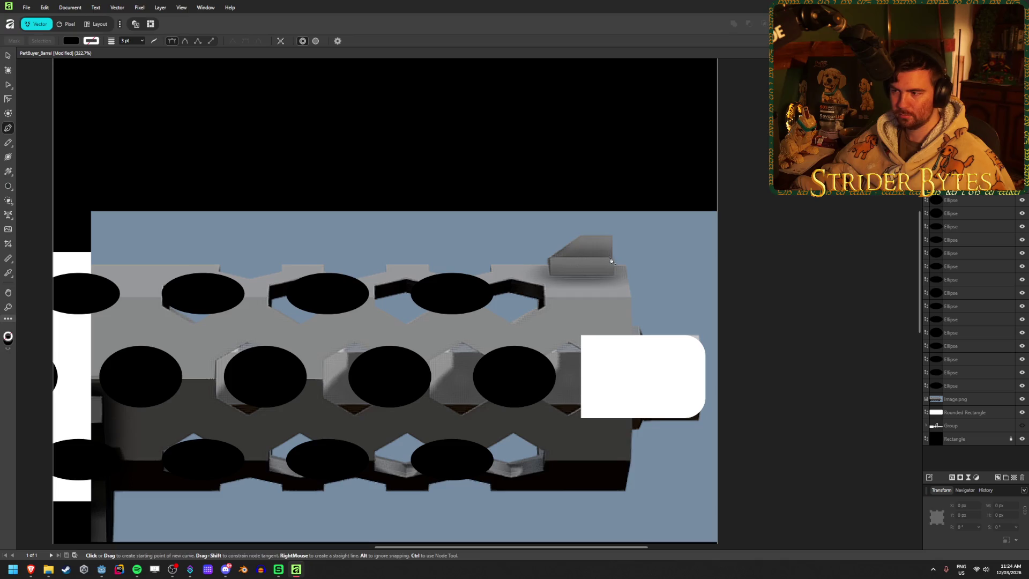
pyautogui.scroll(4, 610, 261)
pyautogui.click(474, 264)
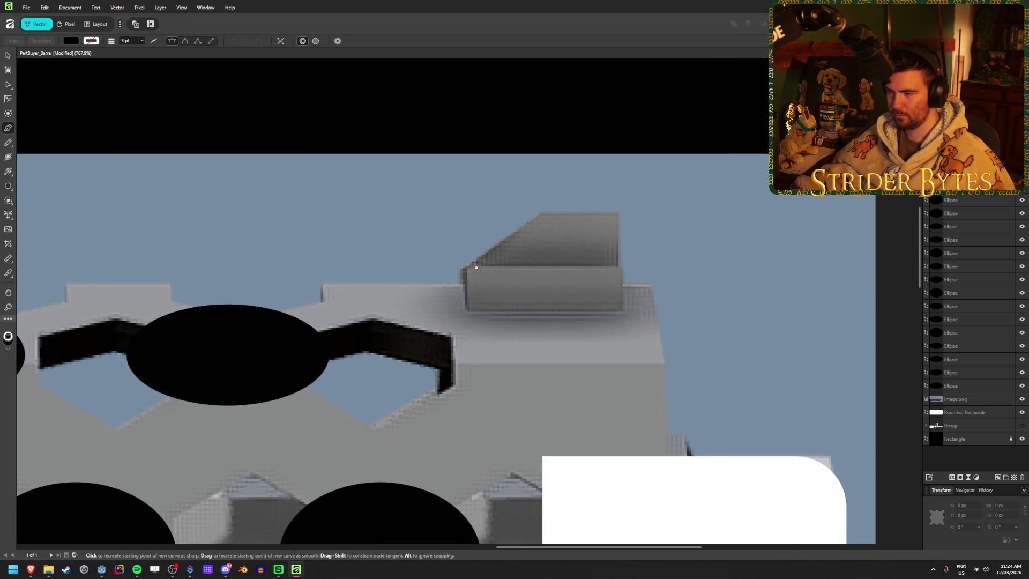
pyautogui.click(541, 215)
pyautogui.click(616, 215)
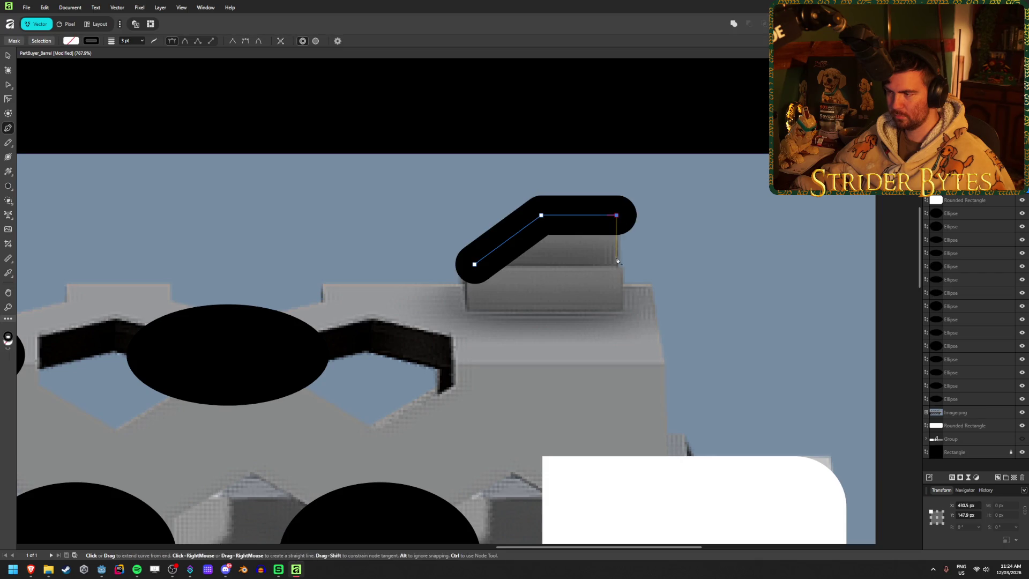
pyautogui.click(617, 266)
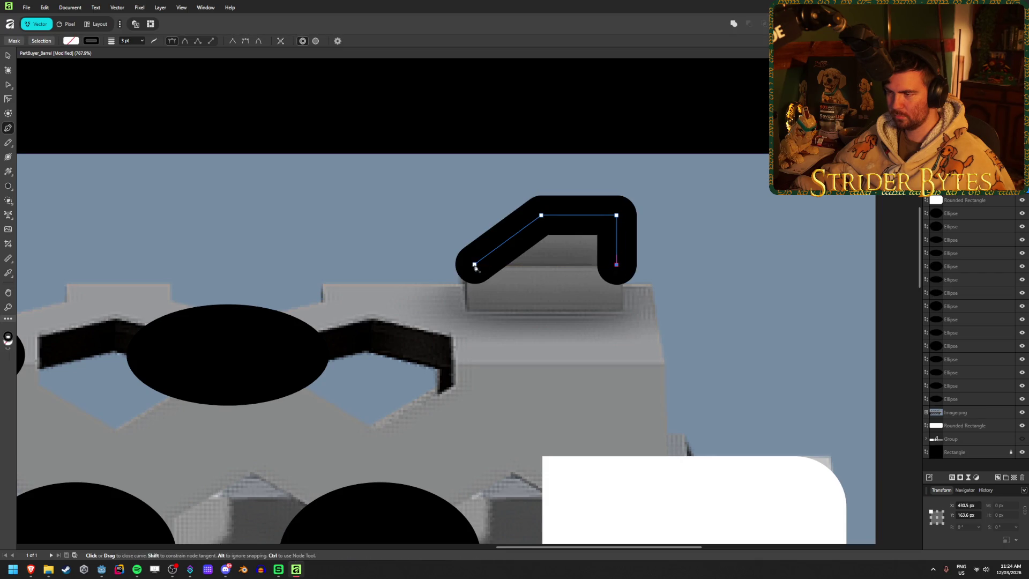
pyautogui.click(475, 265)
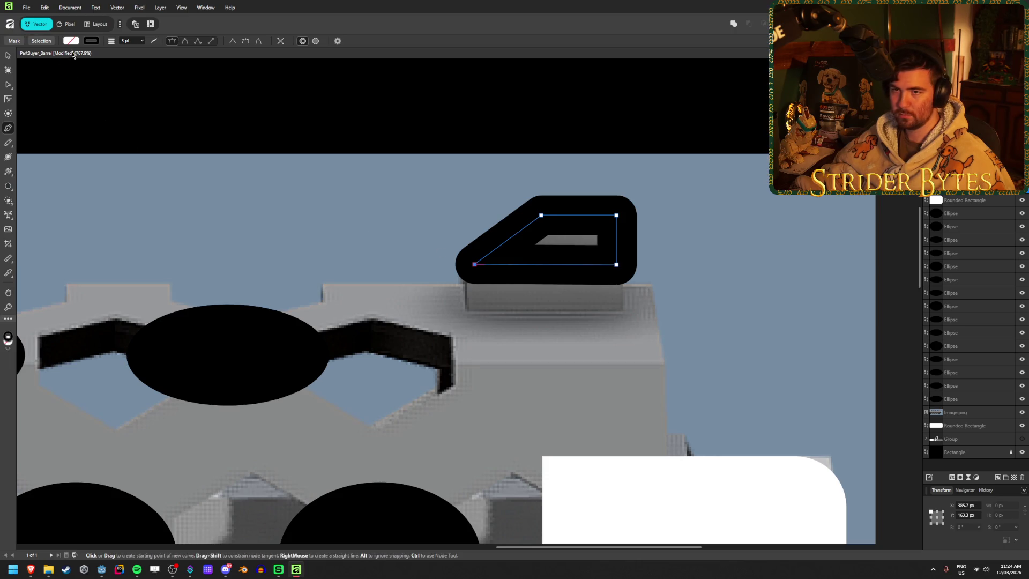
# - Give the tab shape a 1 pt white stroke and a white fill
pyautogui.click(133, 42)
pyautogui.write('1')
pyautogui.press('Return')
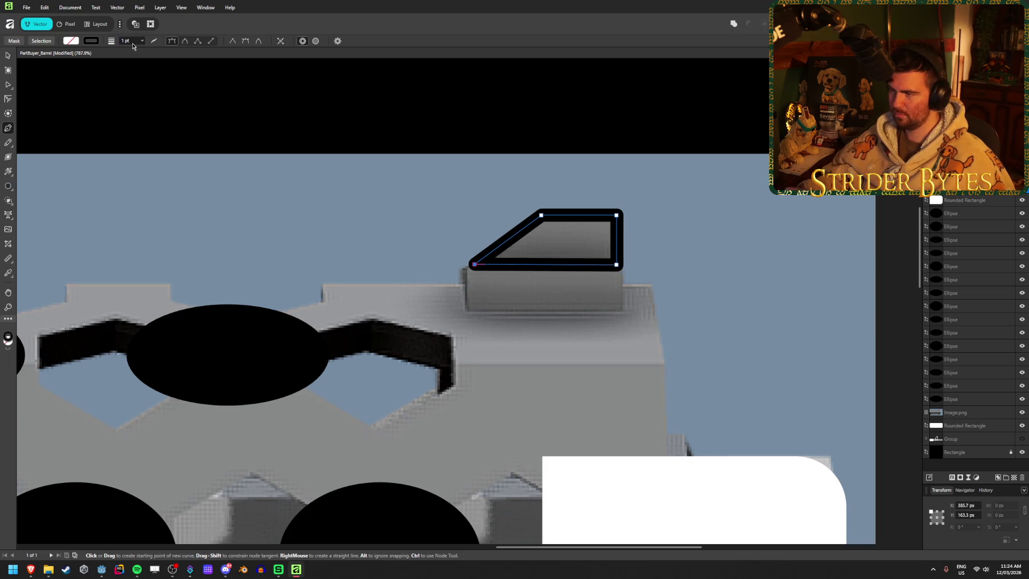
pyautogui.click(92, 43)
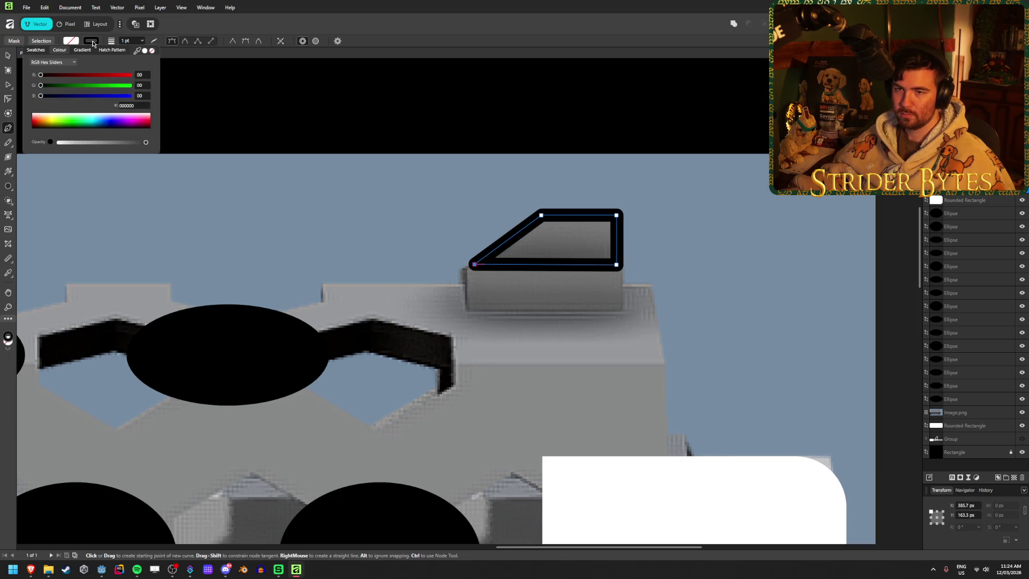
pyautogui.moveTo(83, 119); pyautogui.dragTo(34, 114)
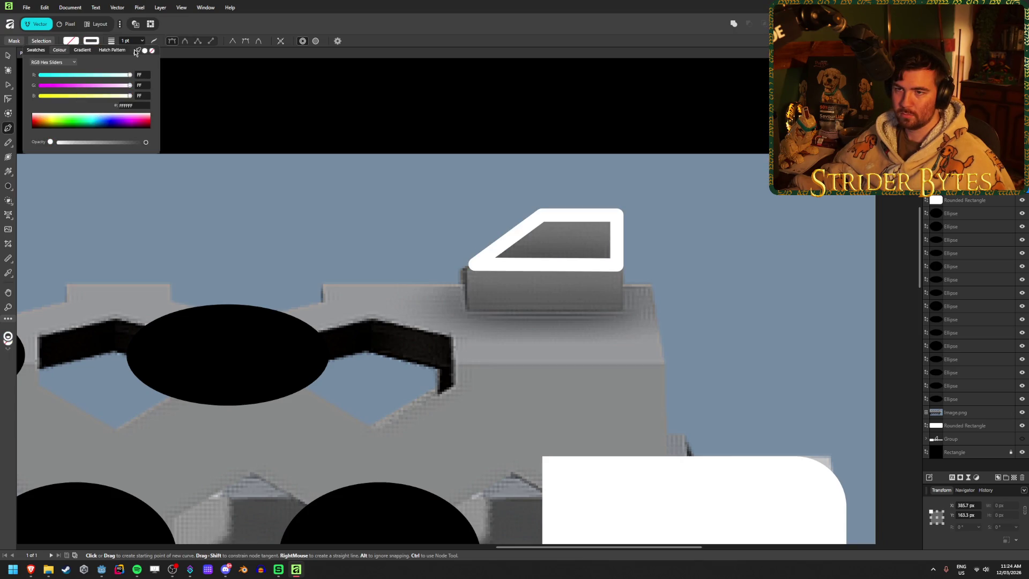
pyautogui.click(71, 41)
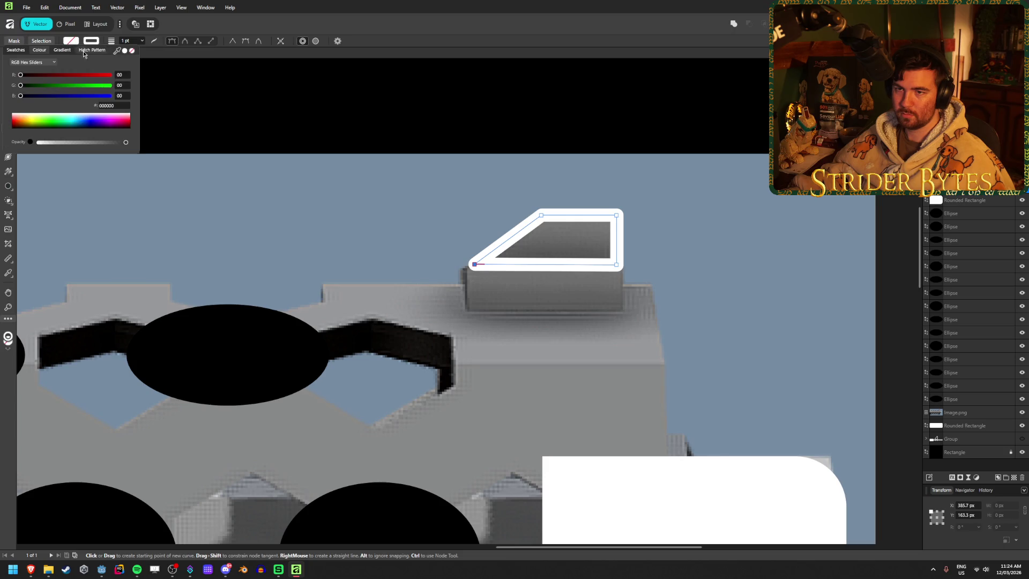
pyautogui.click(125, 51)
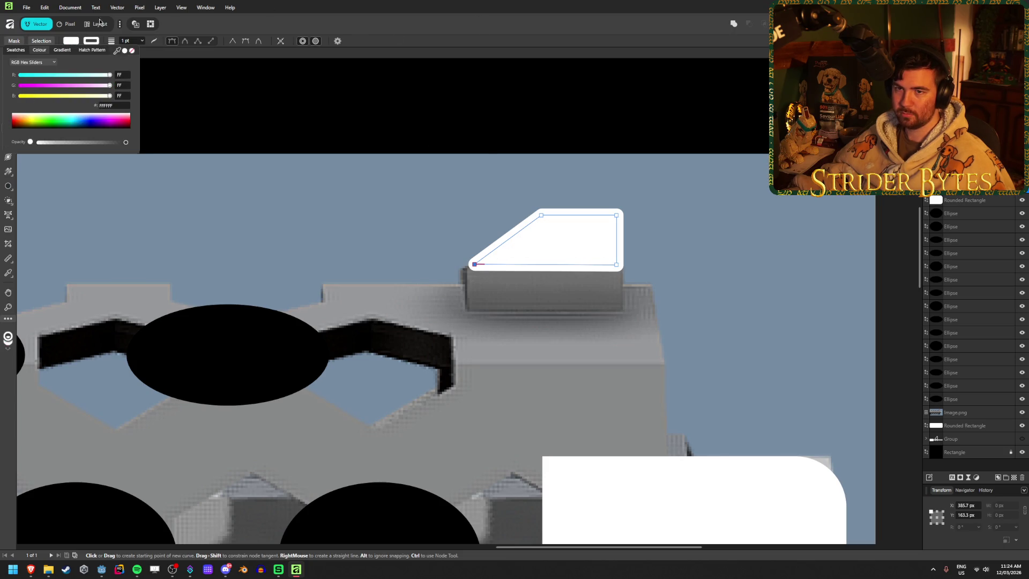
pyautogui.click(8, 56)
pyautogui.click(474, 214)
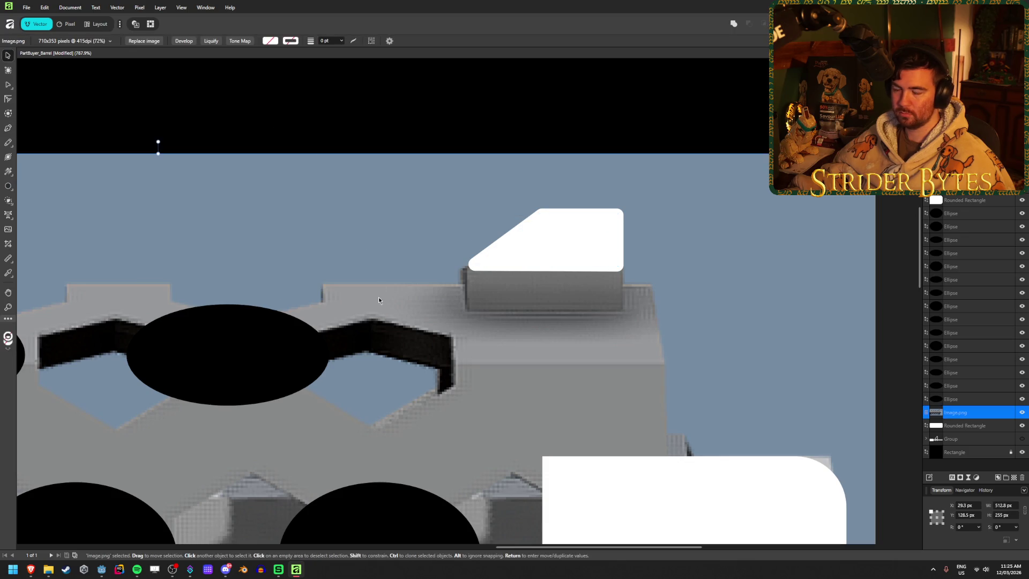
# - Hide the reference photo and move the white tab onto the barrel's top edge
pyautogui.scroll(-3, 804, 379)
pyautogui.click(1021, 412)
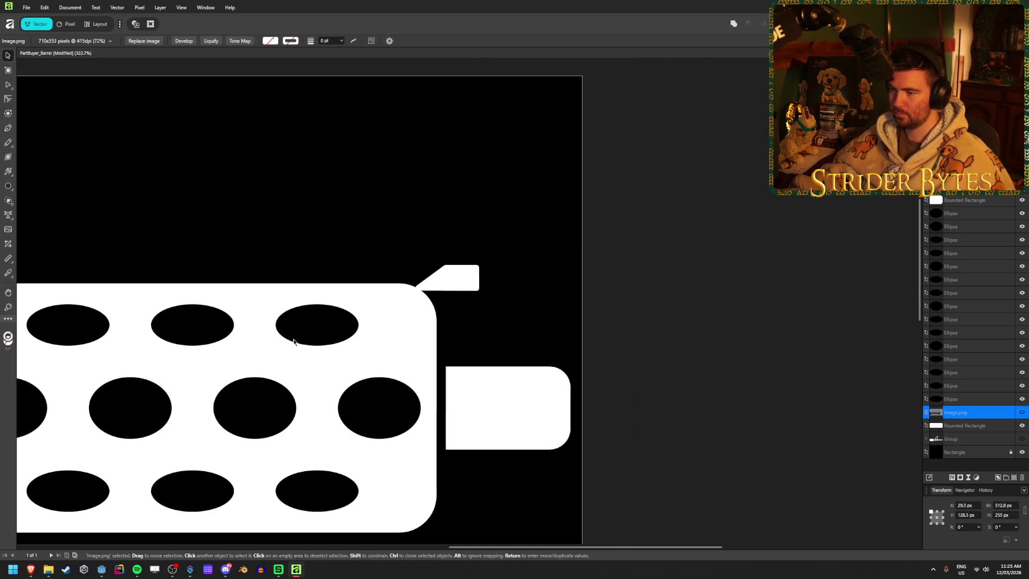
pyautogui.moveTo(582, 258); pyautogui.dragTo(495, 246)
pyautogui.click(787, 229)
# - Save the document and briefly hide the black background to check the shapes
pyautogui.scroll(-8, 387, 400)
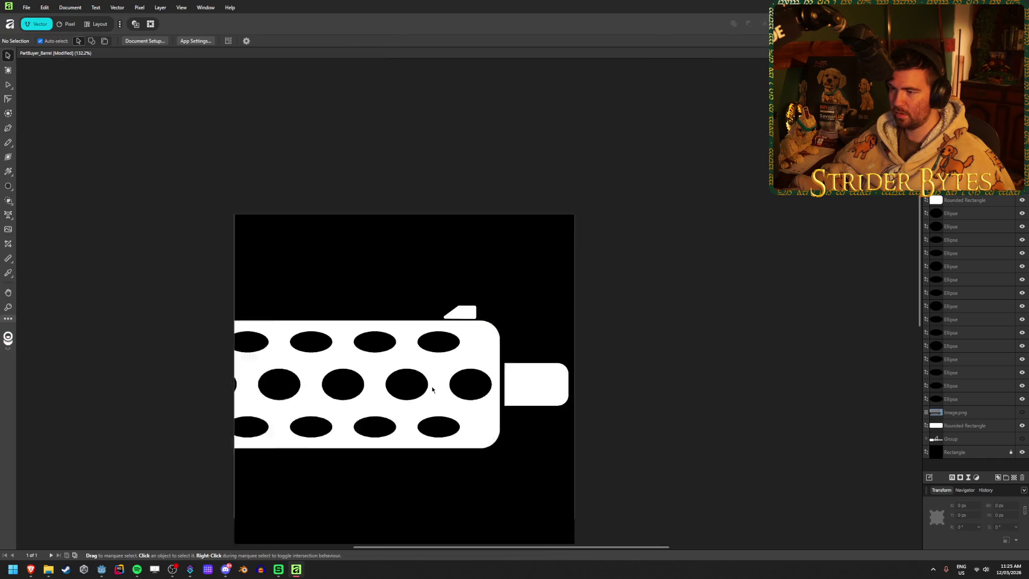
pyautogui.scroll(-2, 262, 337)
pyautogui.hscroll(-3, 262, 337)
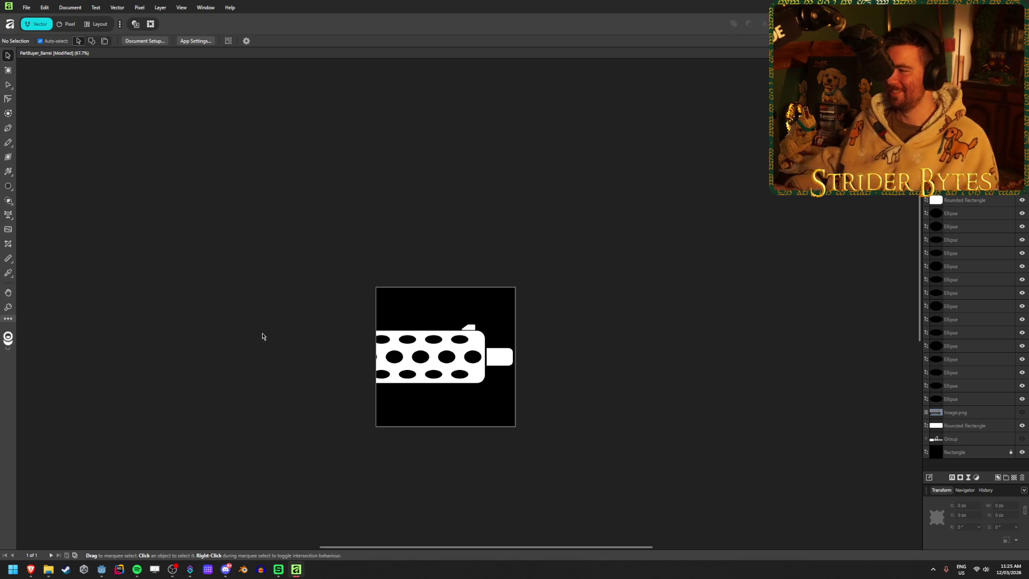
pyautogui.scroll(3, 277, 380)
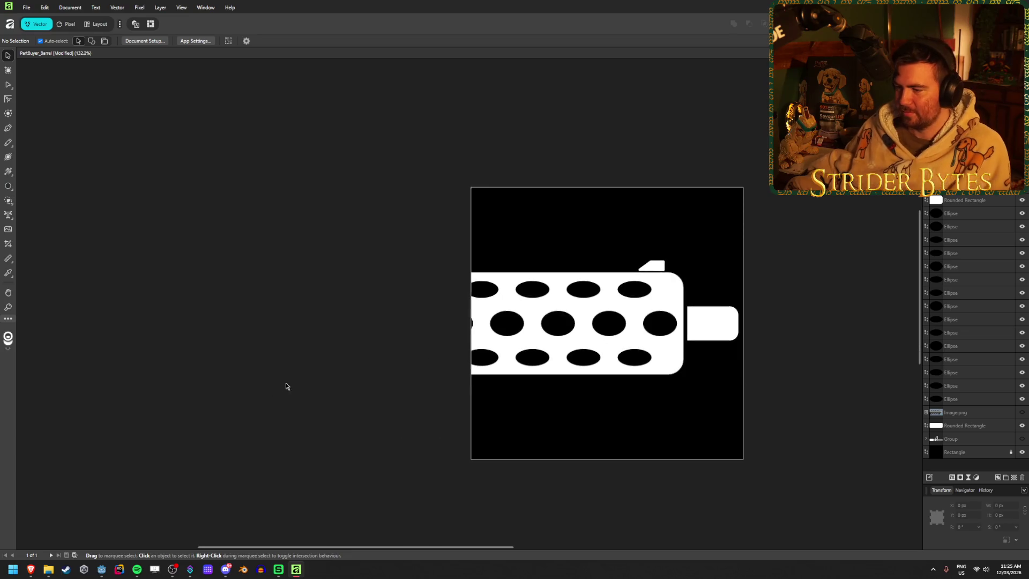
pyautogui.scroll(2, 804, 338)
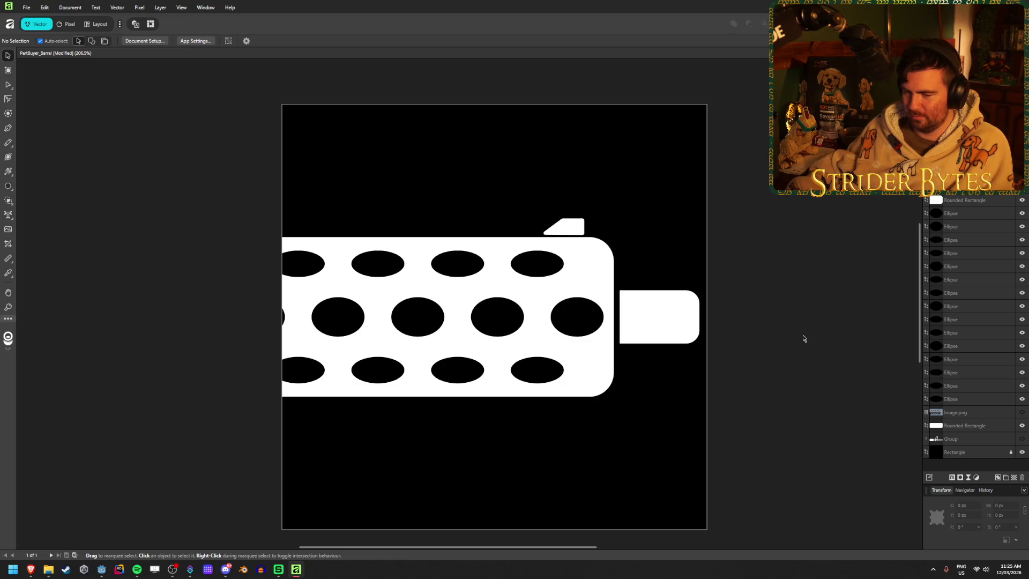
pyautogui.hotkey('ctrl', 's')
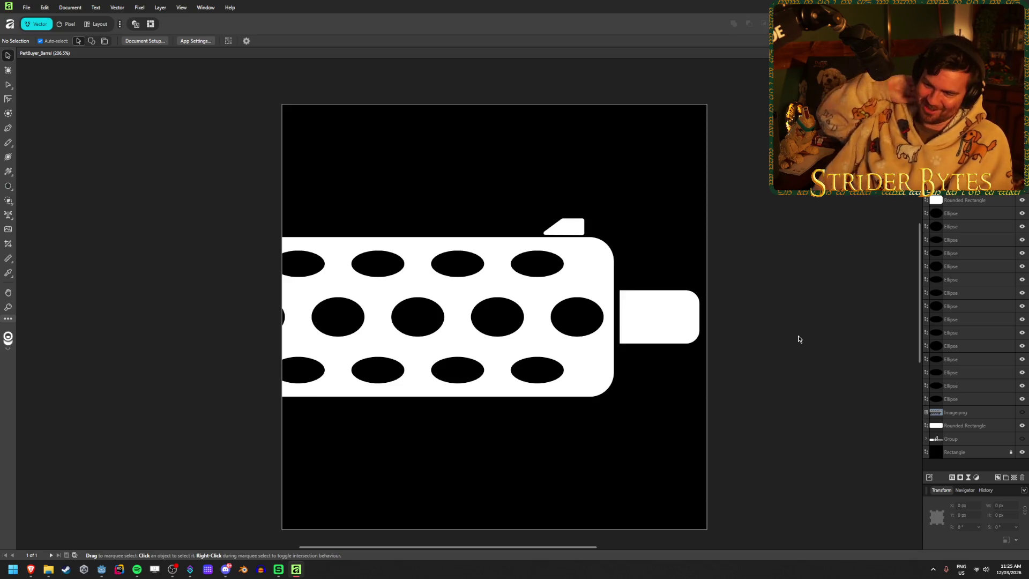
pyautogui.click(1020, 451)
pyautogui.click(1020, 451)
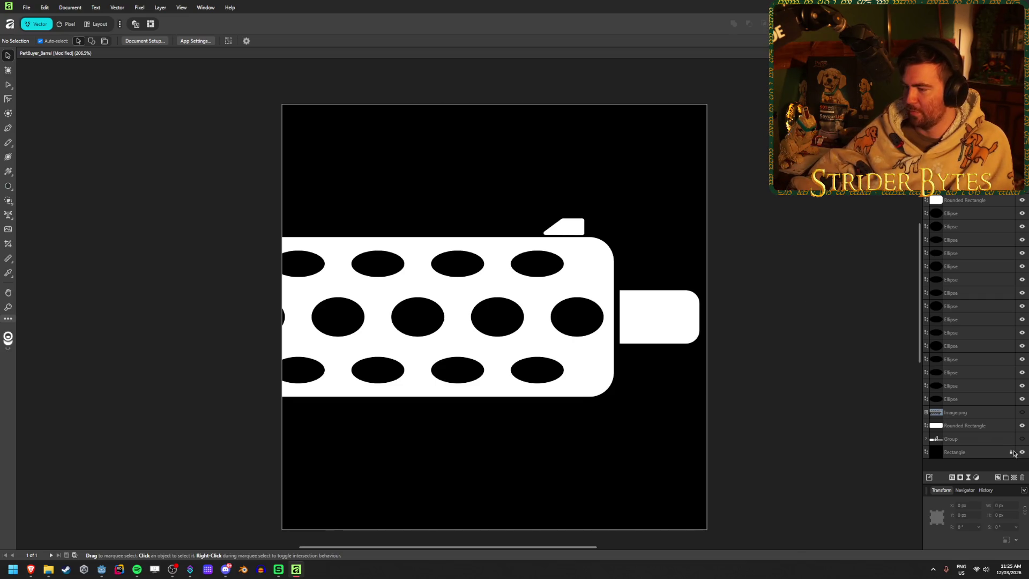
pyautogui.click(978, 401)
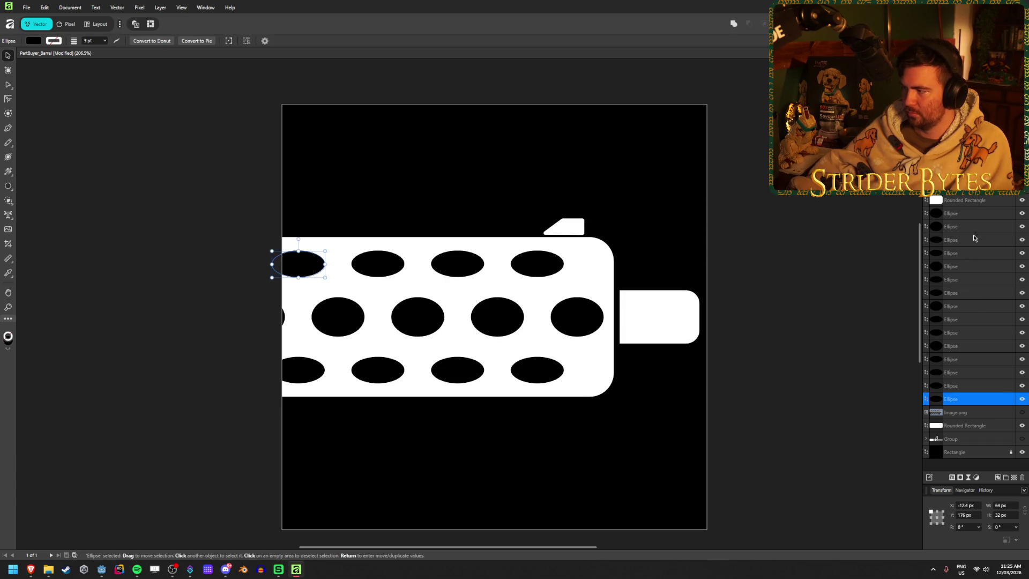
# - Subtract the fifteen ellipses from the barrel body, hide the black background, and save
pyautogui.keyDown('shift'); pyautogui.click(978, 215); pyautogui.keyUp('shift')
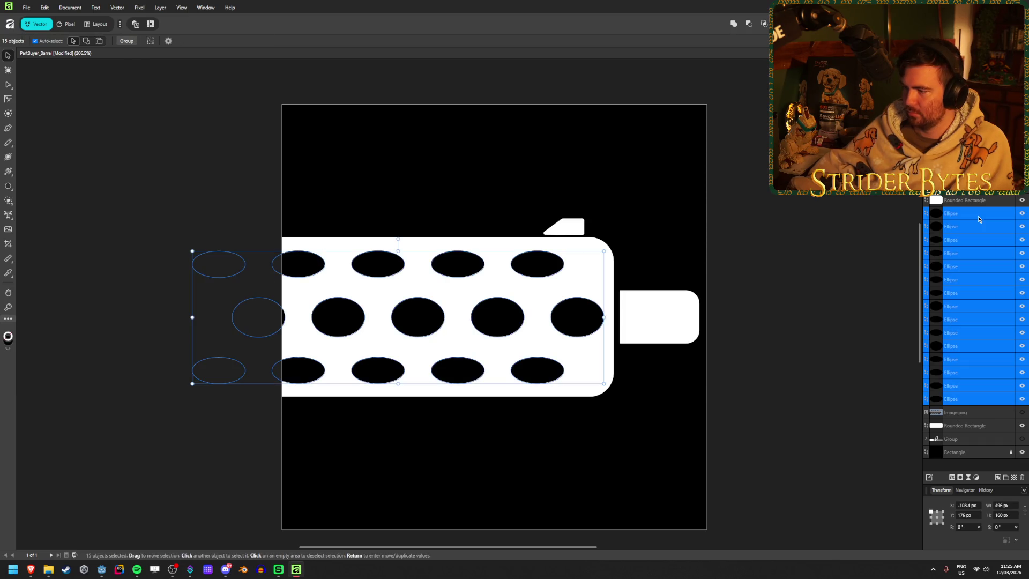
pyautogui.keyDown('ctrl'); pyautogui.click(983, 428); pyautogui.keyUp('ctrl')
pyautogui.click(749, 24)
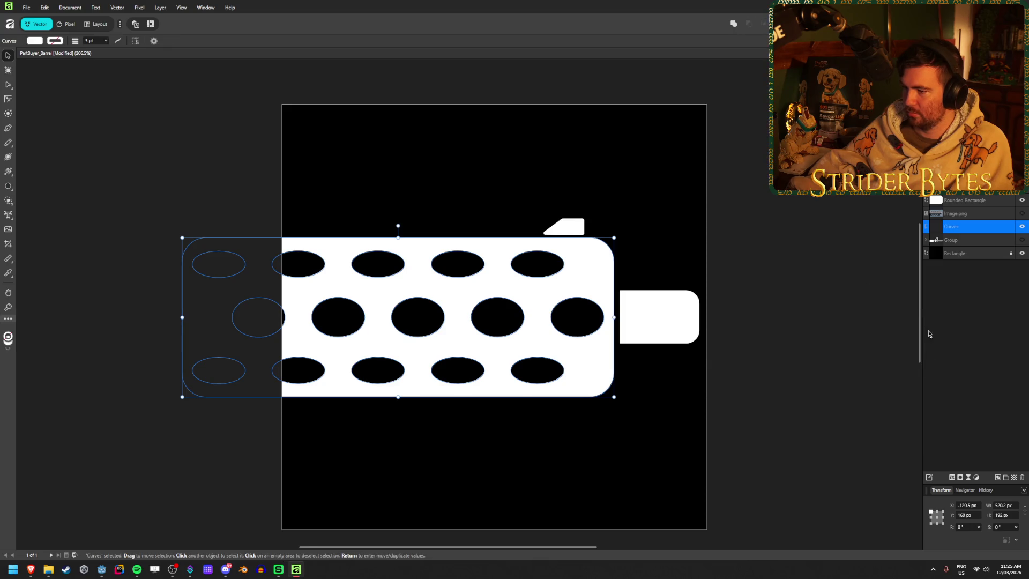
pyautogui.click(863, 351)
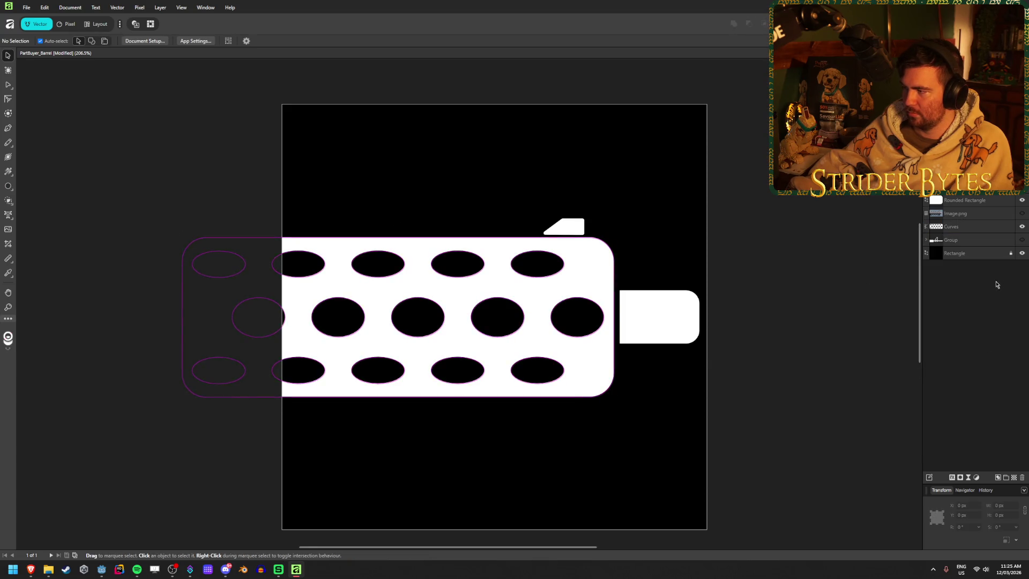
pyautogui.click(1021, 253)
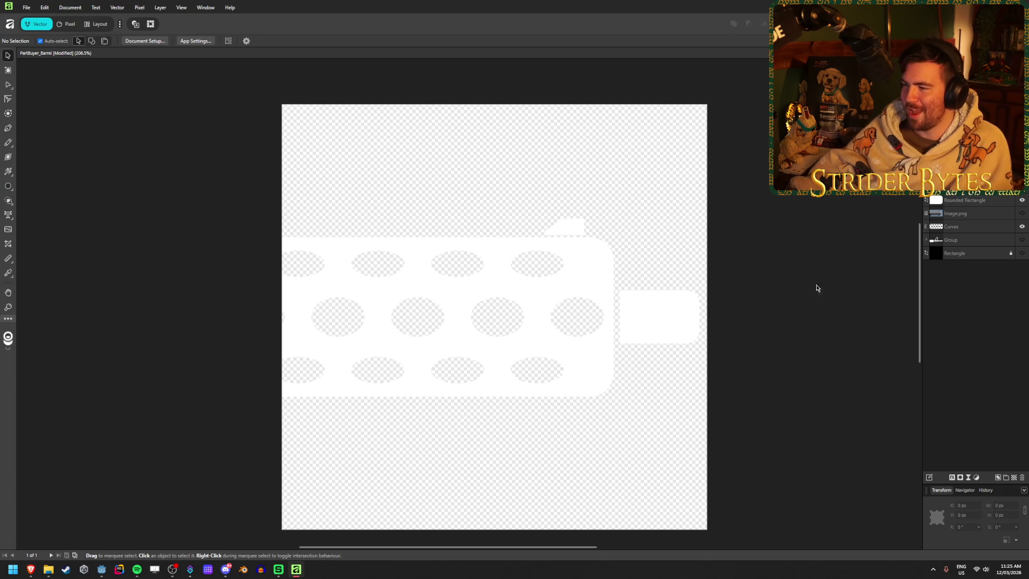
pyautogui.hotkey('ctrl', 's')
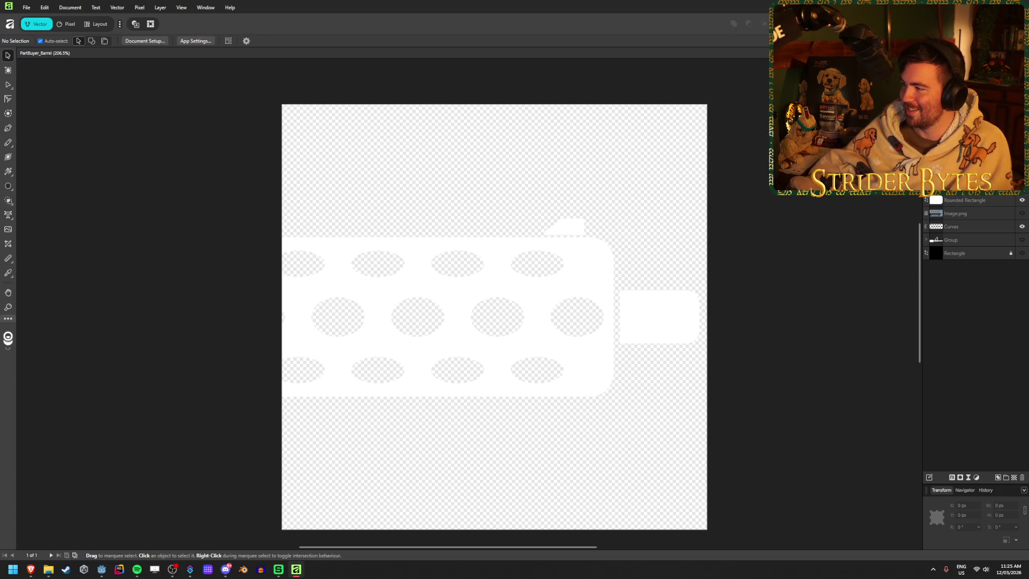
# - Export the barrel as PNG, replacing PartBuyer_Barrel.png in the Textures folder
pyautogui.hotkey('ctrl', 'alt', 'shift', 'w')
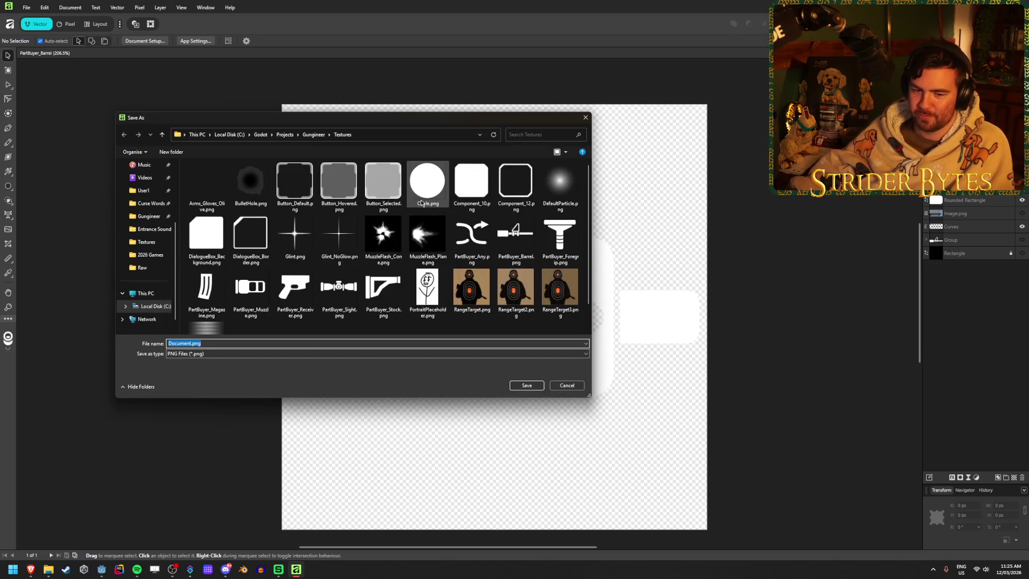
pyautogui.click(515, 236)
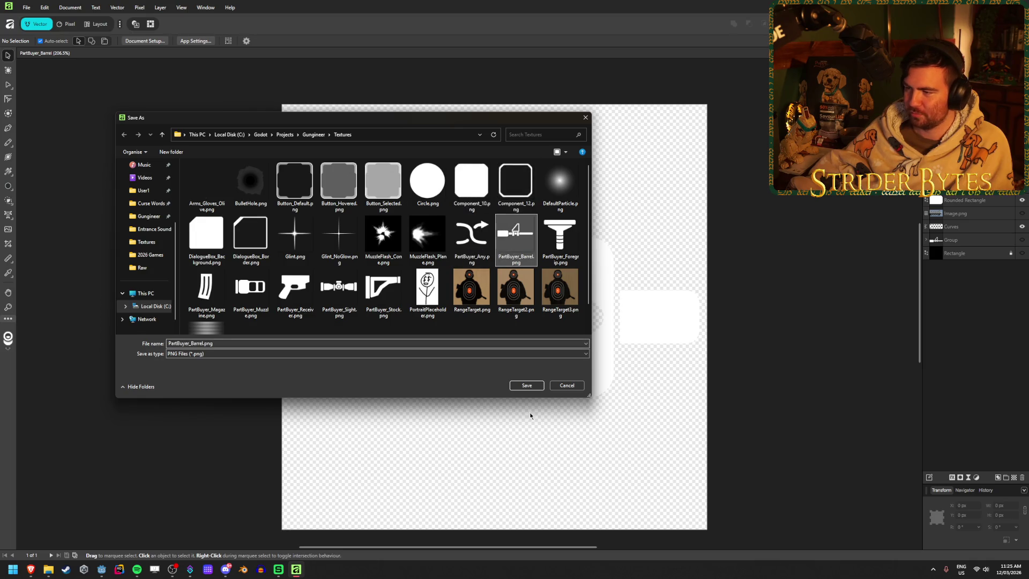
pyautogui.click(526, 385)
pyautogui.click(543, 315)
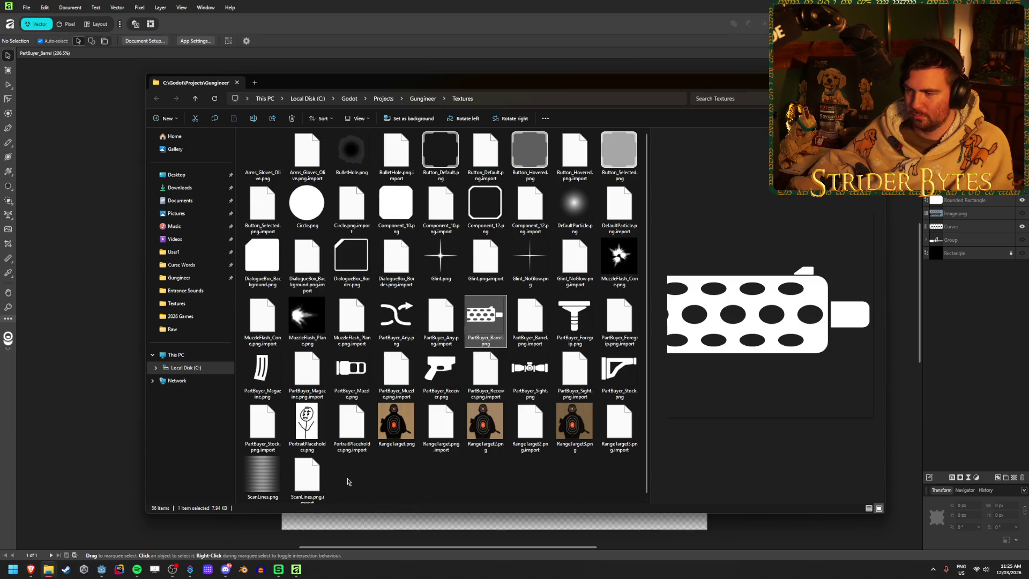
pyautogui.click(111, 436)
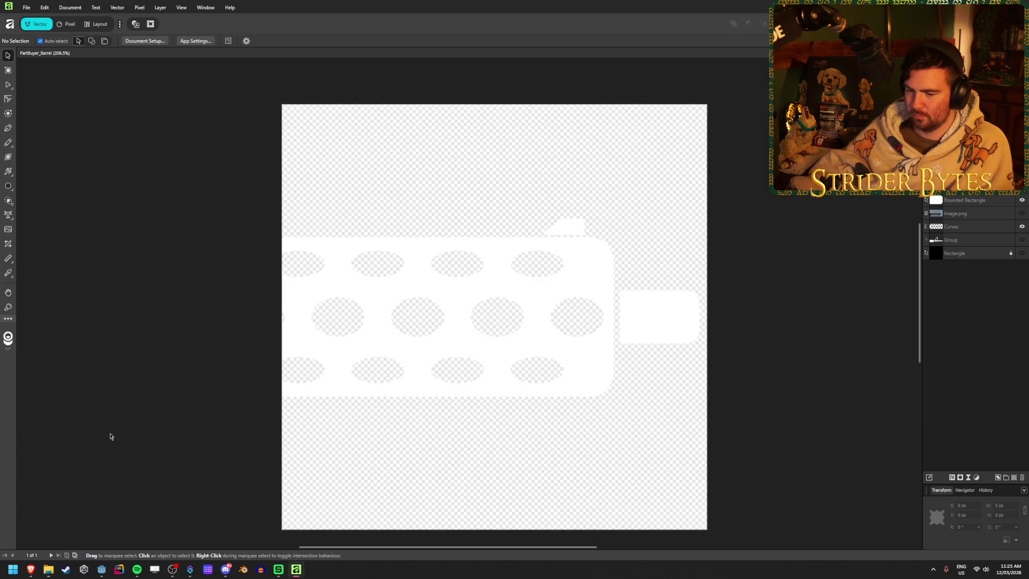
pyautogui.click(99, 571)
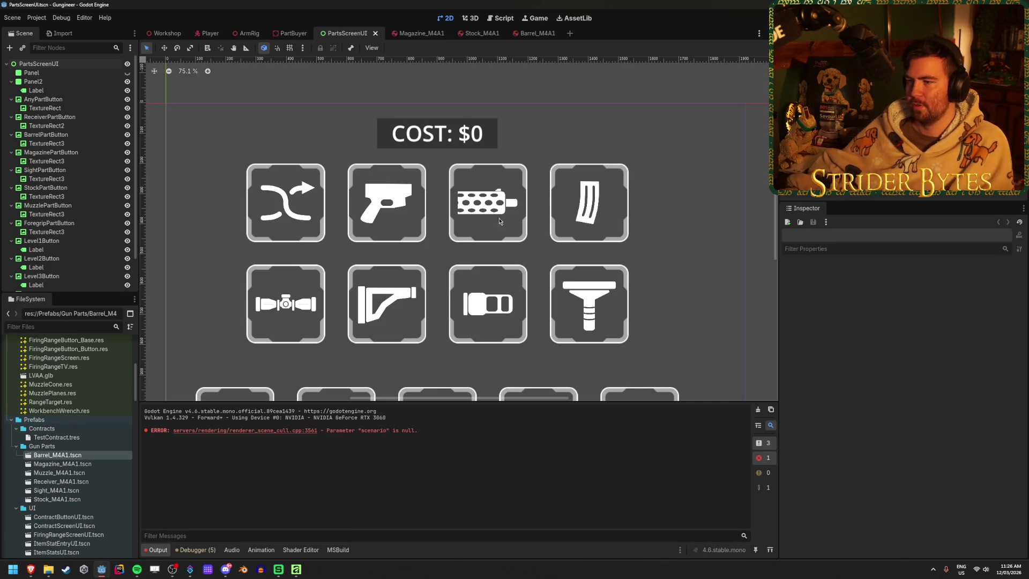
# - Zoom in on the barrel button's perforations in Godot, zoom back out, then return to Affinity
pyautogui.scroll(15, 443, 201)
pyautogui.scroll(1, 395, 223)
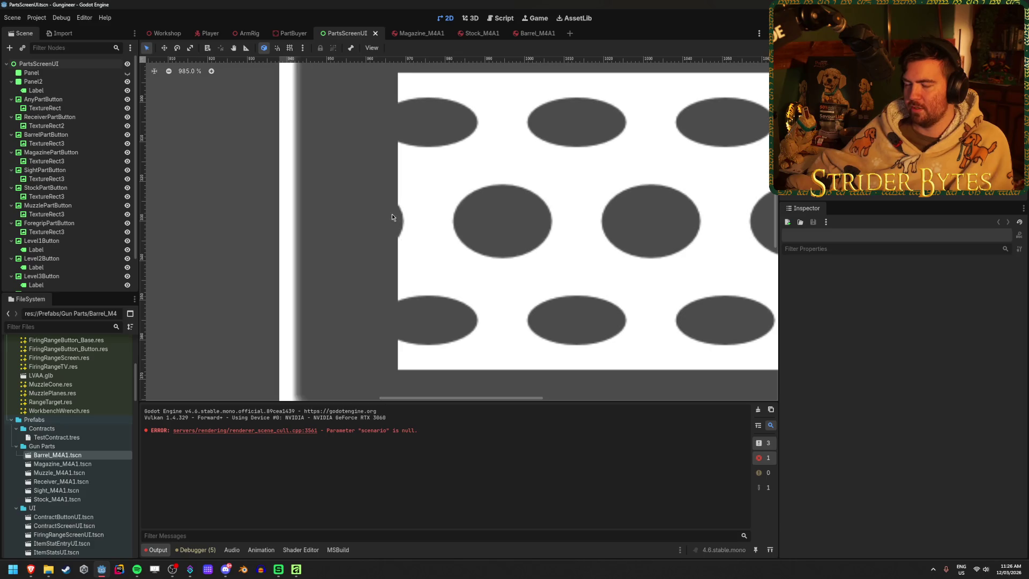
pyautogui.scroll(-18, 397, 245)
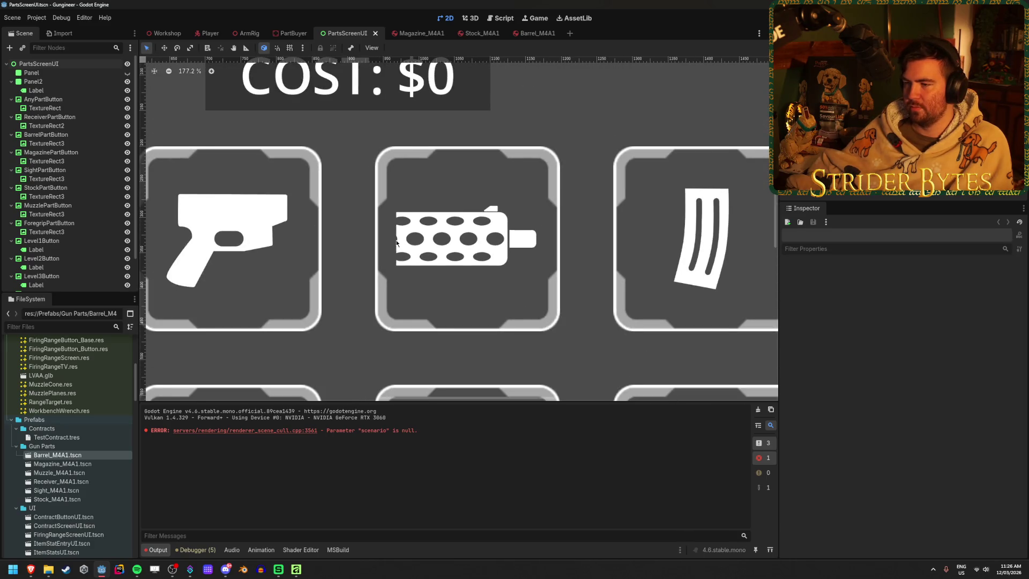
pyautogui.scroll(-3, 397, 244)
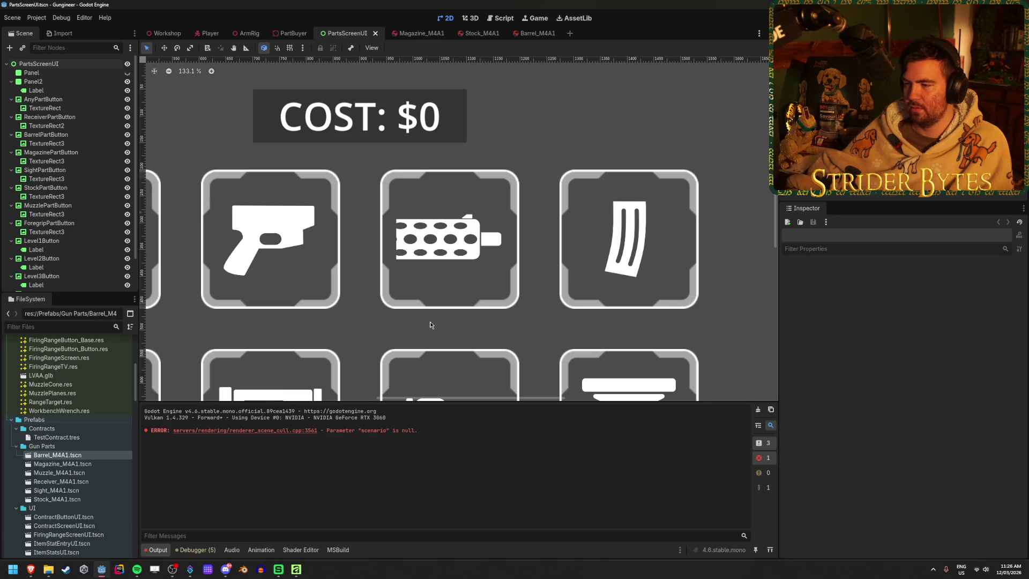
pyautogui.click(296, 569)
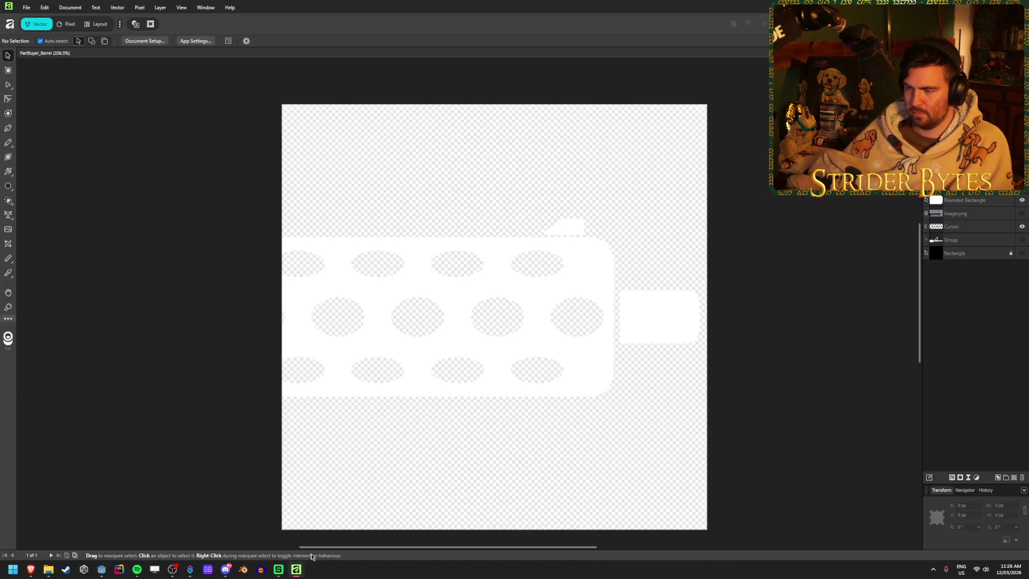
# - Try a small rounded rectangle beside the barrel, remove it, and hide the black background
pyautogui.hotkey('ctrl', 'z')
pyautogui.scroll(5, 257, 318)
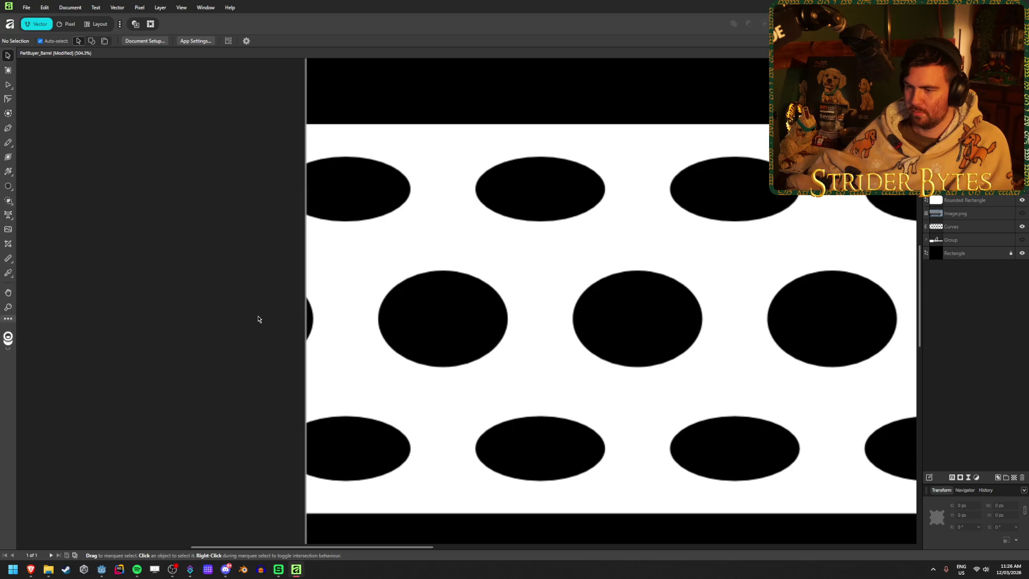
pyautogui.click(8, 188)
pyautogui.click(33, 242)
pyautogui.moveTo(317, 288); pyautogui.dragTo(260, 368)
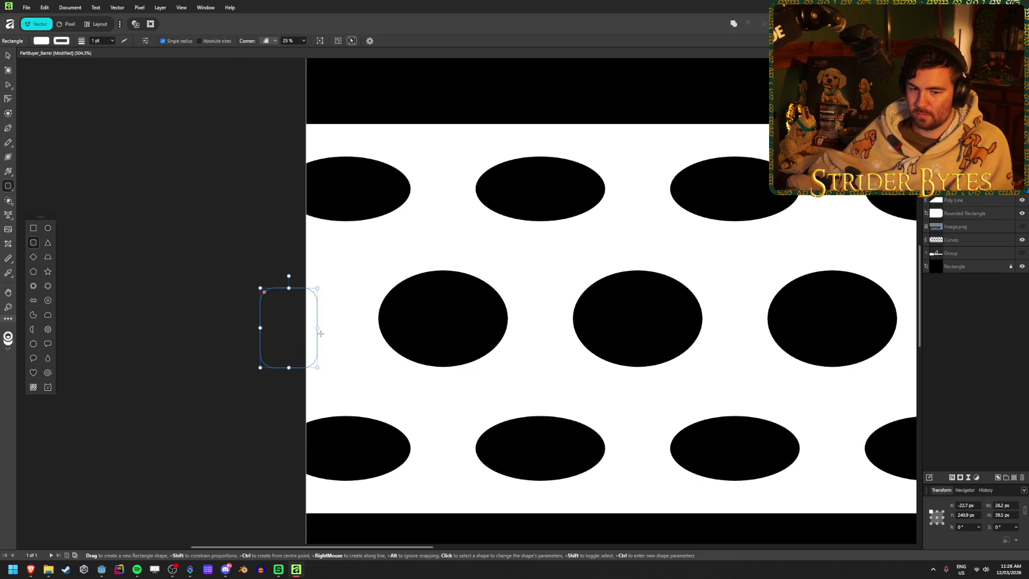
pyautogui.press('v')
pyautogui.press('Delete')
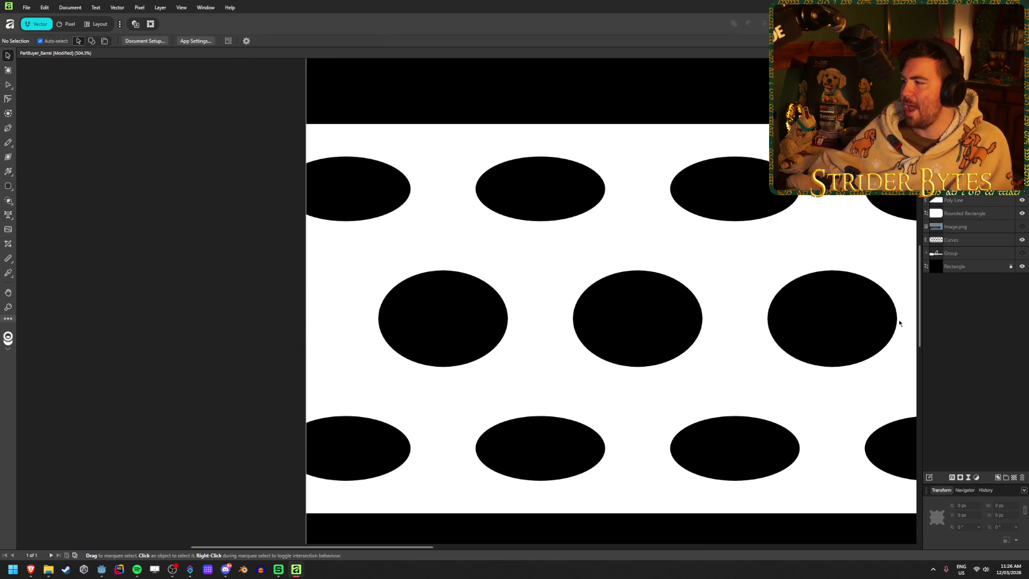
pyautogui.click(1021, 266)
pyautogui.scroll(-10, 453, 312)
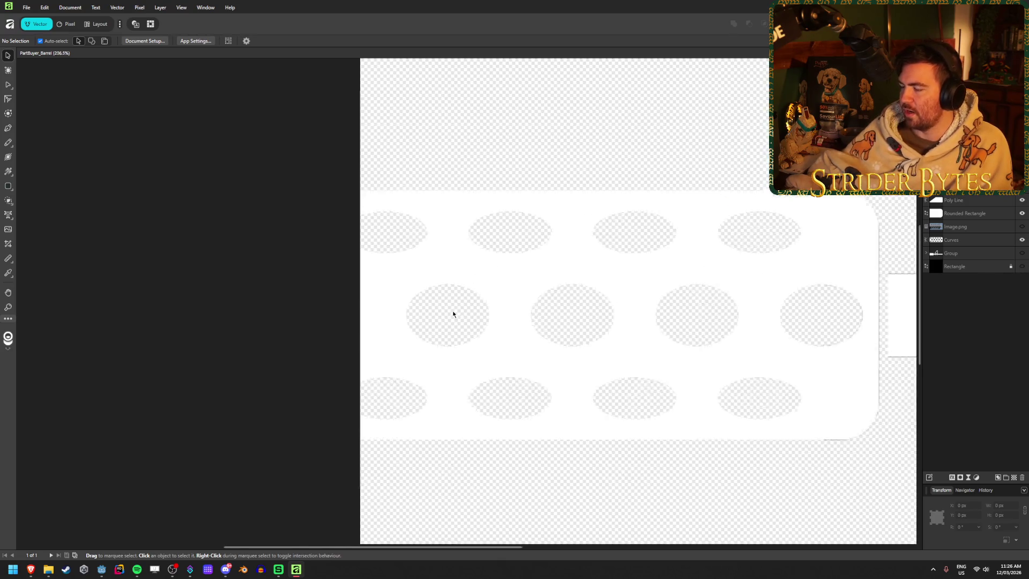
# - Export the PNG over PartBuyer_Barrel.png and close the Textures folder window
pyautogui.hotkey('ctrl', 'alt', 'shift', 's')
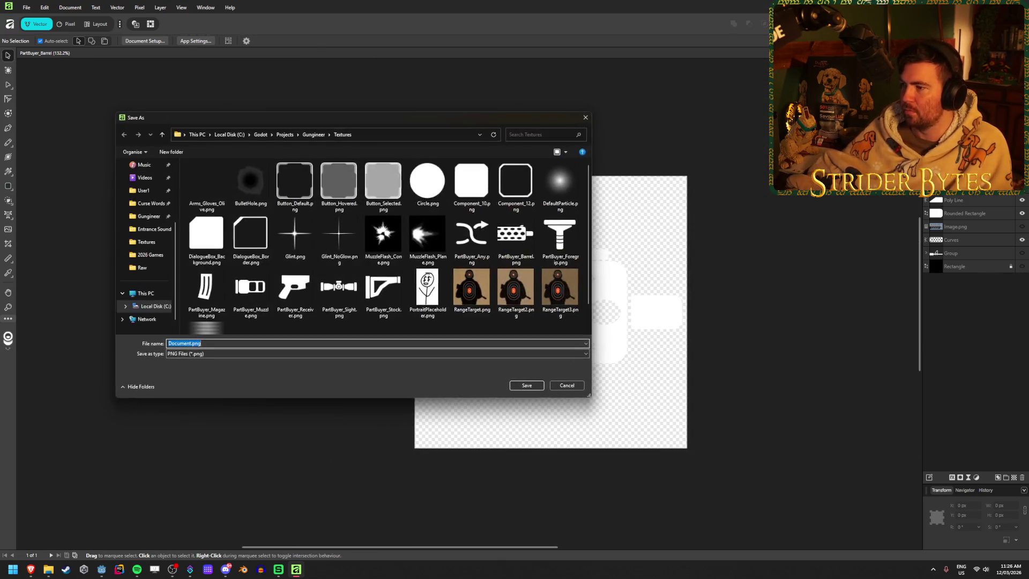
pyautogui.click(516, 235)
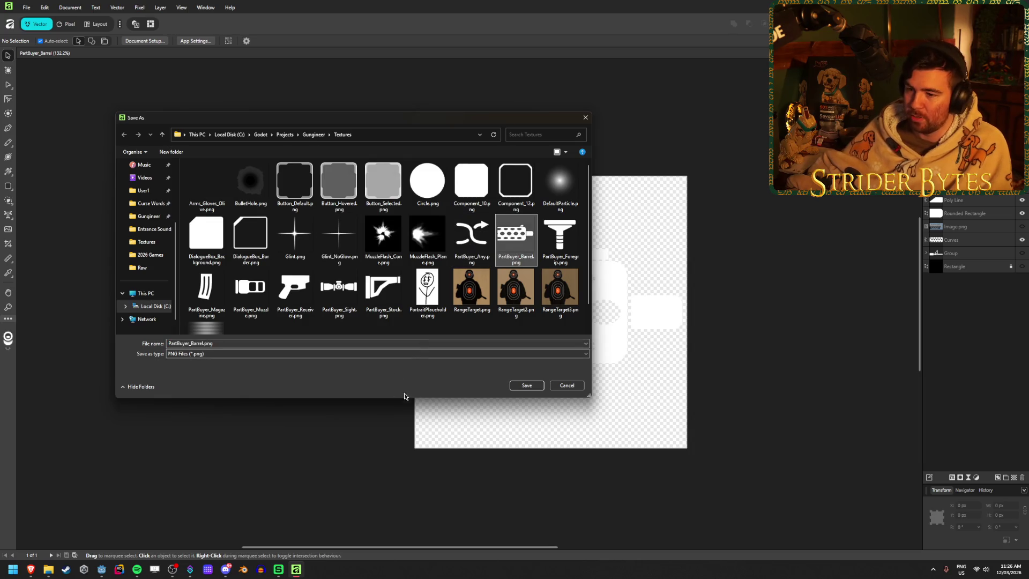
pyautogui.click(535, 387)
pyautogui.click(543, 313)
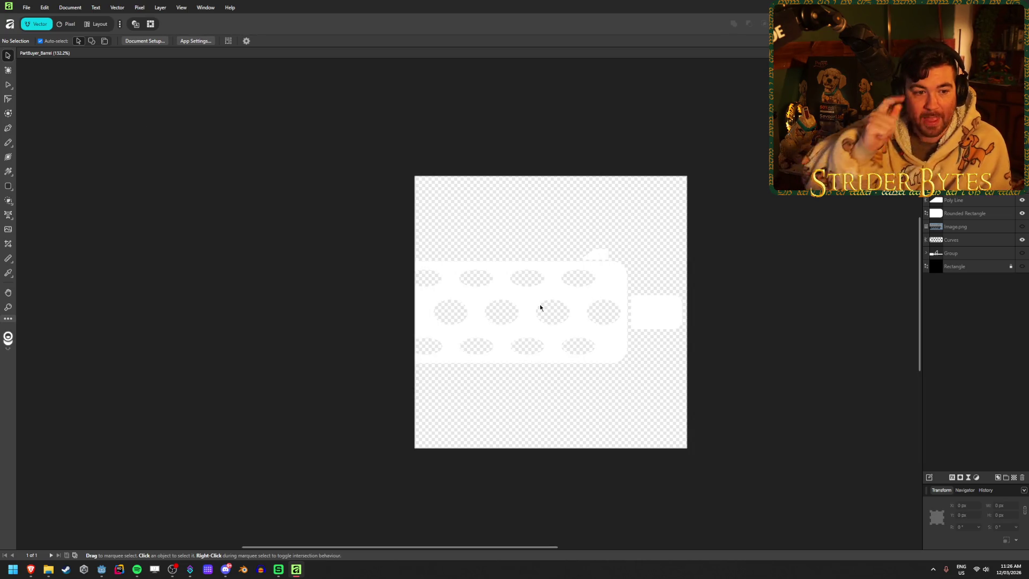
pyautogui.hotkey('alt', 'Tab')
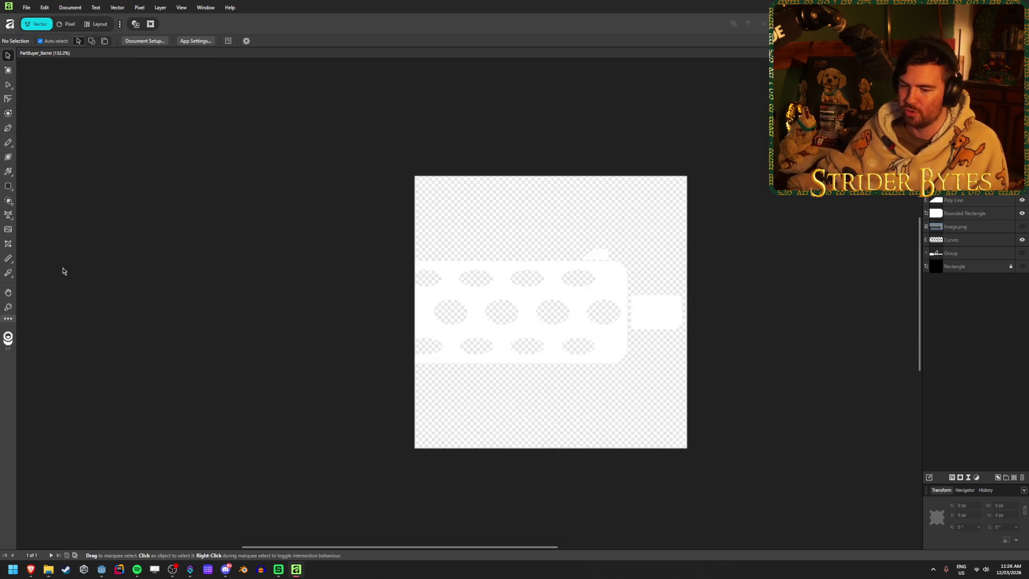
pyautogui.click(62, 268)
# - Zoom and pan the PartsScreenUI canvas to inspect the perforated barrel among the eight part buttons
pyautogui.click(101, 569)
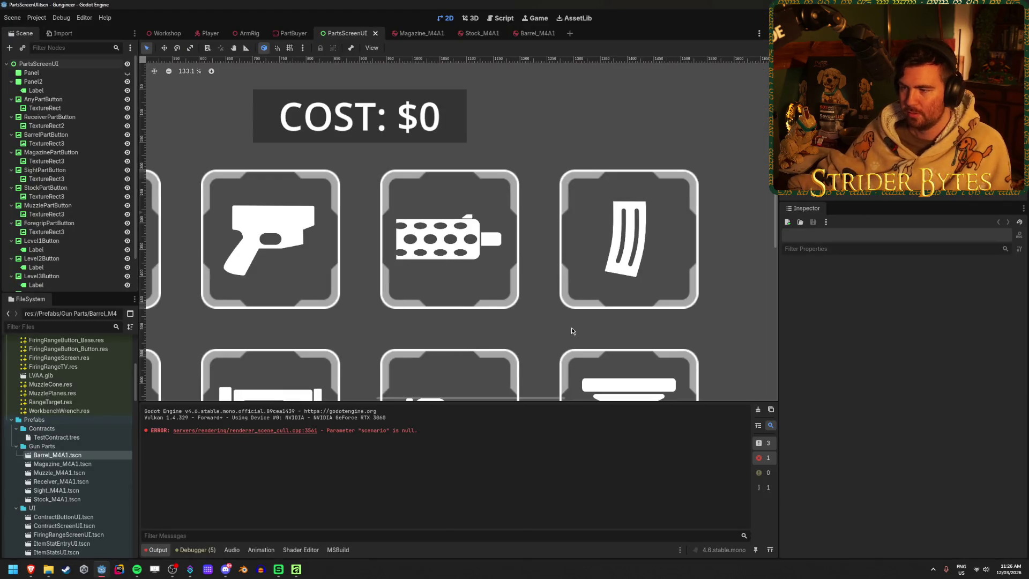
pyautogui.scroll(-4, 458, 260)
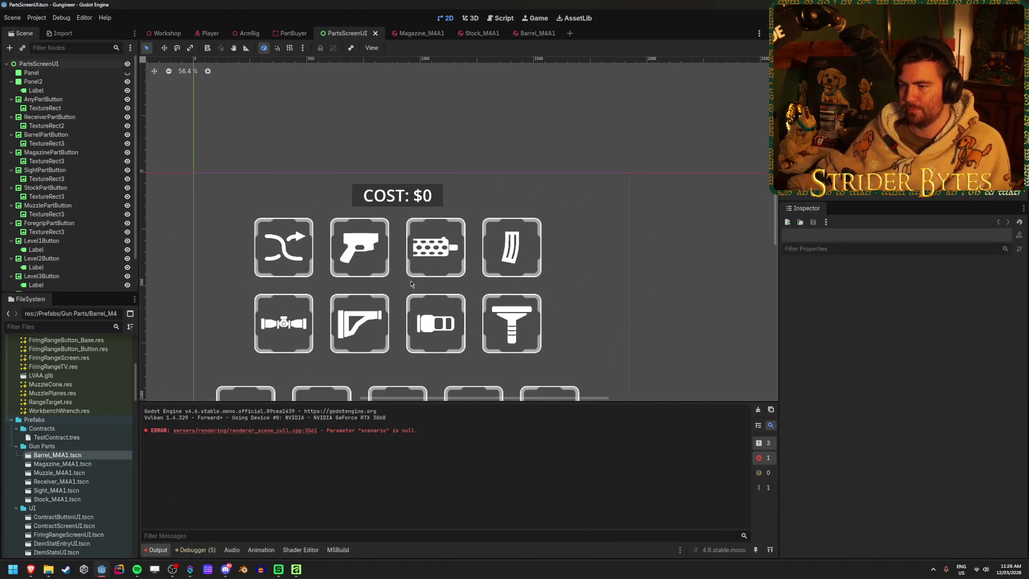
pyautogui.scroll(3, 456, 253)
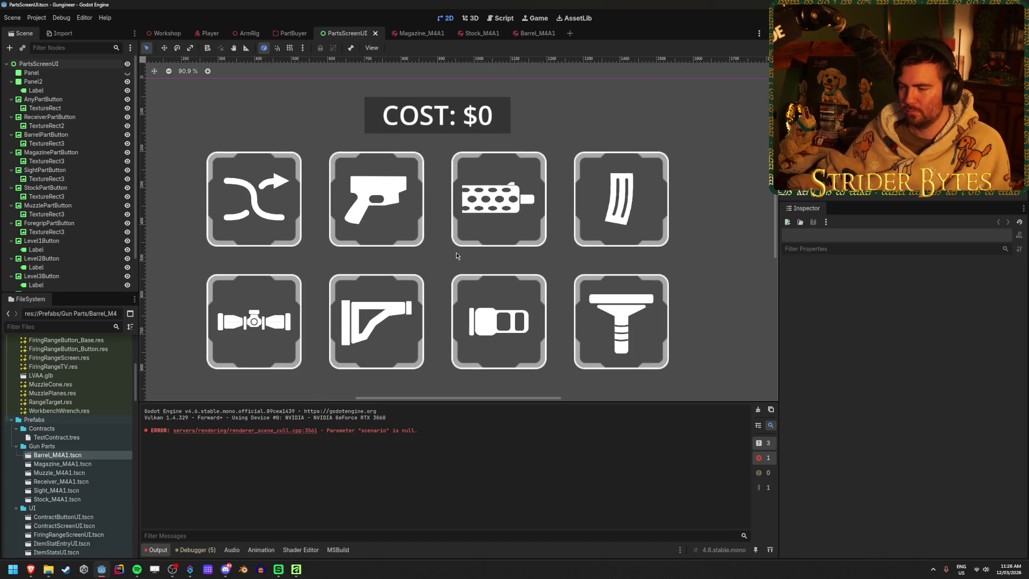
pyautogui.scroll(-1, 456, 255)
pyautogui.scroll(-1, 455, 252)
pyautogui.scroll(1, 455, 252)
pyautogui.moveTo(455, 252); pyautogui.dragTo(449, 237)
pyautogui.scroll(-1, 451, 243)
pyautogui.scroll(2, 451, 243)
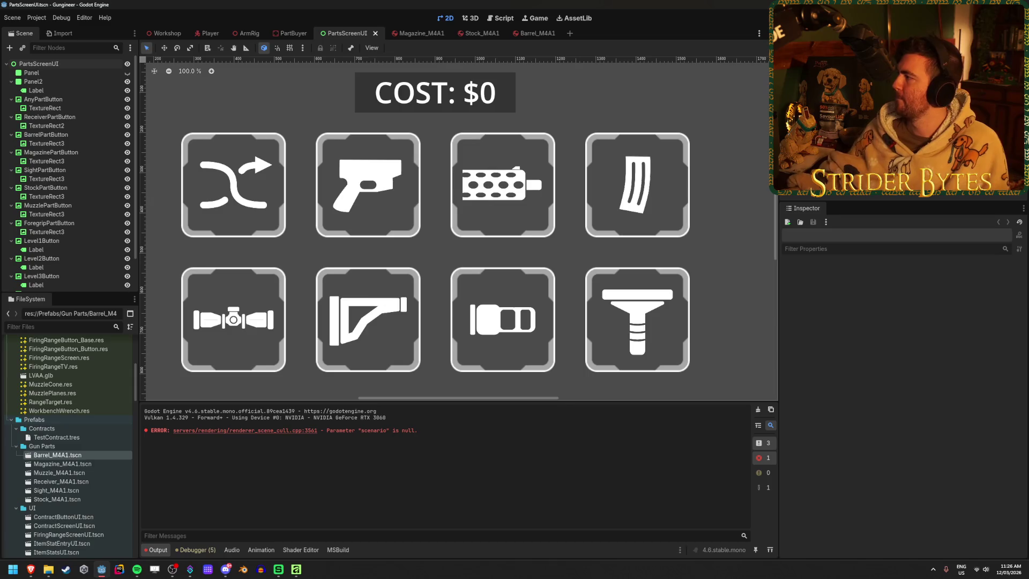
pyautogui.hotkey('alt', 'Tab')
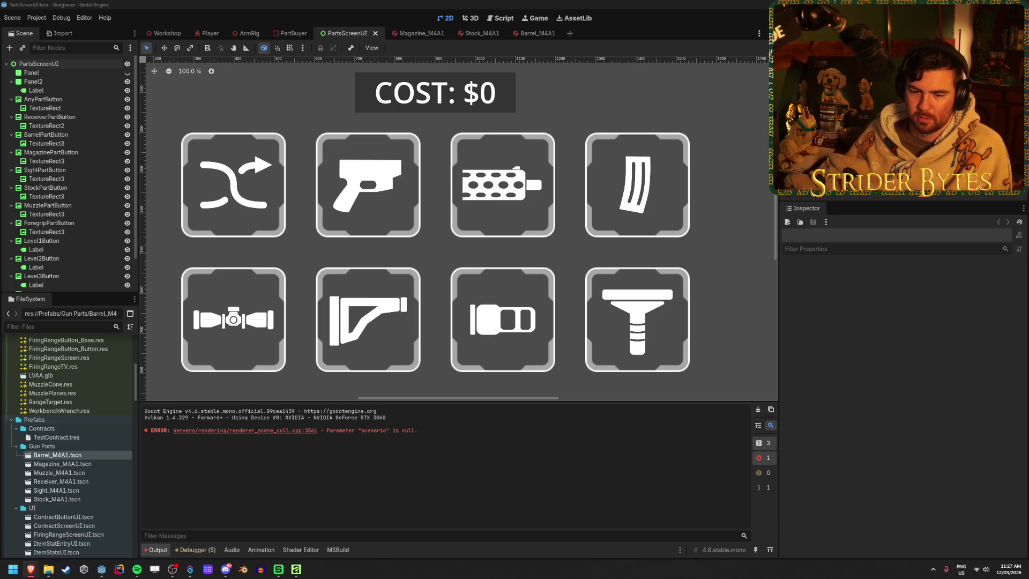
pyautogui.scroll(3, 668, 191)
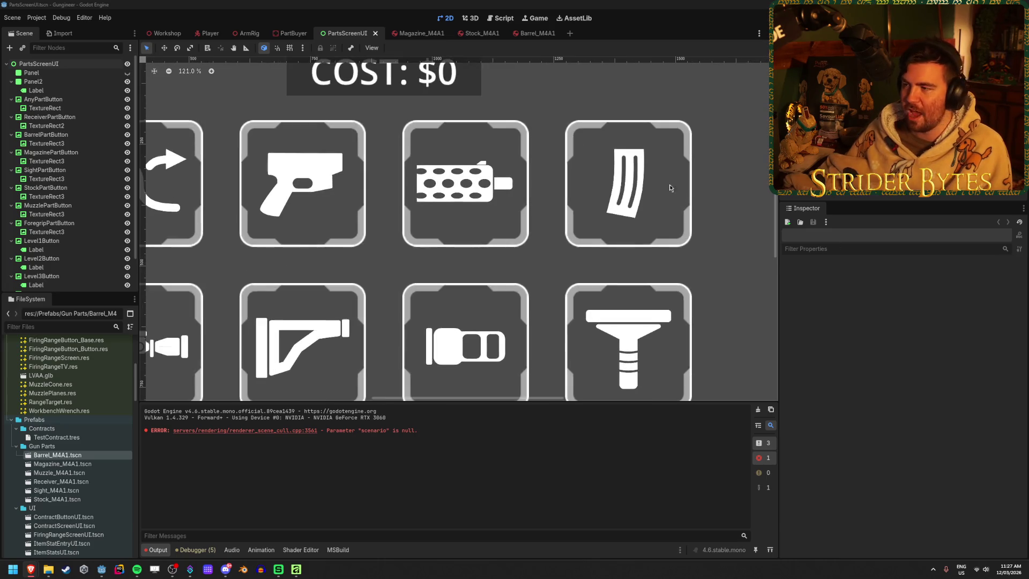
pyautogui.scroll(-2, 625, 181)
pyautogui.scroll(-2, 408, 222)
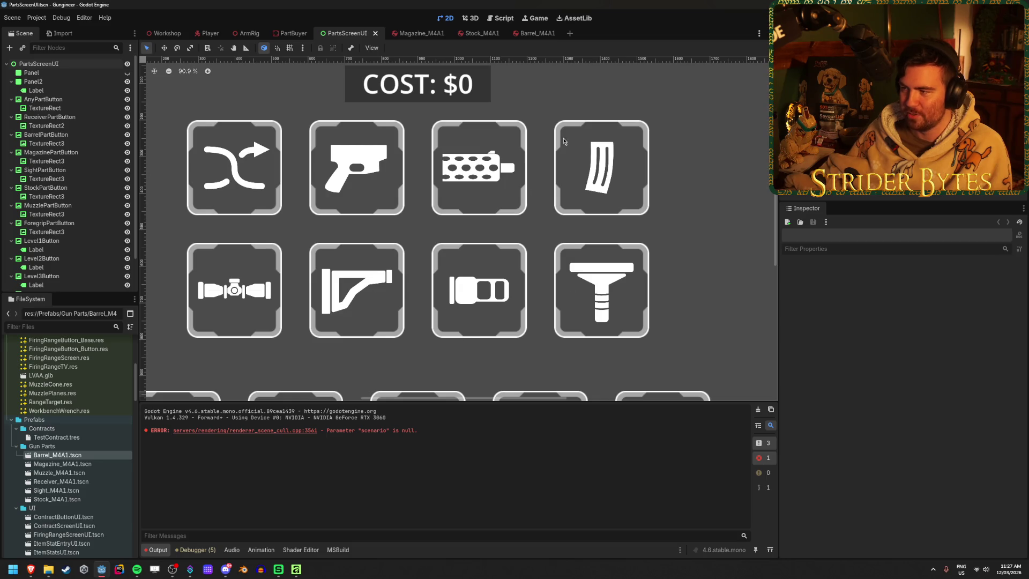
pyautogui.scroll(9, 619, 190)
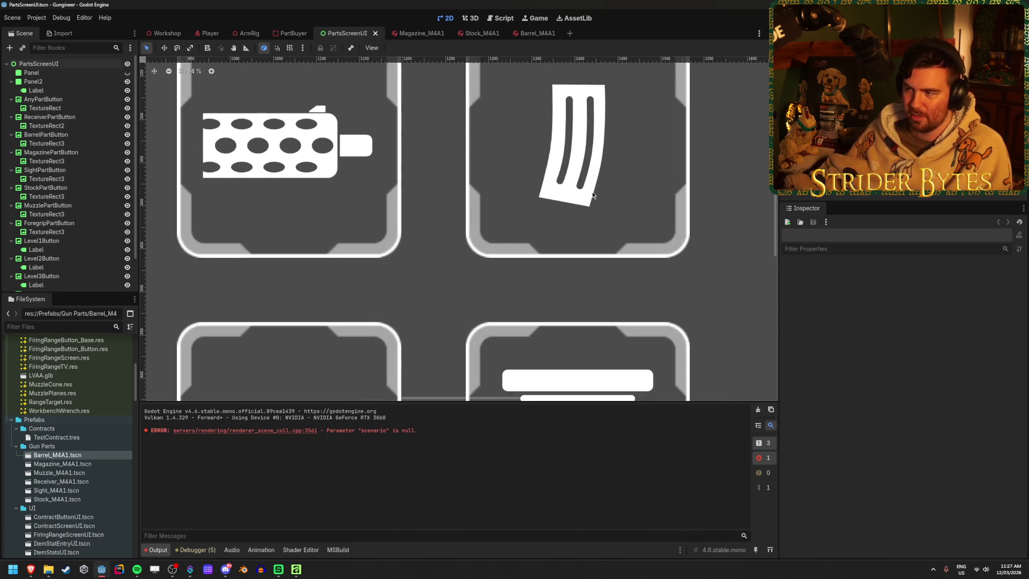
pyautogui.scroll(4, 593, 195)
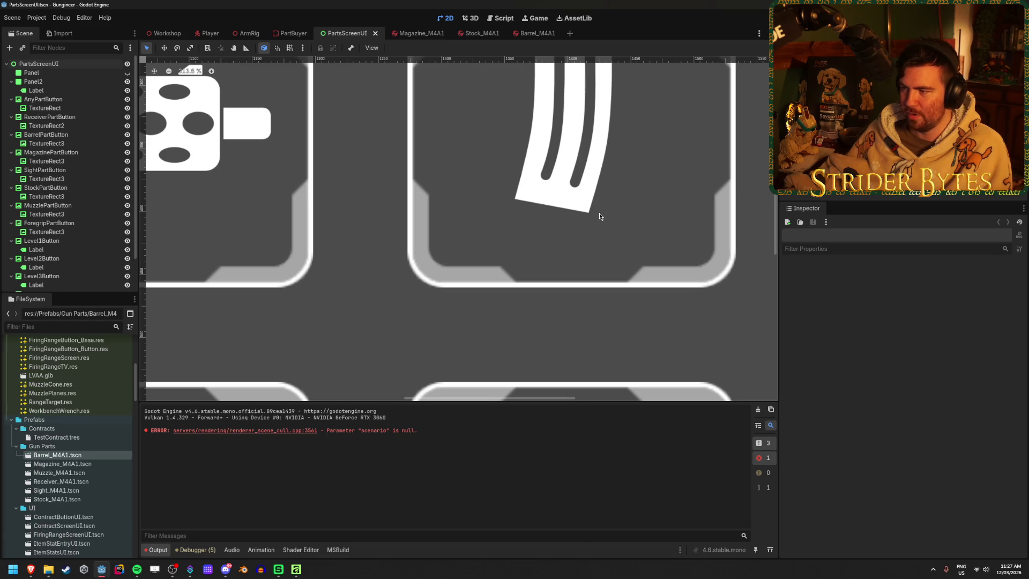
pyautogui.scroll(-5, 590, 214)
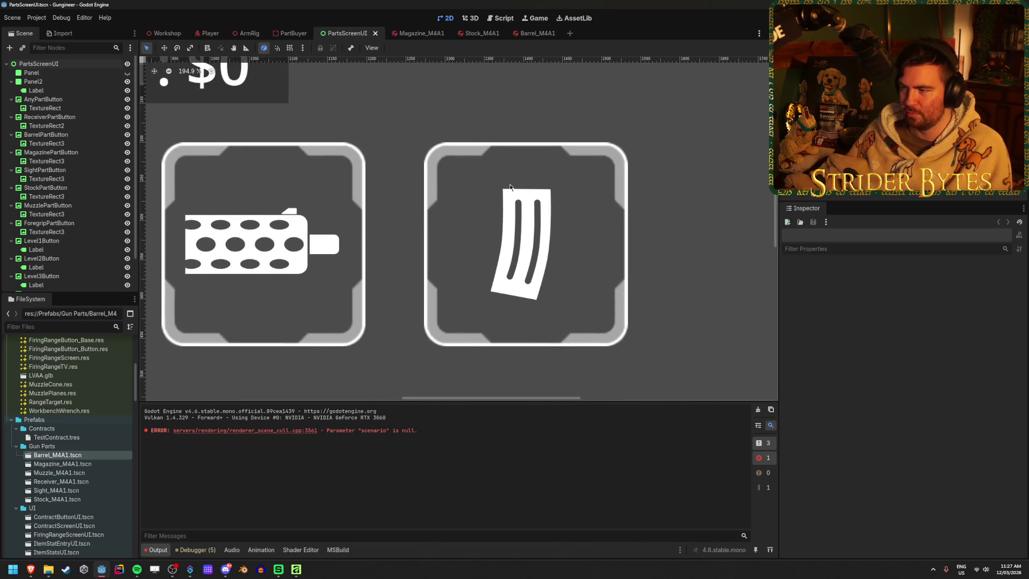
pyautogui.scroll(-4, 533, 191)
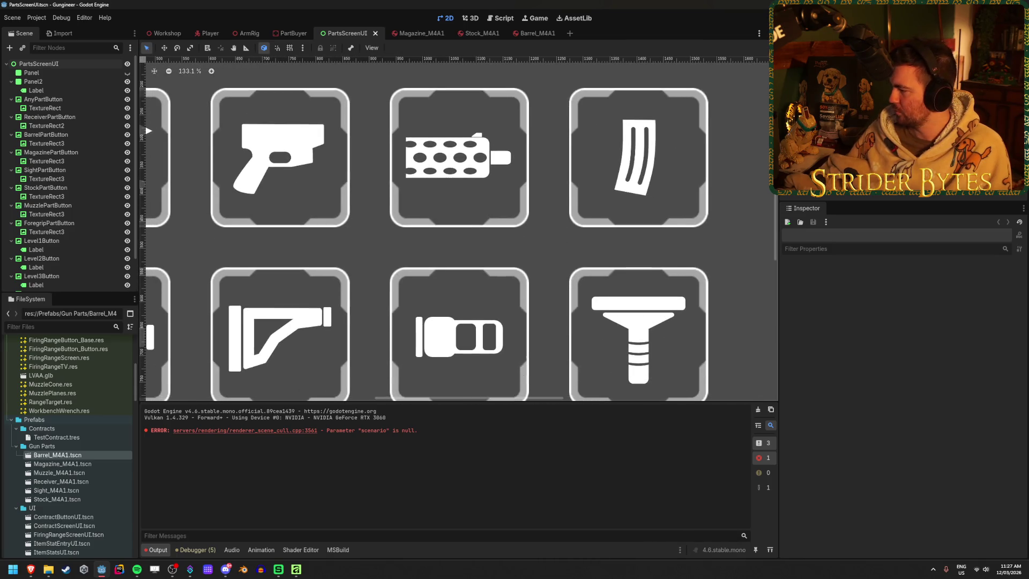
pyautogui.hotkey('alt', 'Tab')
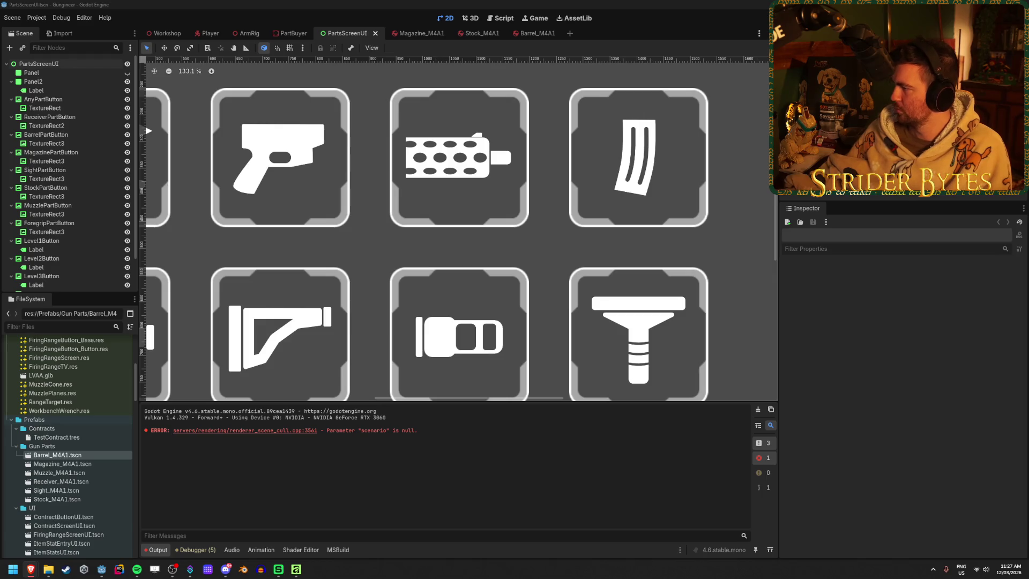